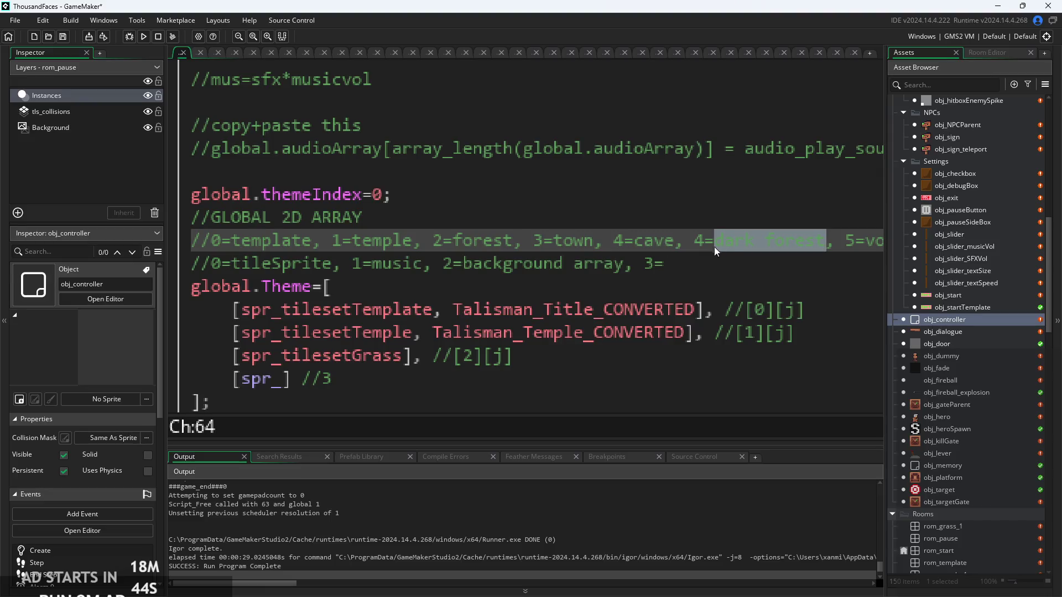
# Renumber the theme comment to read 5=dark forest and 6=void
pyautogui.press('BackSpace')
pyautogui.write('5')
pyautogui.press('Right')
pyautogui.press('Right')
pyautogui.press('Right')
pyautogui.press('Right')
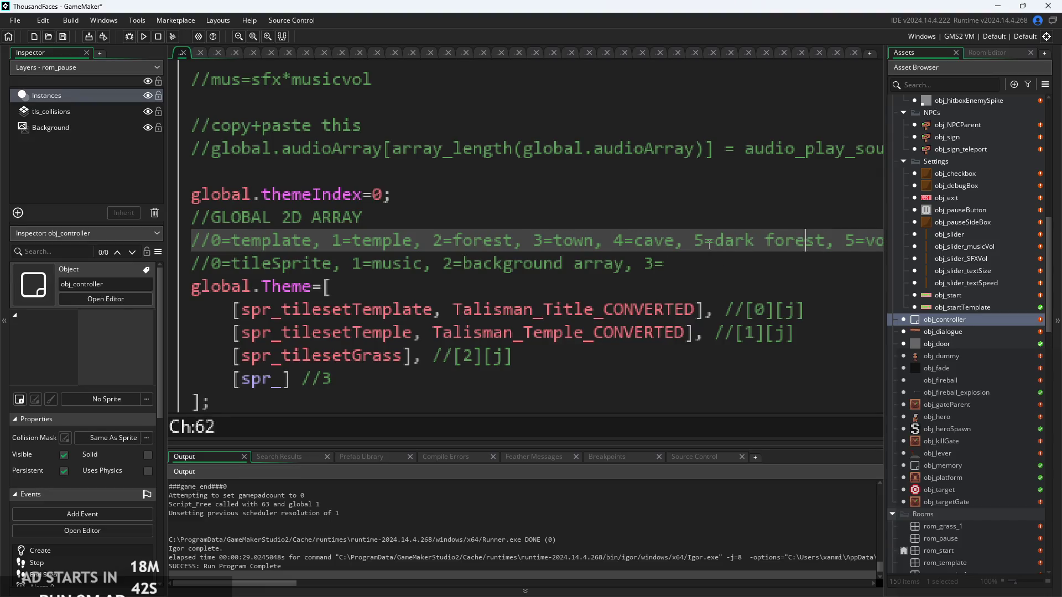
pyautogui.press('BackSpace')
pyautogui.write('6')
# Review the global.Theme array and place the caret in the unfinished spr_ row
pyautogui.click(759, 300)
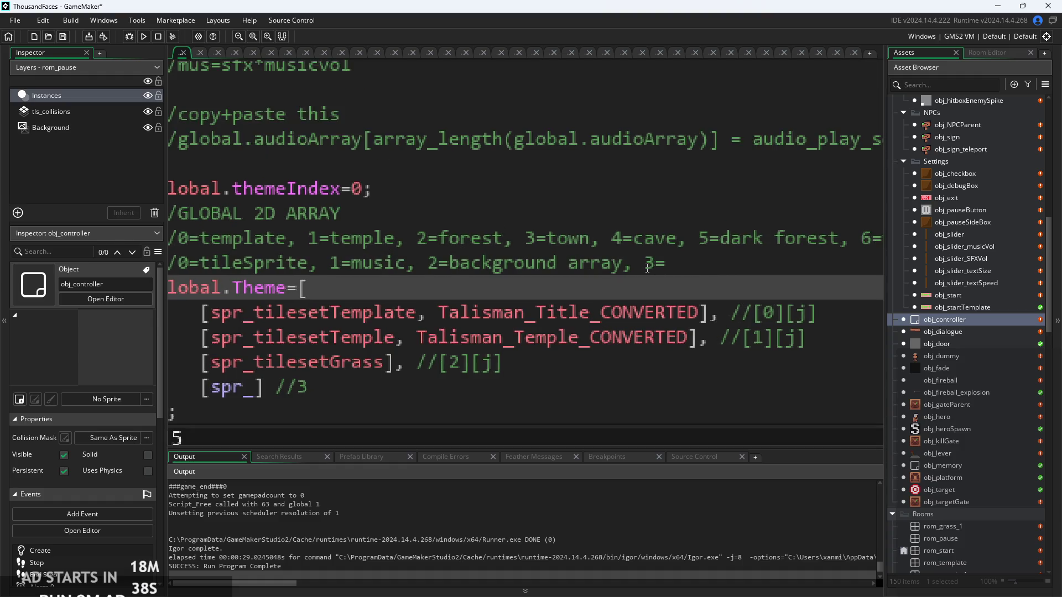
pyautogui.press('Up')
pyautogui.press('End')
pyautogui.scroll(-2, 609, 306)
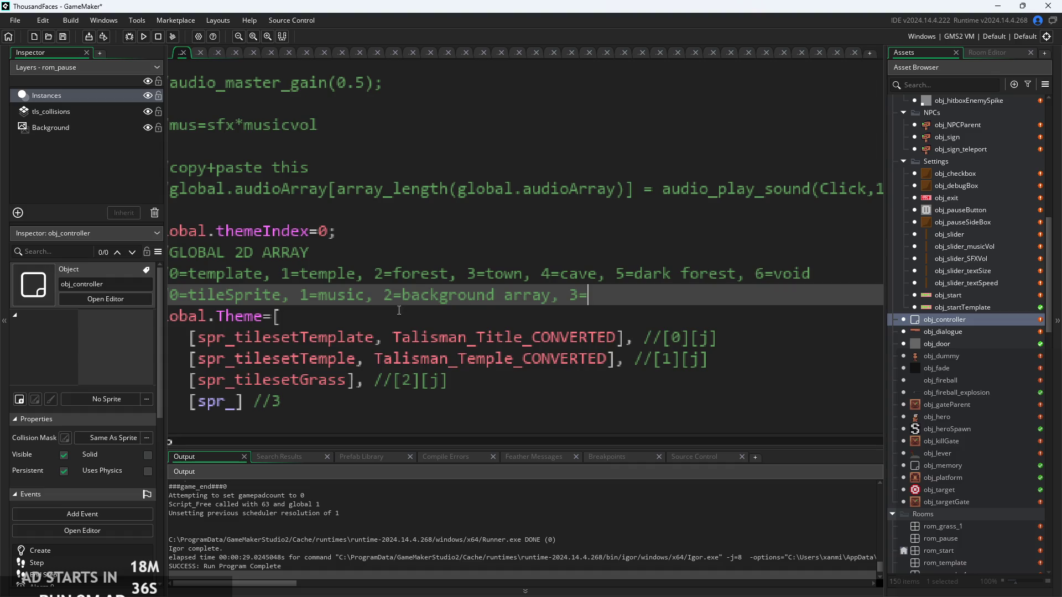
pyautogui.scroll(1, 608, 306)
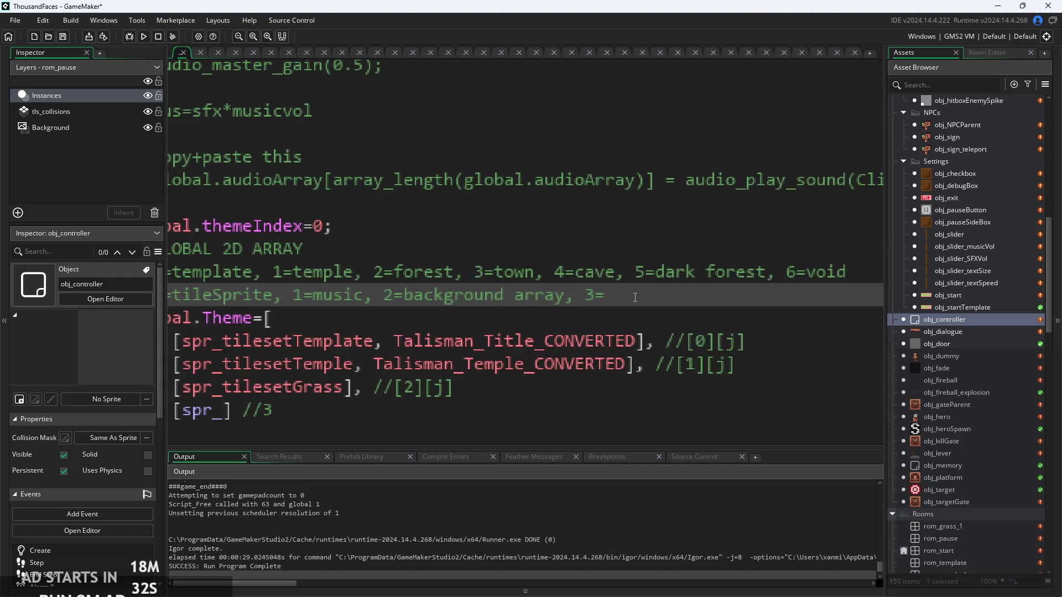
pyautogui.press('Down')
pyautogui.press('Up')
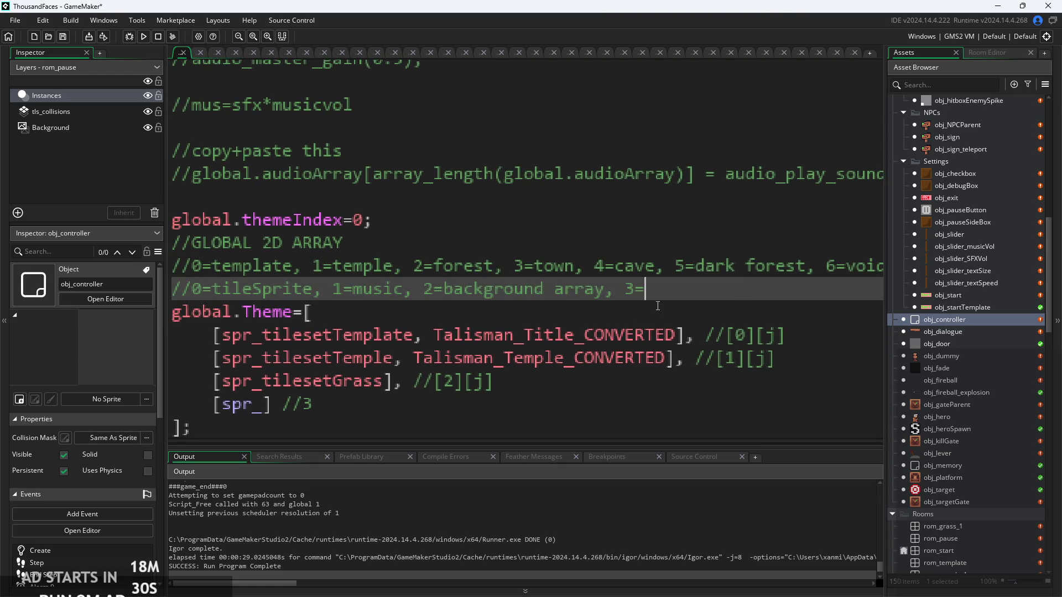
pyautogui.moveTo(698, 283); pyautogui.dragTo(678, 294)
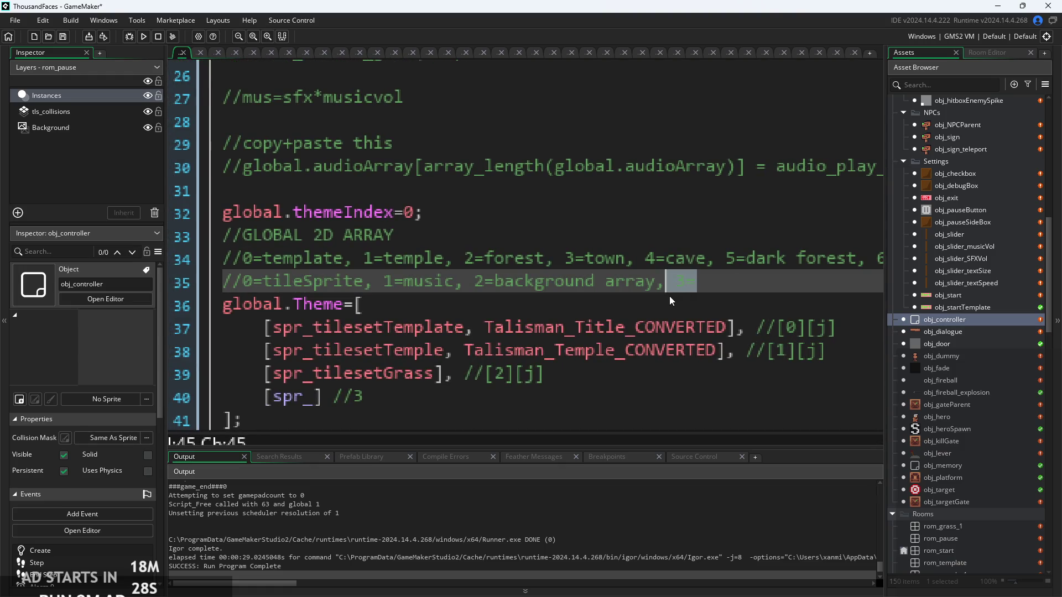
pyautogui.click(669, 298)
pyautogui.click(565, 327)
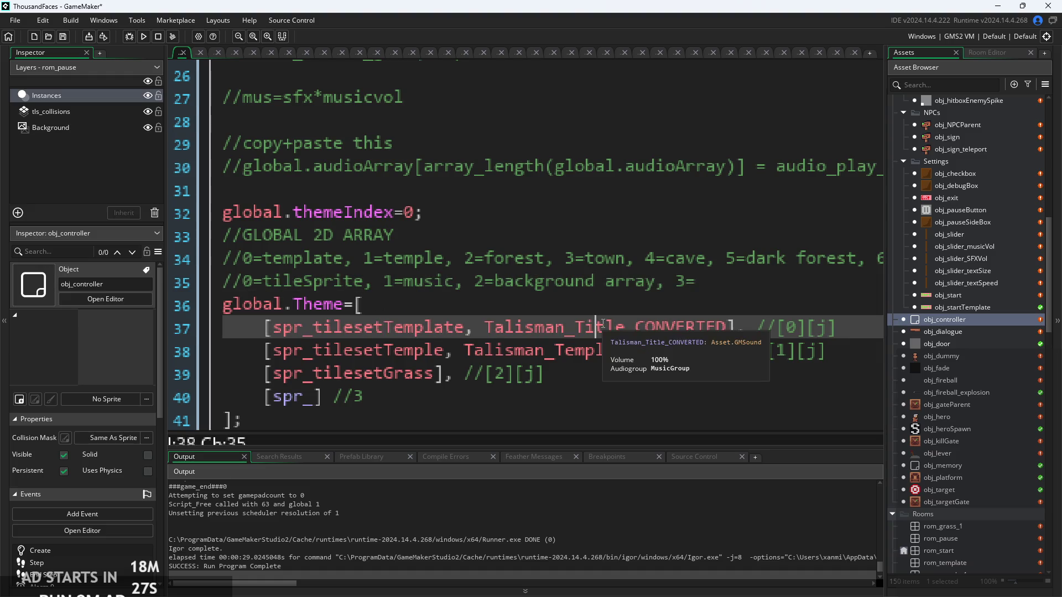
pyautogui.click(314, 397)
pyautogui.keyDown('ctrl'); pyautogui.scroll(-1, 444, 399); pyautogui.keyUp('ctrl')
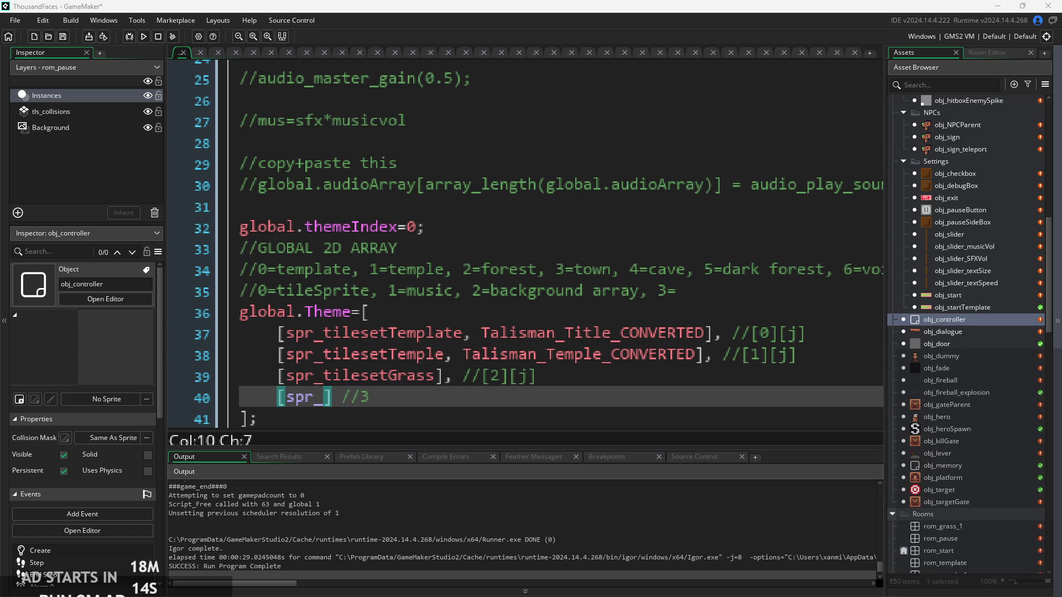
# On line 39, add ', ' after spr_tilesetGrass inside the grass row's brackets
pyautogui.moveTo(537, 376); pyautogui.dragTo(715, 371)
pyautogui.click(716, 372)
pyautogui.scroll(-1, 715, 372)
pyautogui.click(437, 376)
pyautogui.moveTo(604, 356)
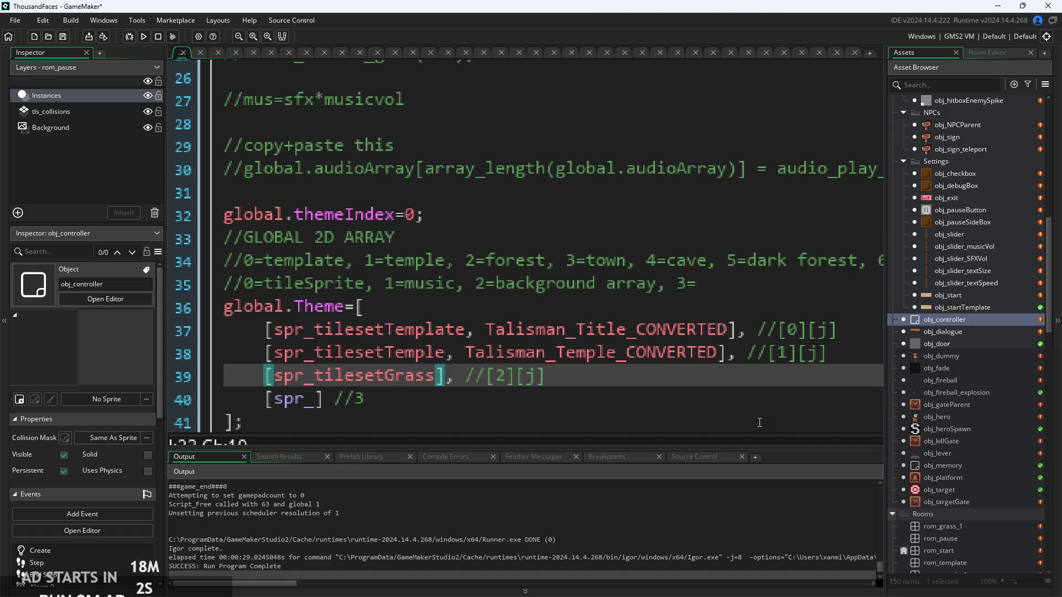
pyautogui.click(469, 380)
pyautogui.press('Left')
pyautogui.press('Left')
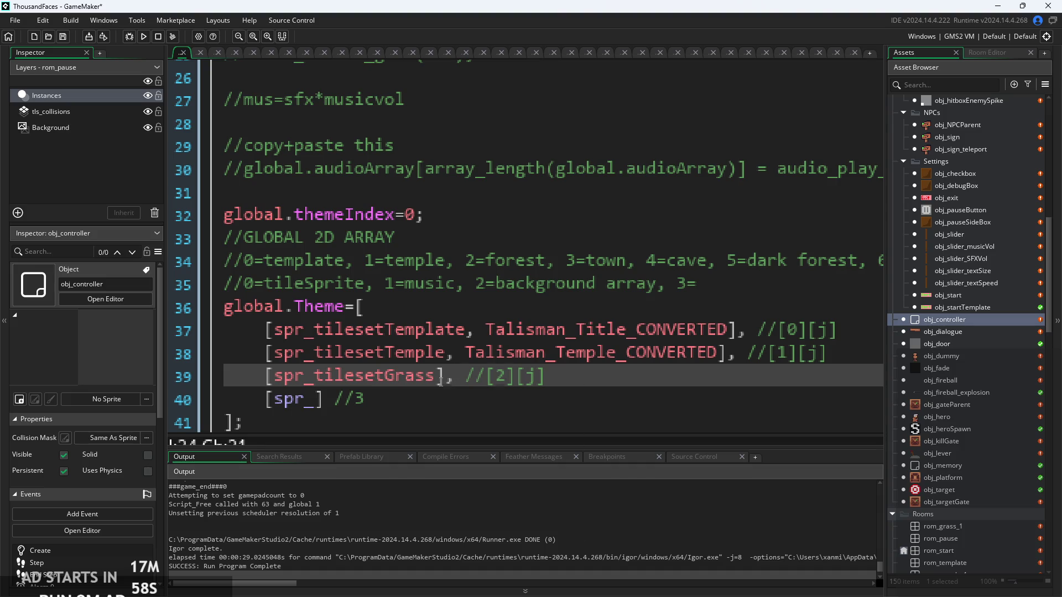
pyautogui.write(',')
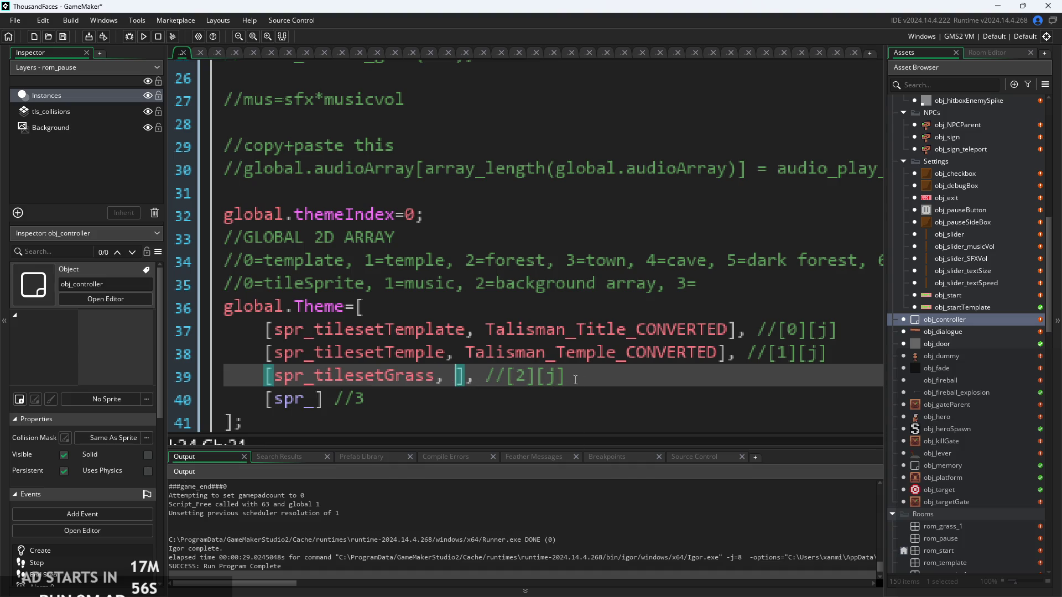
pyautogui.moveTo(476, 353); pyautogui.dragTo(715, 354)
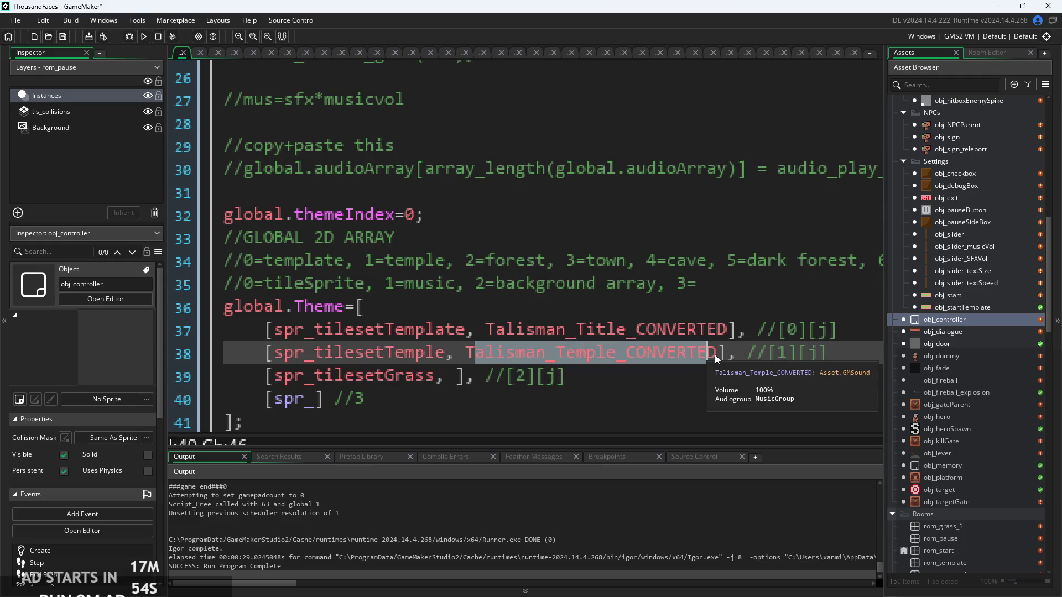
pyautogui.click(715, 354)
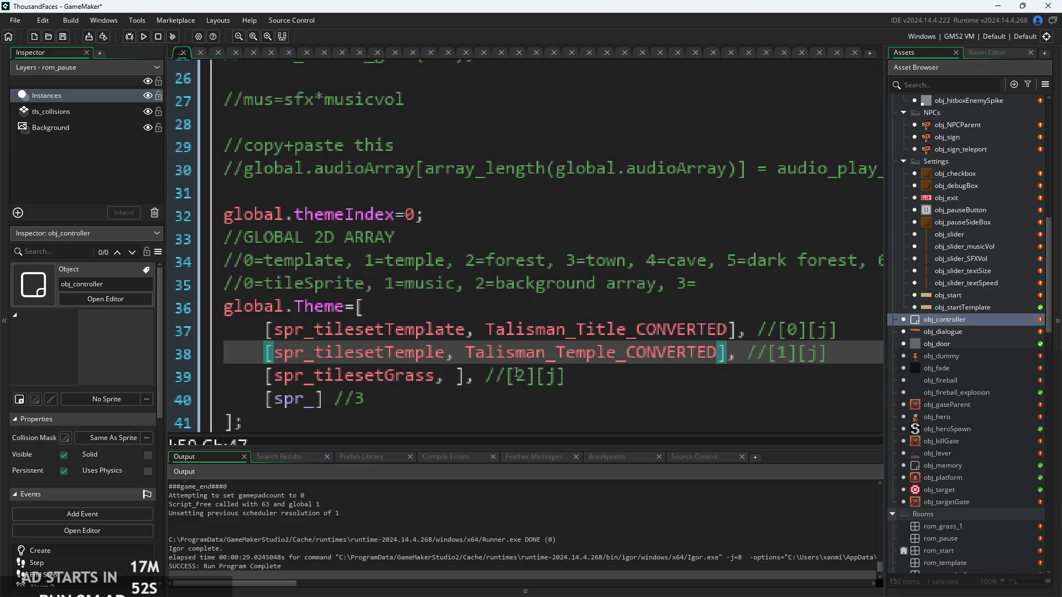
pyautogui.click(452, 381)
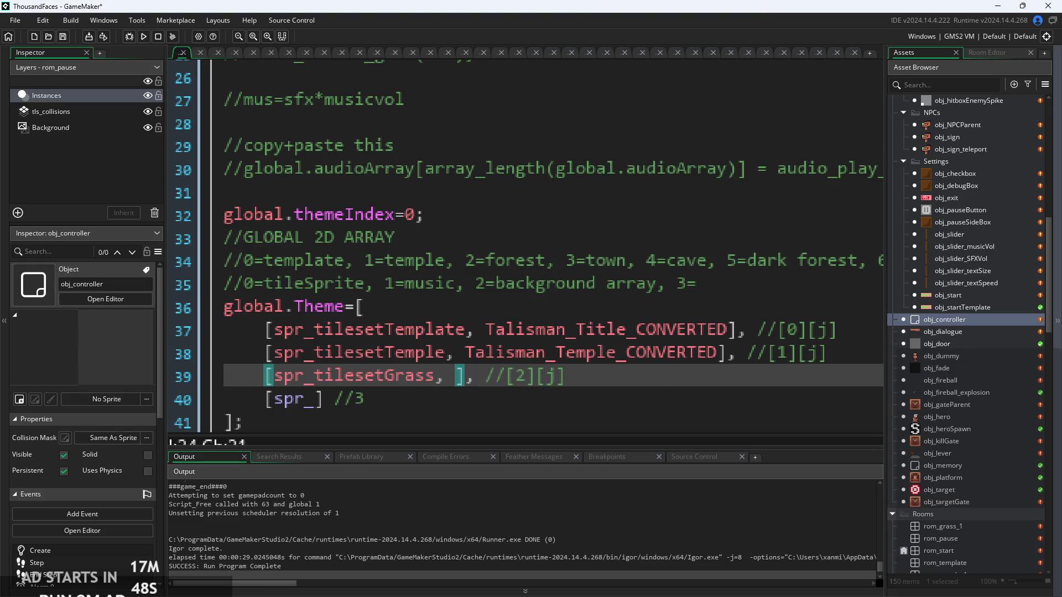
pyautogui.scroll(5, 930, 340)
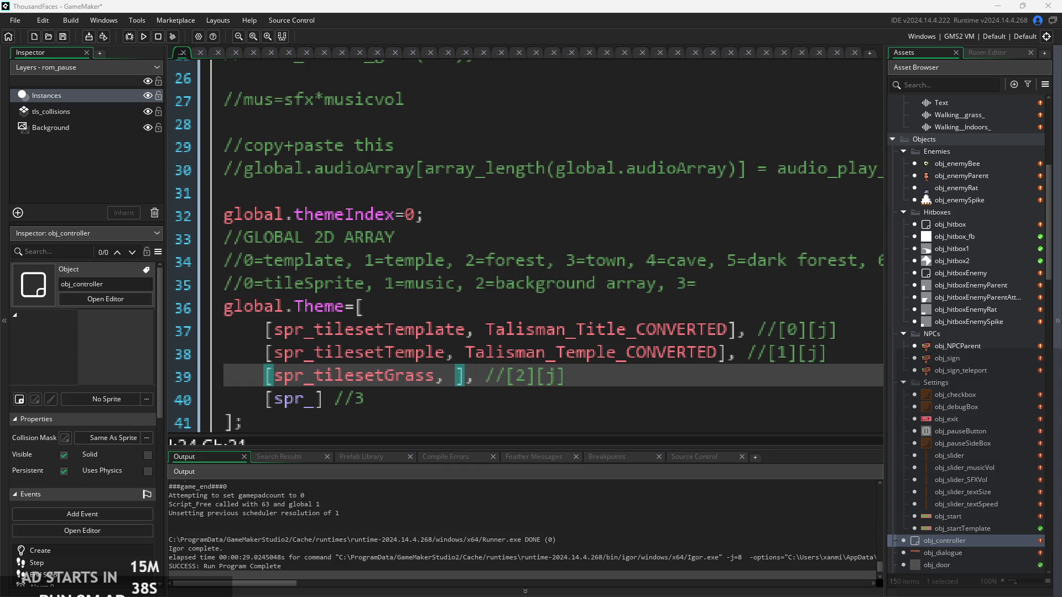
# Drag the Talisman audio files from Explorer into the Asset Browser's Music folder
pyautogui.moveTo(1061, 371)
pyautogui.mouseDown()
pyautogui.moveTo(1000, 397)
pyautogui.moveTo(964, 287)
pyautogui.moveTo(996, 80)
pyautogui.moveTo(1059, 246)
pyautogui.mouseUp()
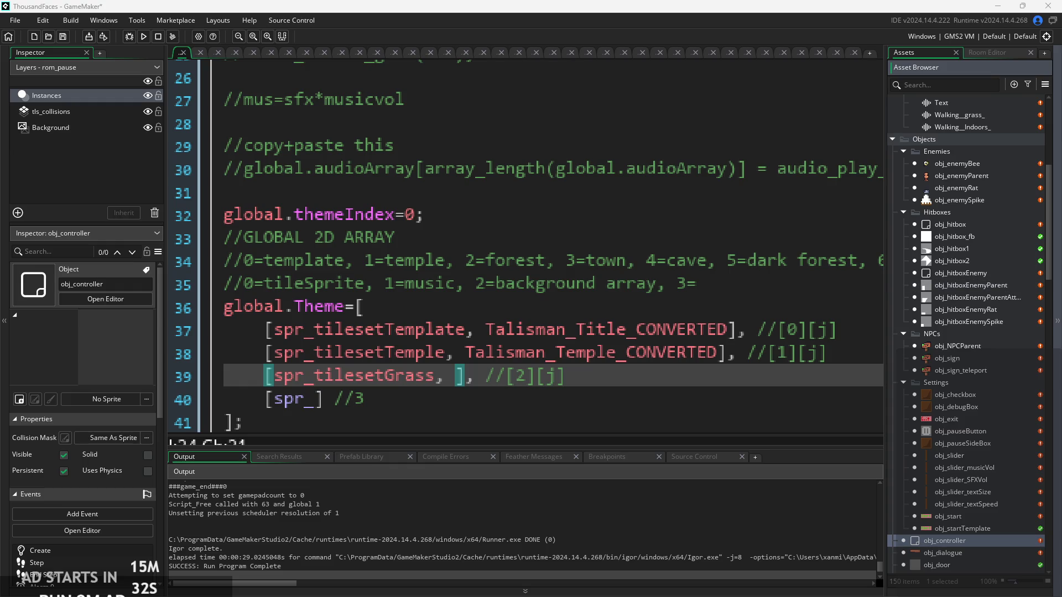
pyautogui.scroll(5, 913, 343)
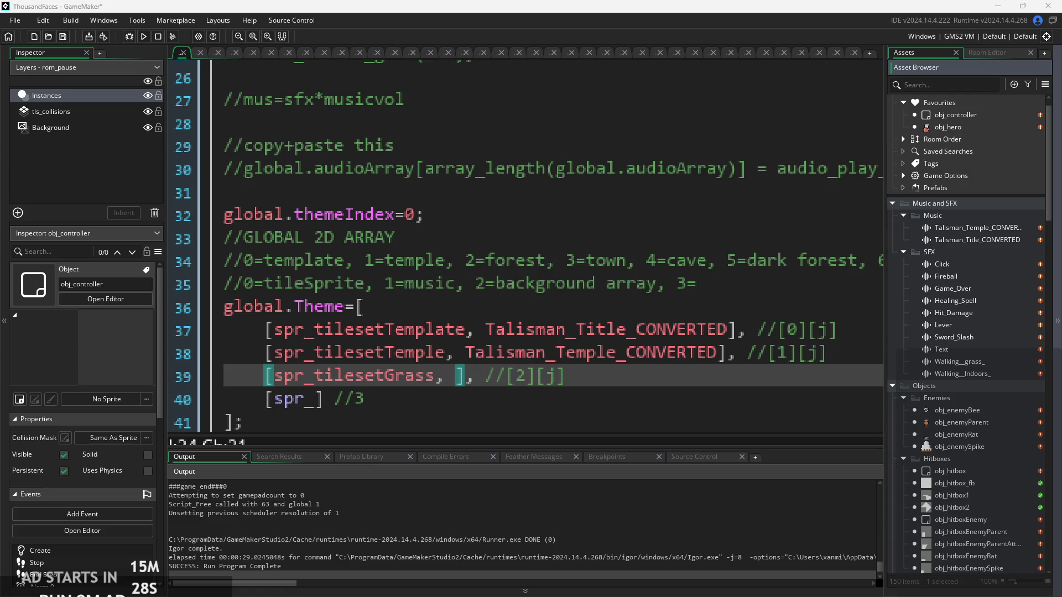
pyautogui.moveTo(1059, 249)
pyautogui.mouseDown()
pyautogui.moveTo(972, 260)
pyautogui.moveTo(991, 217)
pyautogui.mouseUp()
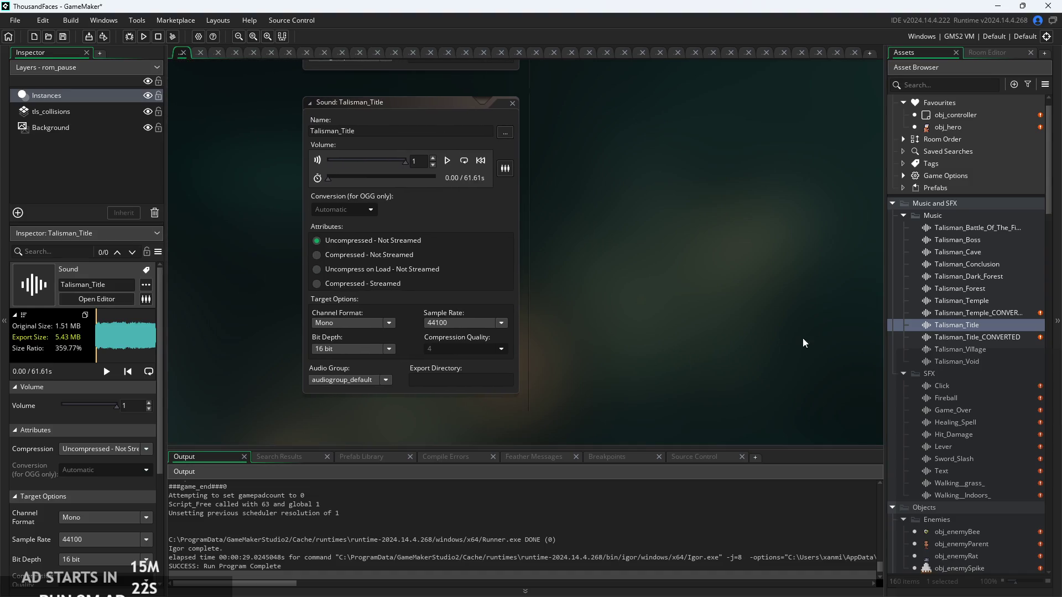
# Check the Temple, Title and Battle tracks, putting Talisman_Battle_Of_The_Field_ in MusicGroup
pyautogui.doubleClick(1001, 314)
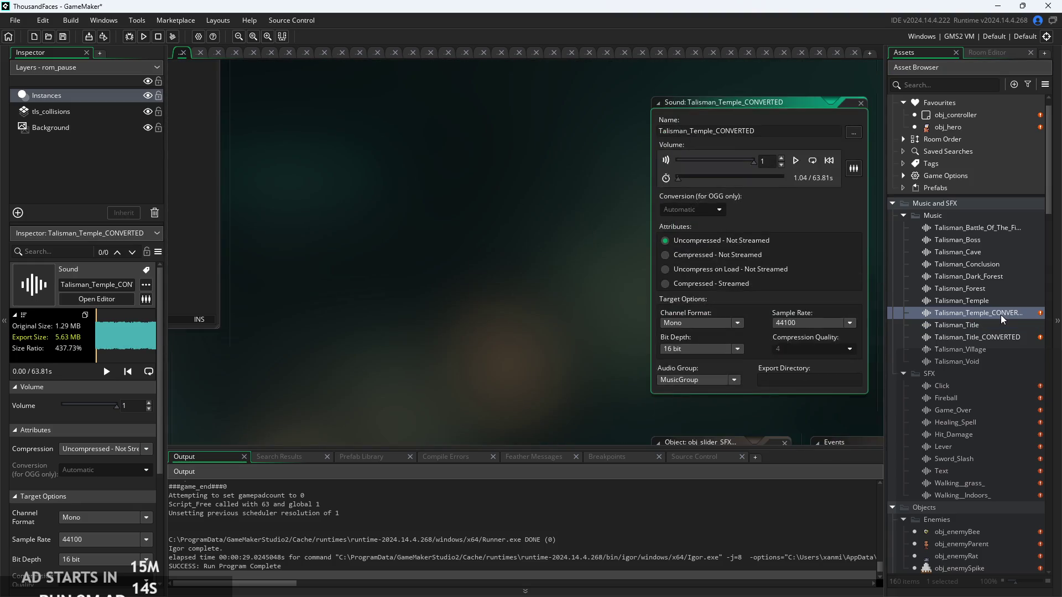
pyautogui.doubleClick(994, 323)
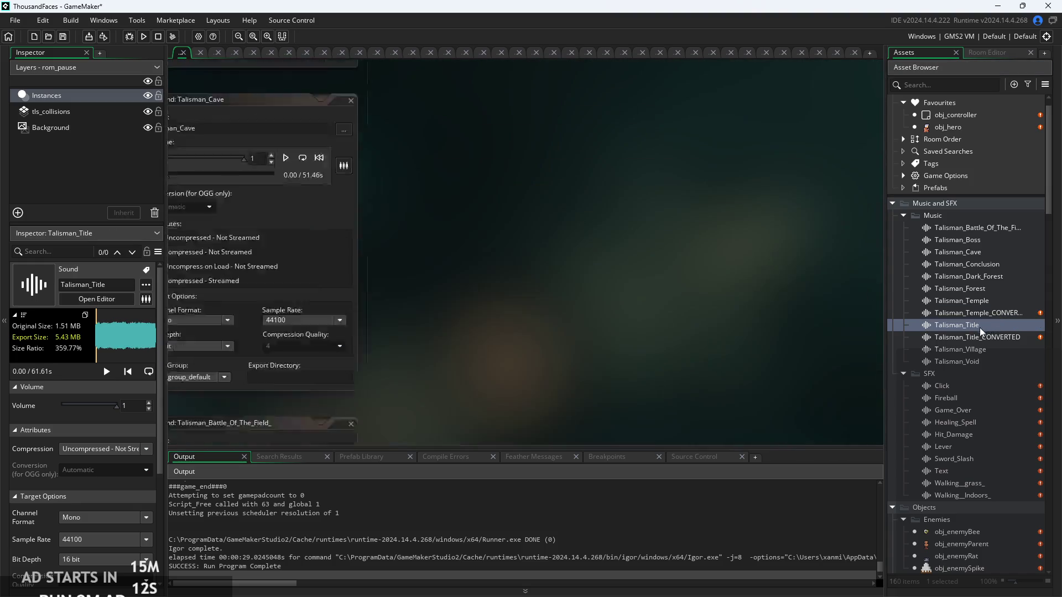
pyautogui.doubleClick(981, 226)
pyautogui.click(235, 378)
pyautogui.click(239, 400)
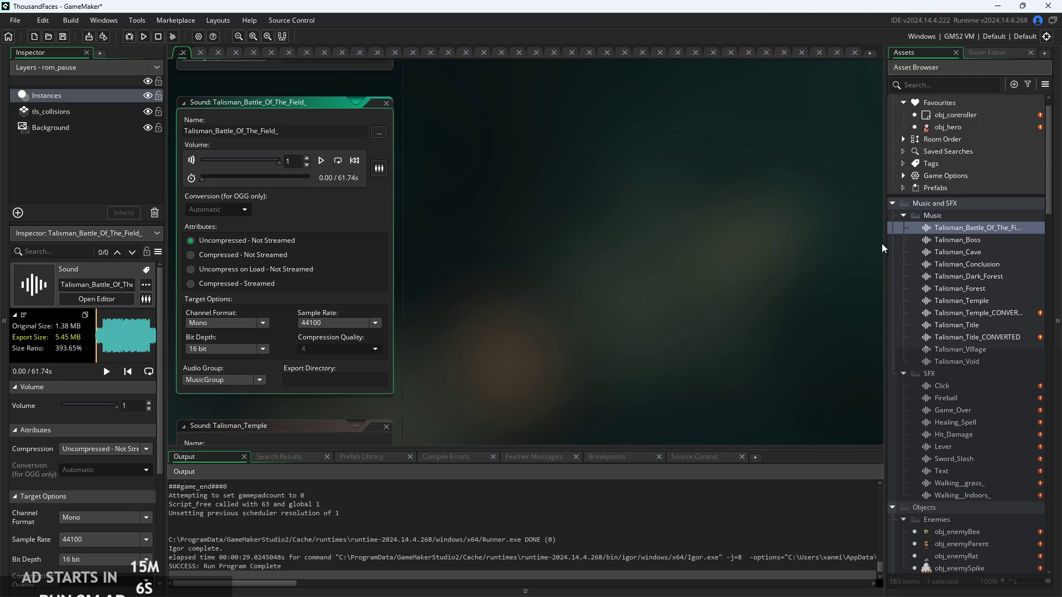
# Assign Talisman_Boss through Talisman_Void to MusicGroup together
pyautogui.click(952, 242)
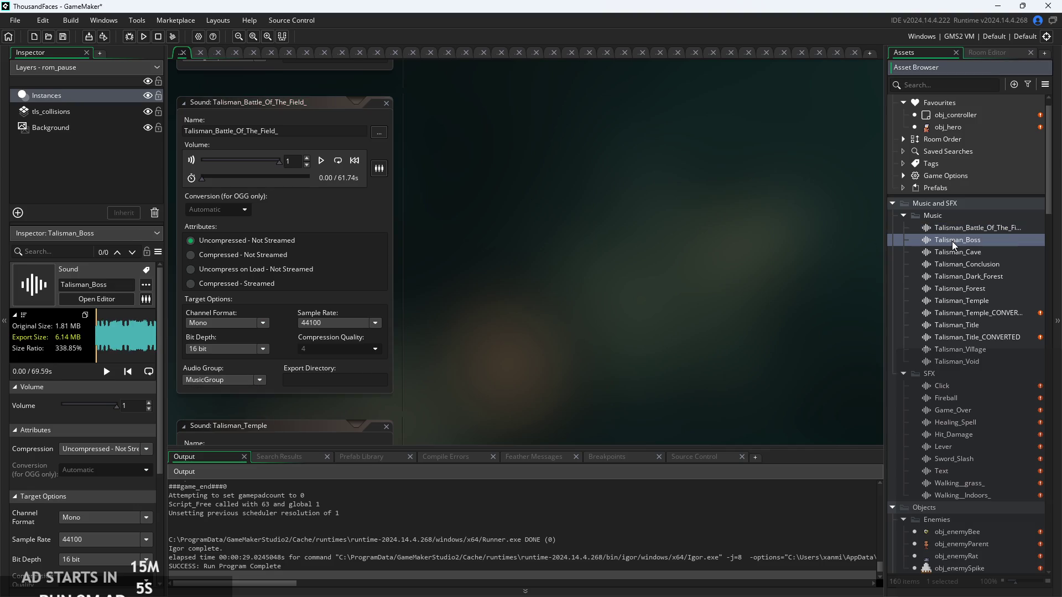
pyautogui.keyDown('shift'); pyautogui.click(971, 363); pyautogui.keyUp('shift')
pyautogui.rightClick(971, 361)
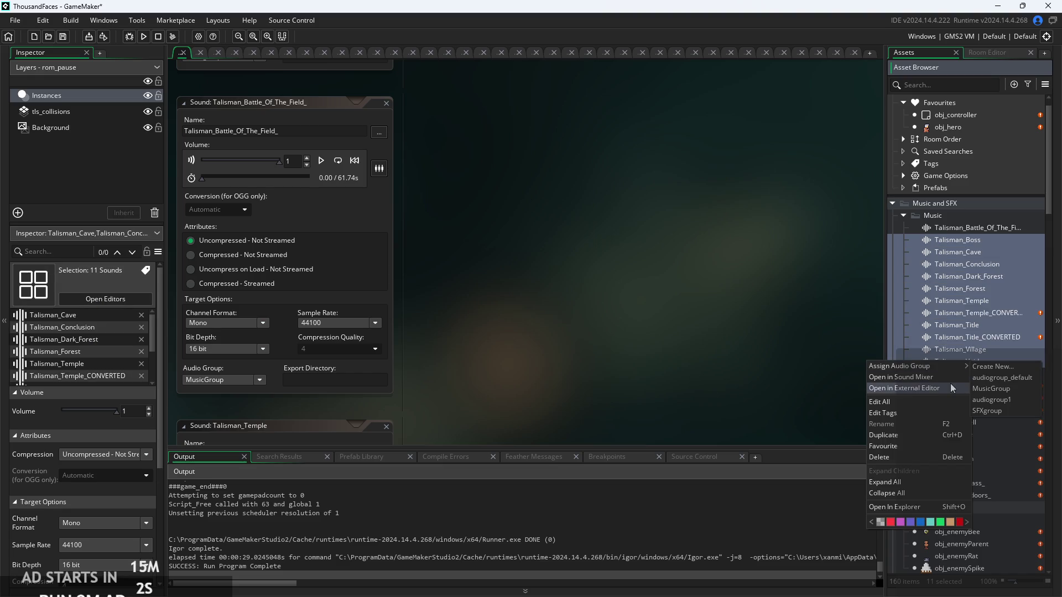
pyautogui.moveTo(950, 371)
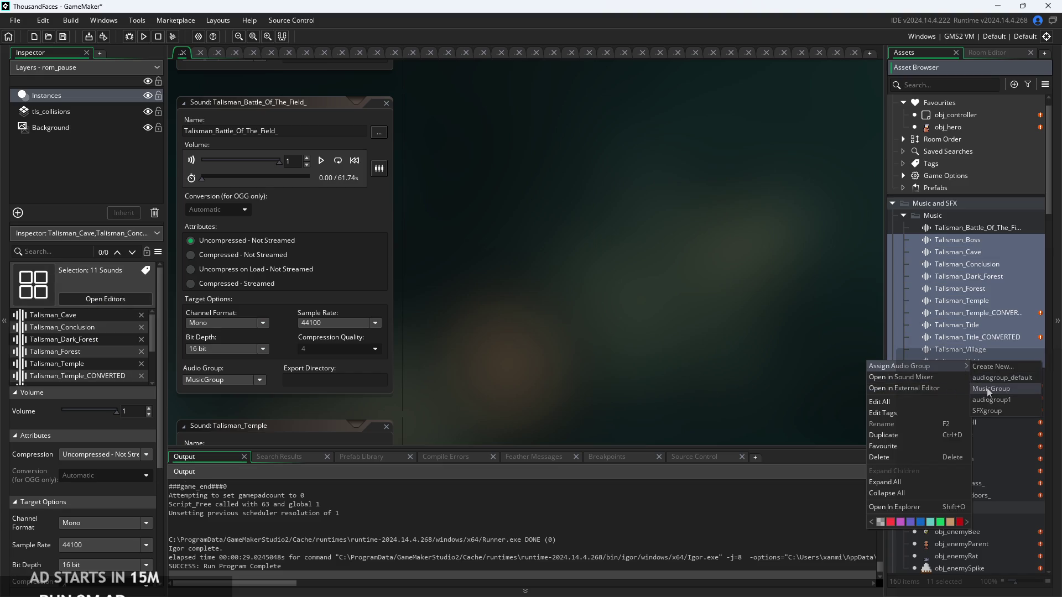
pyautogui.click(986, 388)
# Review the Talisman_Void and Talisman_Village settings, then scroll the browser to the Objects list
pyautogui.click(978, 360)
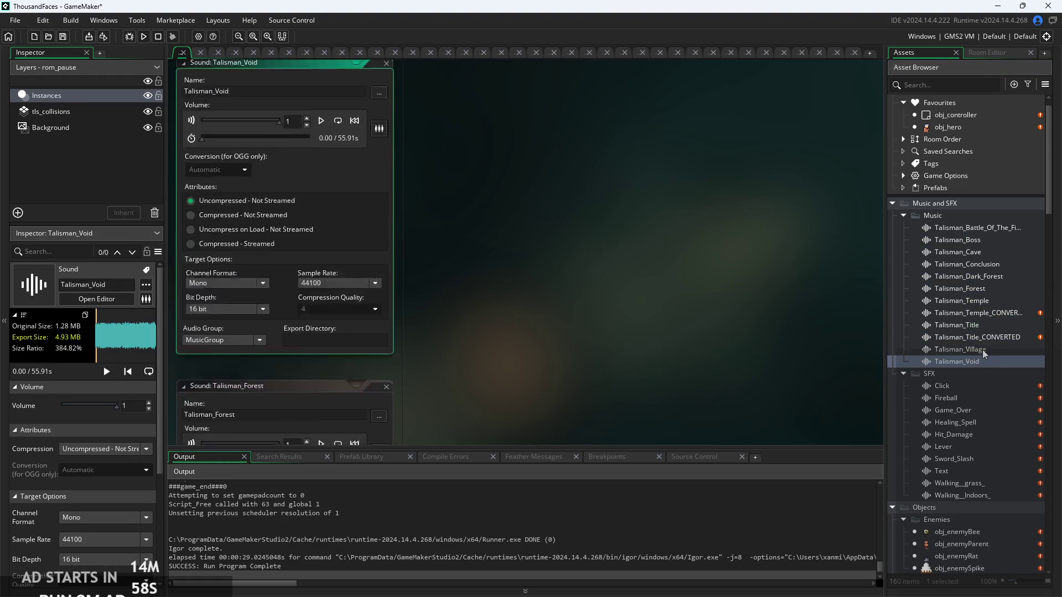
pyautogui.click(982, 349)
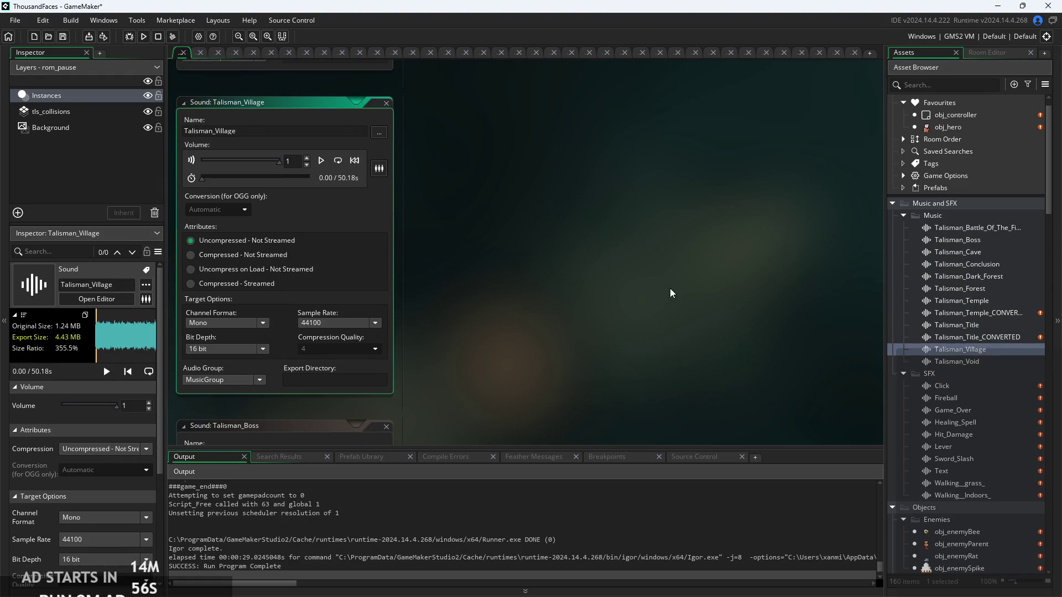
pyautogui.scroll(-5, 950, 343)
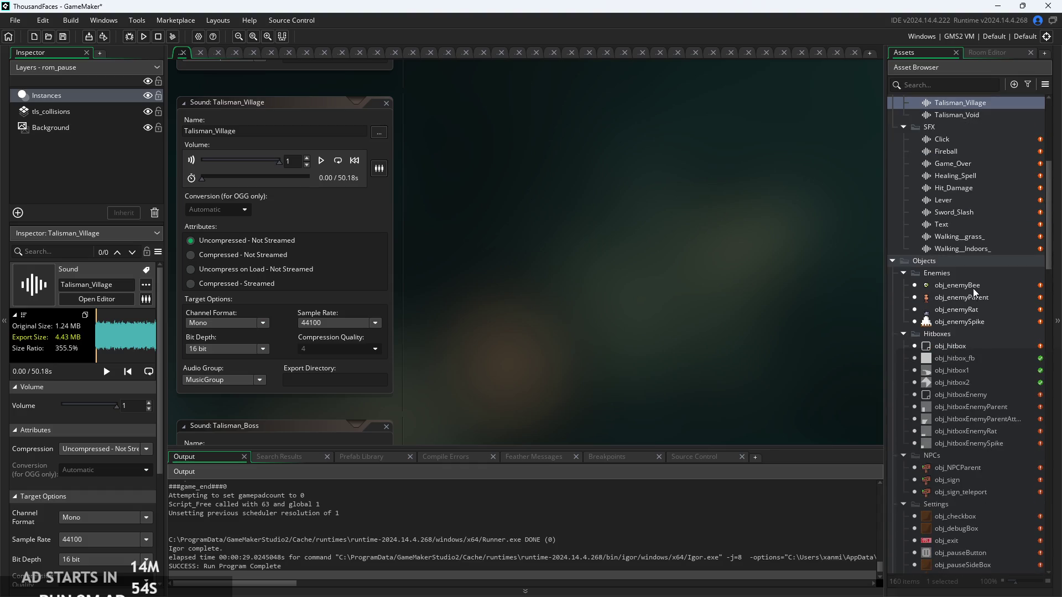
pyautogui.scroll(-2, 929, 389)
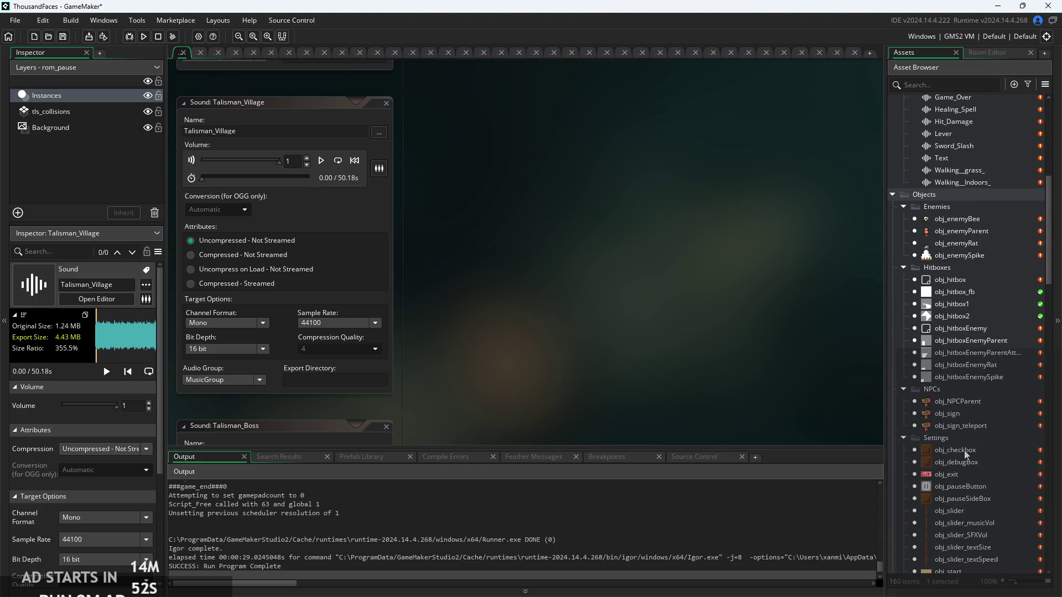
pyautogui.scroll(-2, 965, 442)
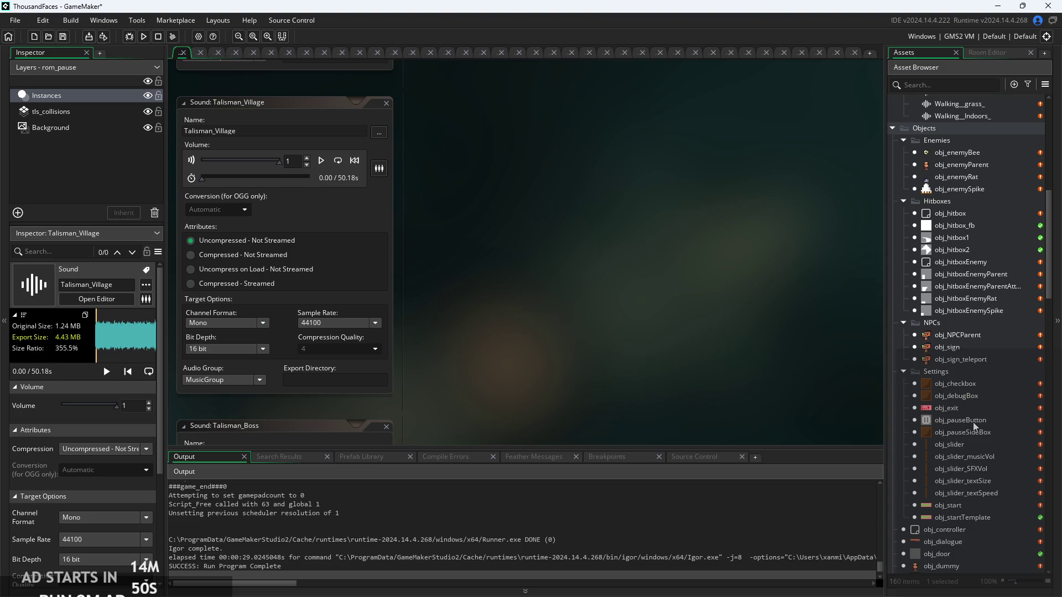
pyautogui.scroll(9, 972, 419)
pyautogui.scroll(-12, 962, 387)
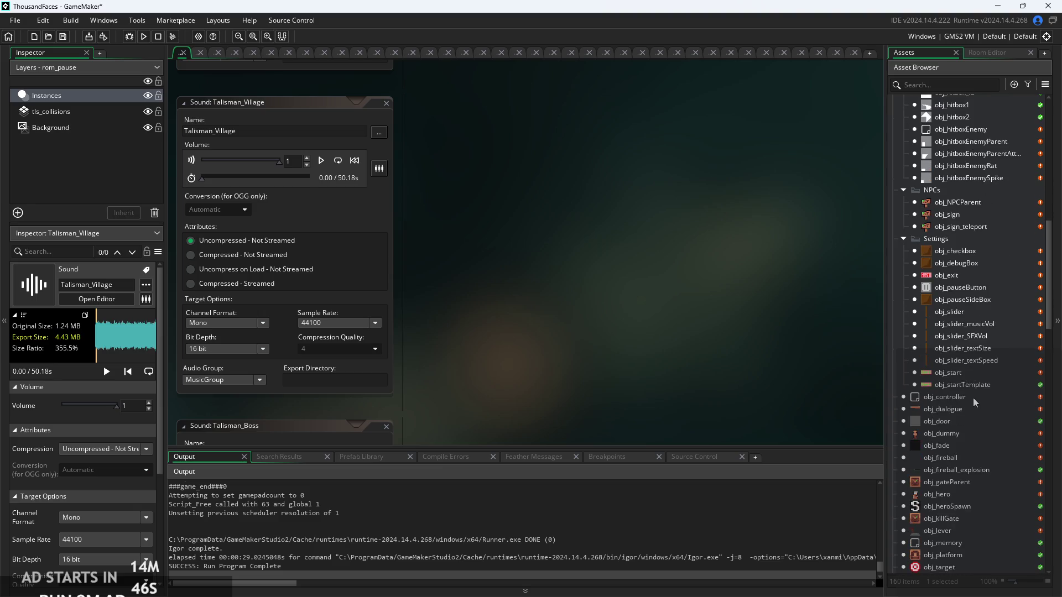
# In obj_controller's Create code, fill the grass row's music slot with Talisman_Forest
pyautogui.doubleClick(973, 397)
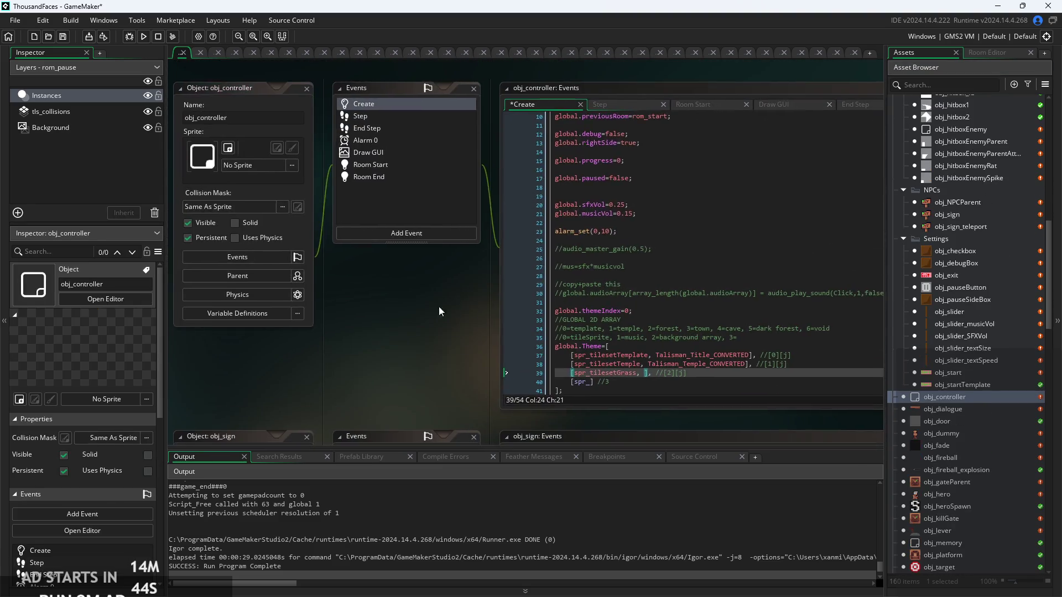
pyautogui.scroll(3, 439, 306)
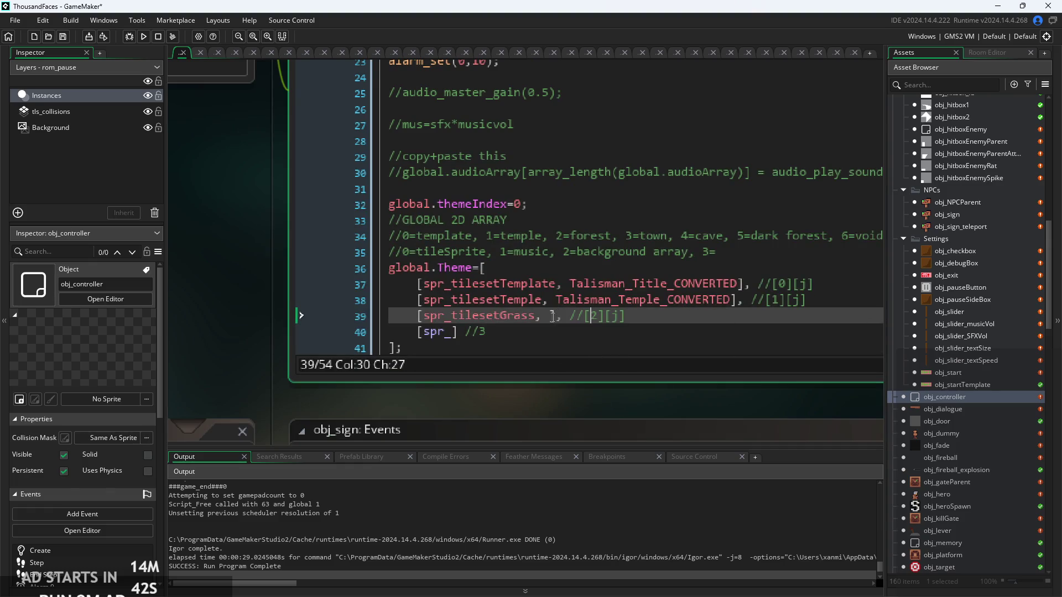
pyautogui.scroll(3, 624, 359)
pyautogui.scroll(-4, 623, 360)
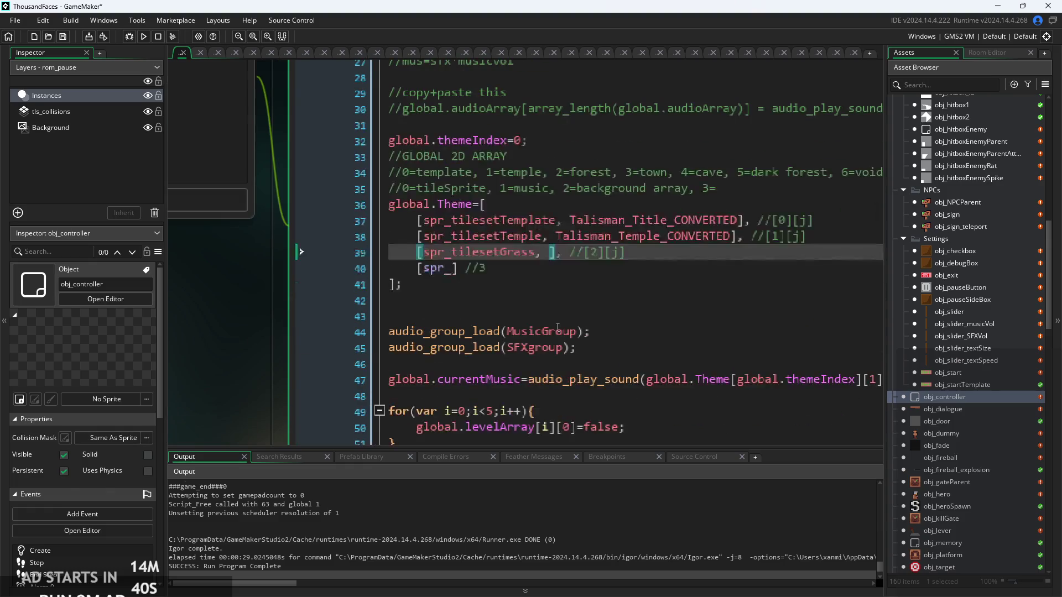
pyautogui.write('Talism')
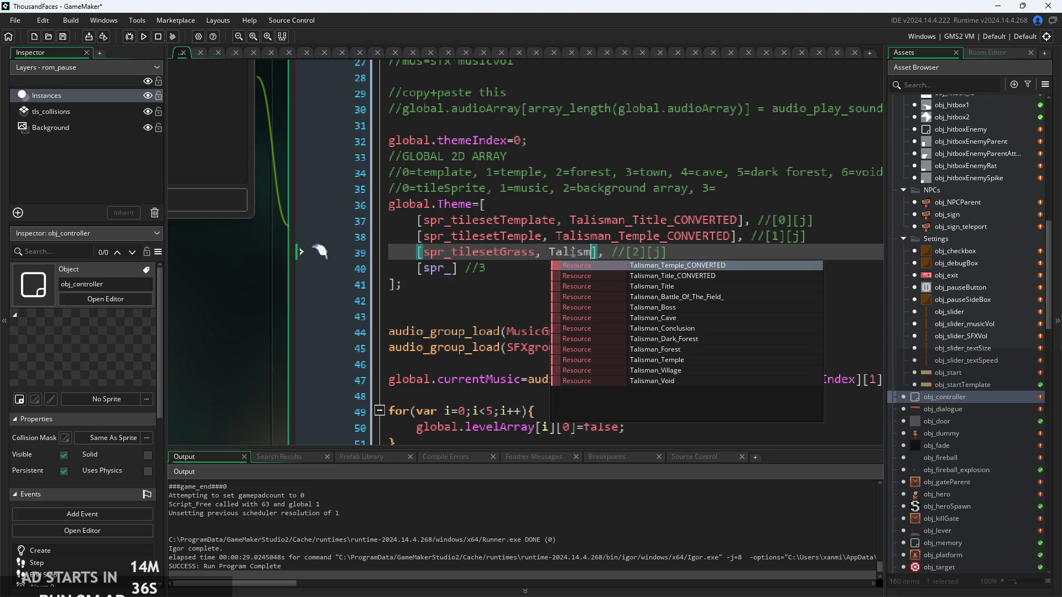
pyautogui.click(705, 348)
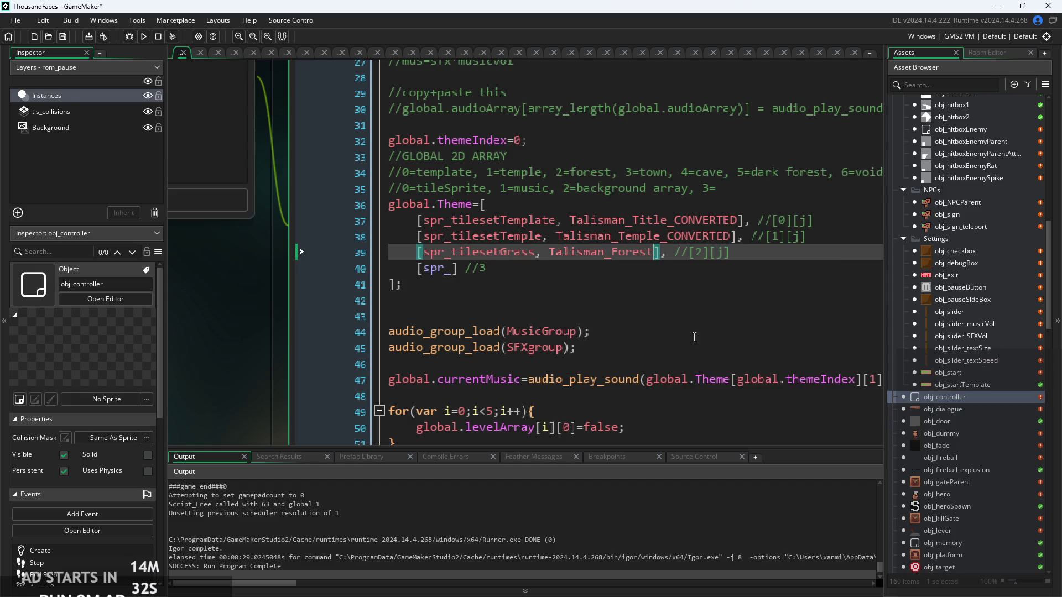
pyautogui.click(491, 272)
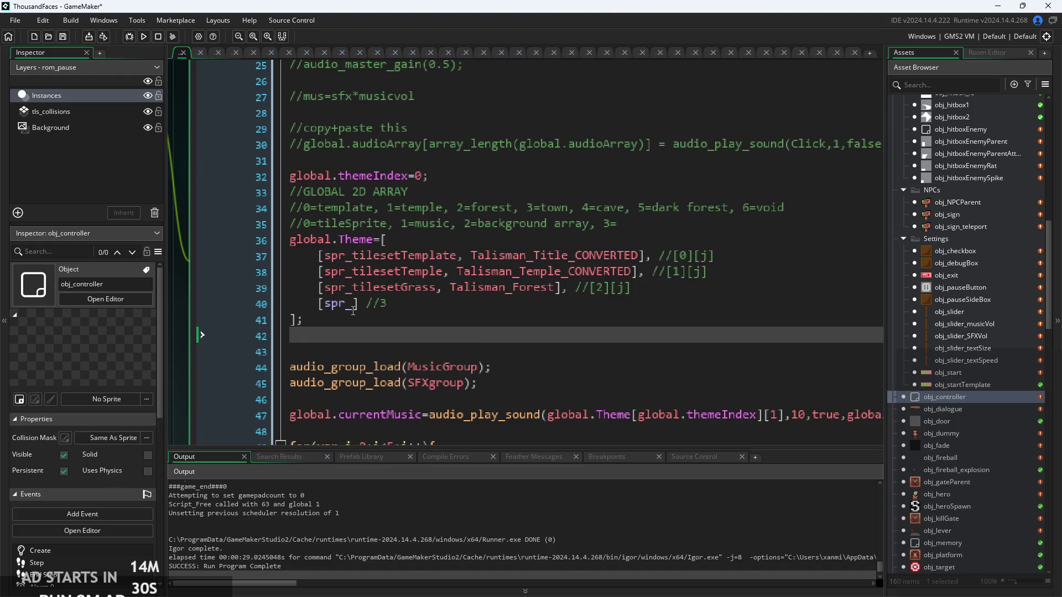
pyautogui.click(355, 309)
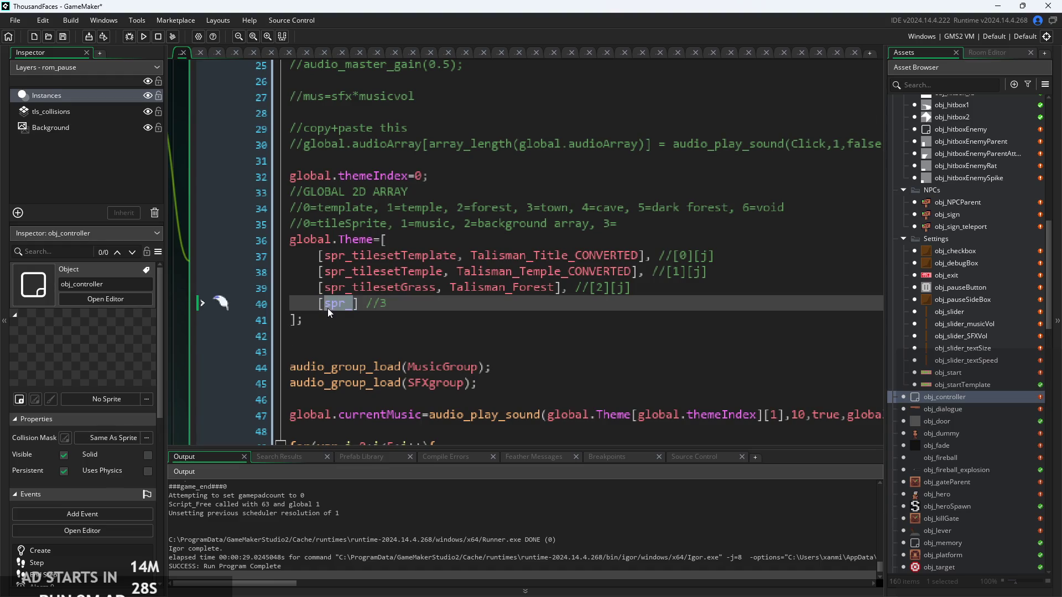
pyautogui.click(424, 307)
# Delete the //[0][j], //[1][j] and //[2][j] comments from lines 37–39
pyautogui.moveTo(635, 286); pyautogui.dragTo(575, 287)
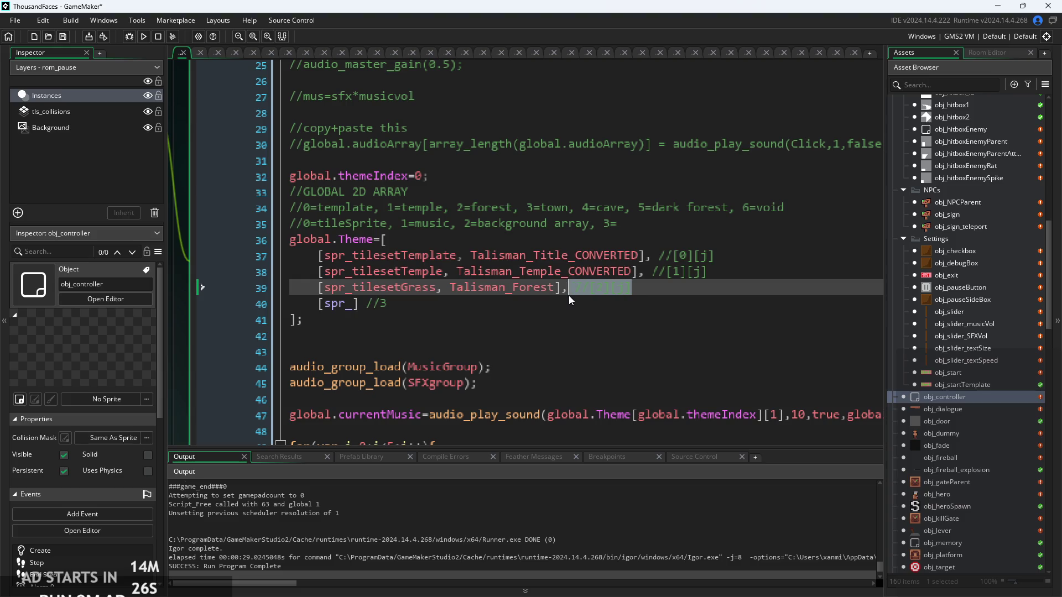
pyautogui.press('BackSpace')
pyautogui.moveTo(714, 271)
pyautogui.mouseDown()
pyautogui.moveTo(657, 286)
pyautogui.moveTo(645, 277)
pyautogui.mouseUp()
pyautogui.press('BackSpace')
pyautogui.moveTo(715, 255)
pyautogui.mouseDown()
pyautogui.moveTo(657, 272)
pyautogui.moveTo(656, 261)
pyautogui.mouseUp()
pyautogui.press('BackSpace')
# Replace the //3 comment with a comma and add two new [] rows
pyautogui.moveTo(421, 304); pyautogui.dragTo(360, 307)
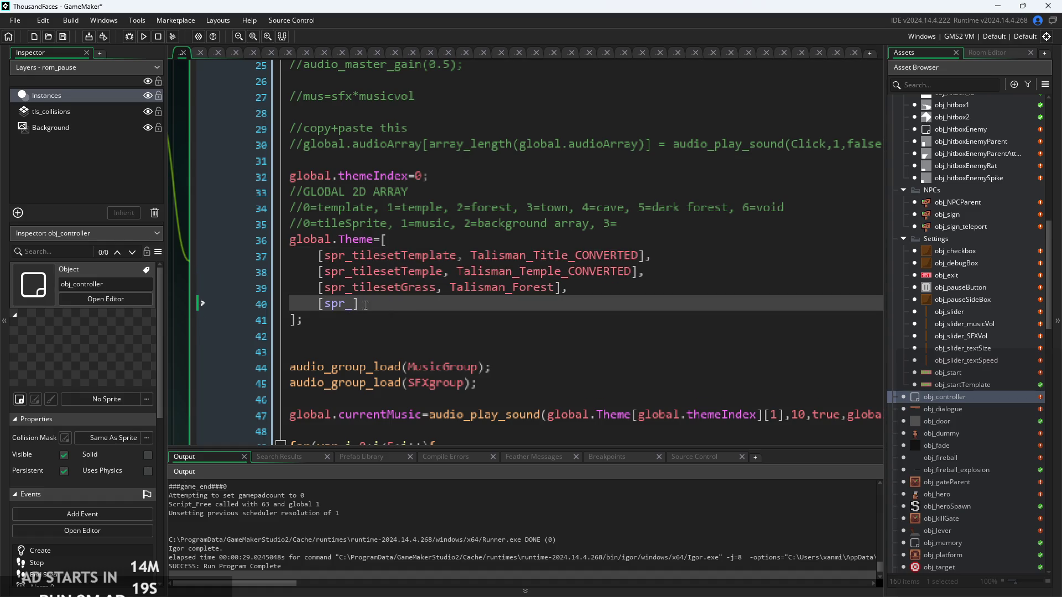
pyautogui.write(',')
pyautogui.press('Return')
pyautogui.write('[].')
pyautogui.press('Return')
pyautogui.write('[].')
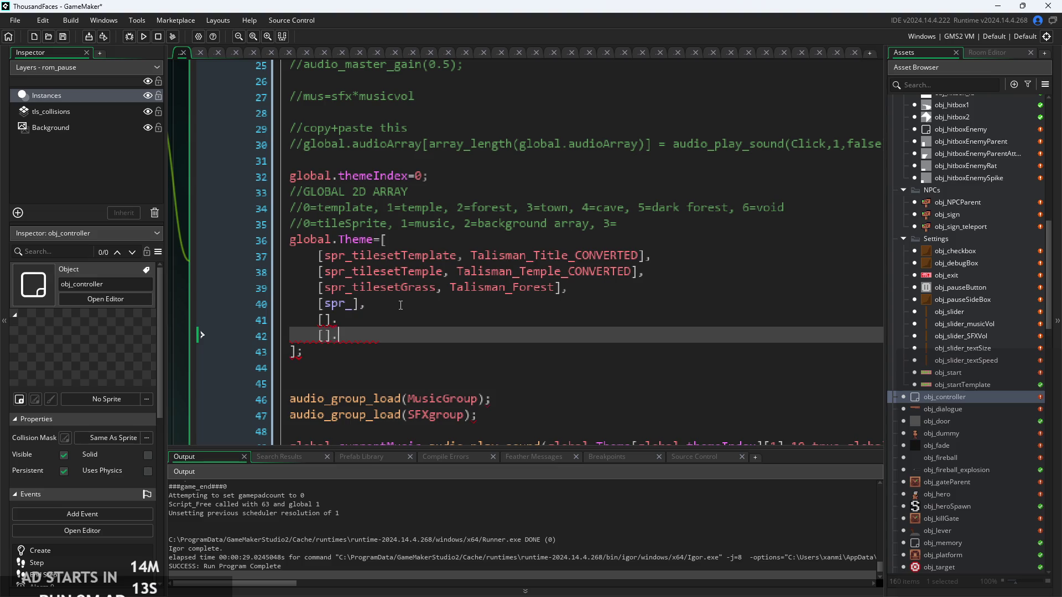
# Turn the stray periods on lines 41–42 into commas and begin a fourth row with '['
pyautogui.press('Up')
pyautogui.press('BackSpace')
pyautogui.write(',')
pyautogui.press('Down')
pyautogui.press('BackSpace')
pyautogui.write(',')
pyautogui.press('Return')
pyautogui.write('[')
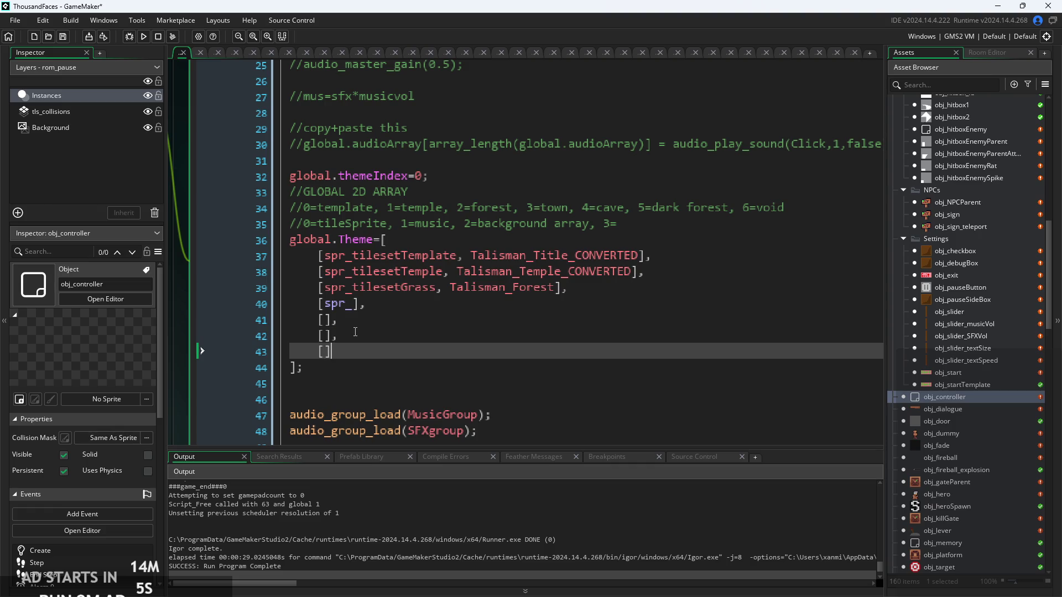
# Delete the spr_ placeholder from line 40
pyautogui.click(360, 321)
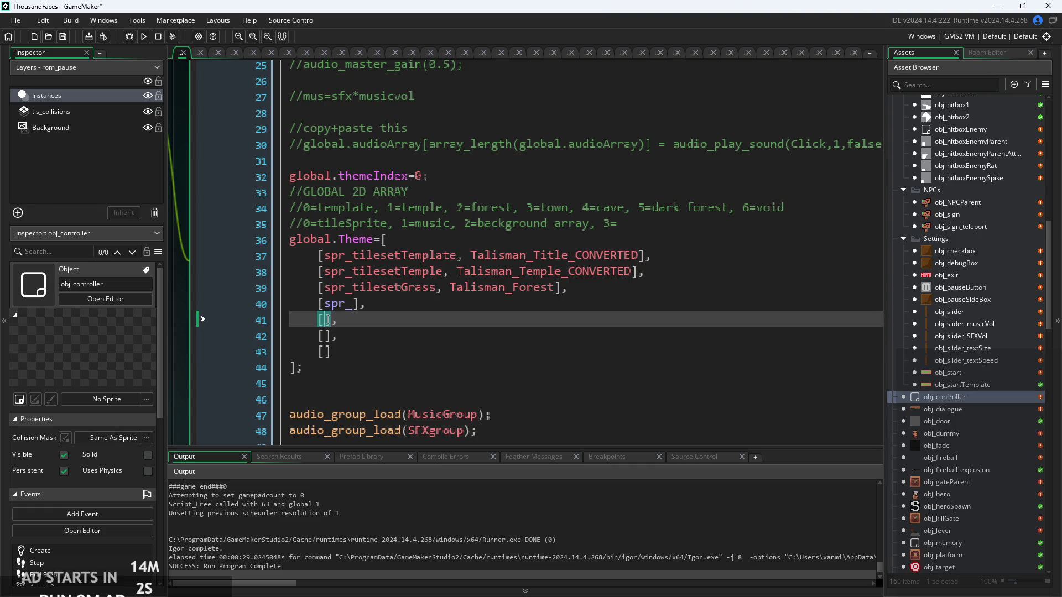
pyautogui.click(357, 310)
pyautogui.doubleClick(330, 310)
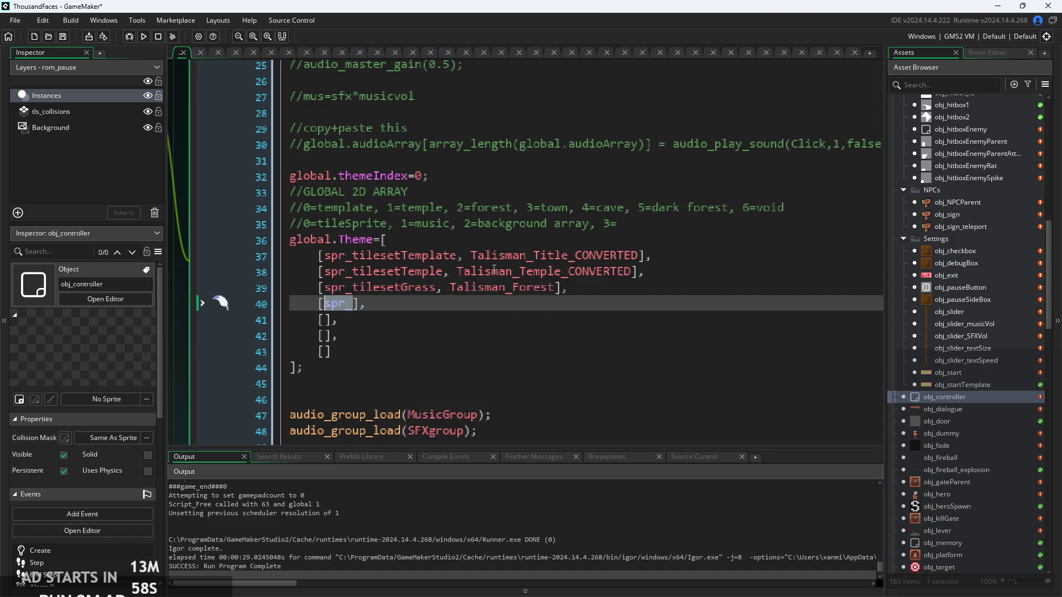
pyautogui.scroll(1, 494, 270)
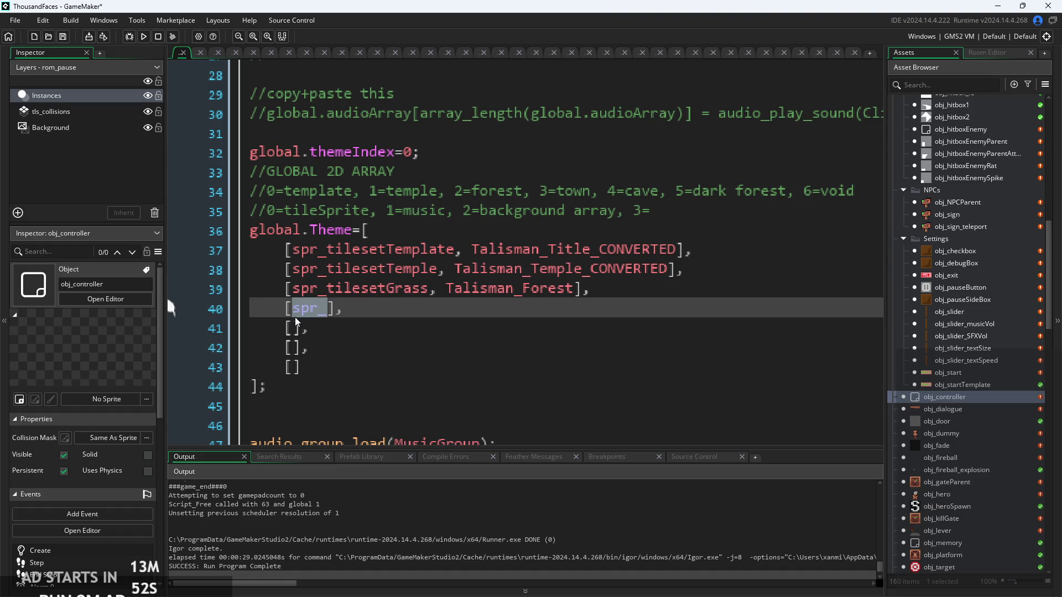
pyautogui.press('BackSpace')
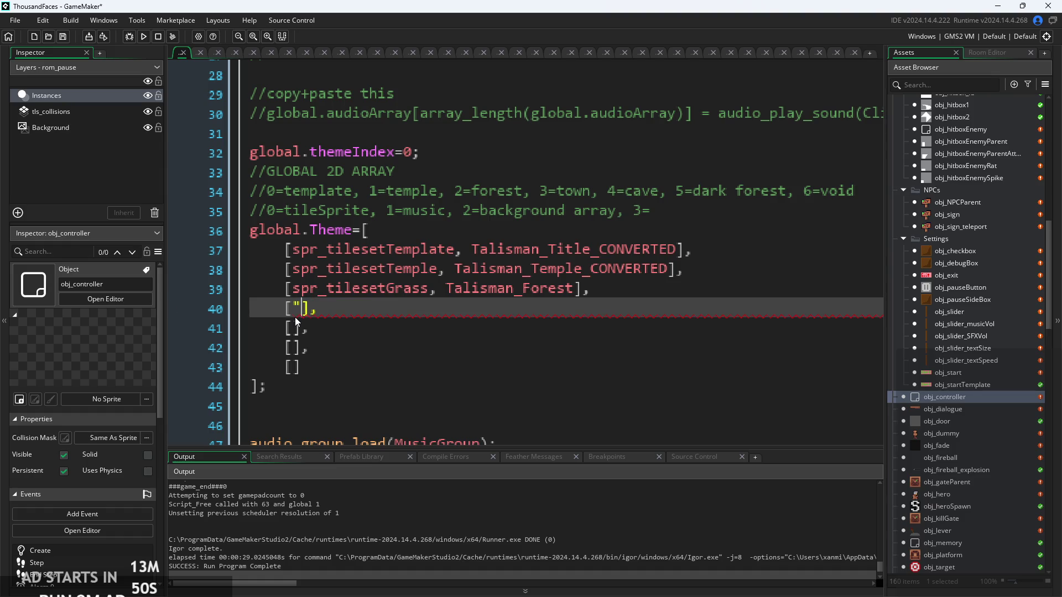
# Write the /*town*/ block comment inside line 40's brackets
pyautogui.write('/towl.')
pyautogui.press('BackSpace')
pyautogui.press('BackSpace')
pyautogui.write('n.')
pyautogui.press('BackSpace')
pyautogui.write('//')
pyautogui.press('BackSpace')
pyautogui.press('BackSpace')
pyautogui.press('Left')
pyautogui.press('Left')
pyautogui.press('Left')
pyautogui.press('Left')
pyautogui.press('BackSpace')
pyautogui.write('*')
pyautogui.press('Right')
pyautogui.press('Right')
pyautogui.press('Right')
pyautogui.press('Right')
pyautogui.write('*/')
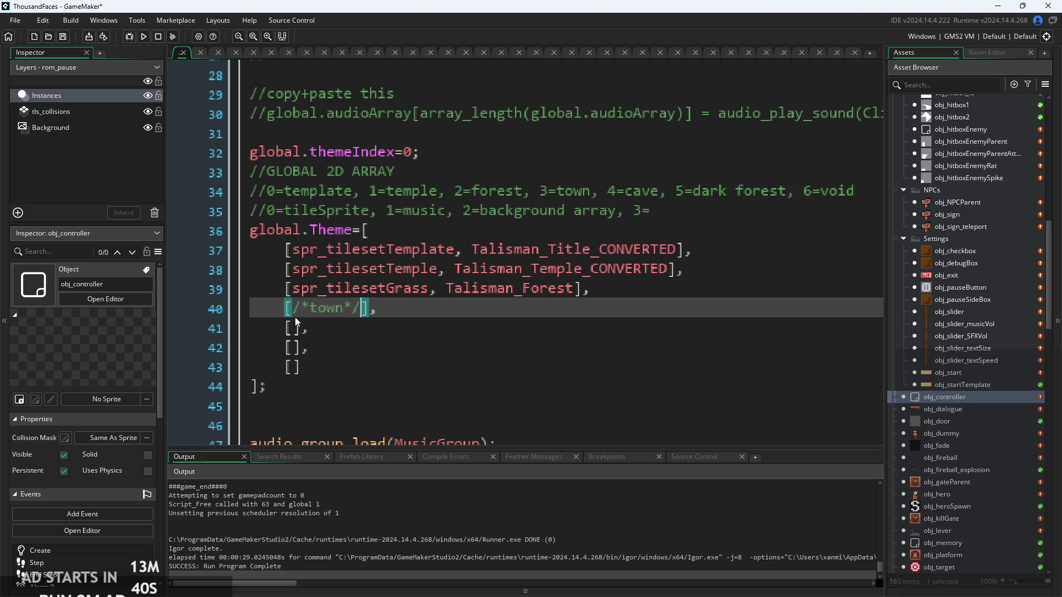
# Copy the /*town*/ comment into the empty brackets on lines 41, 42 and 43
pyautogui.hotkey('shift', 'Left')
pyautogui.hotkey('shift', 'Left')
pyautogui.hotkey('shift', 'Left')
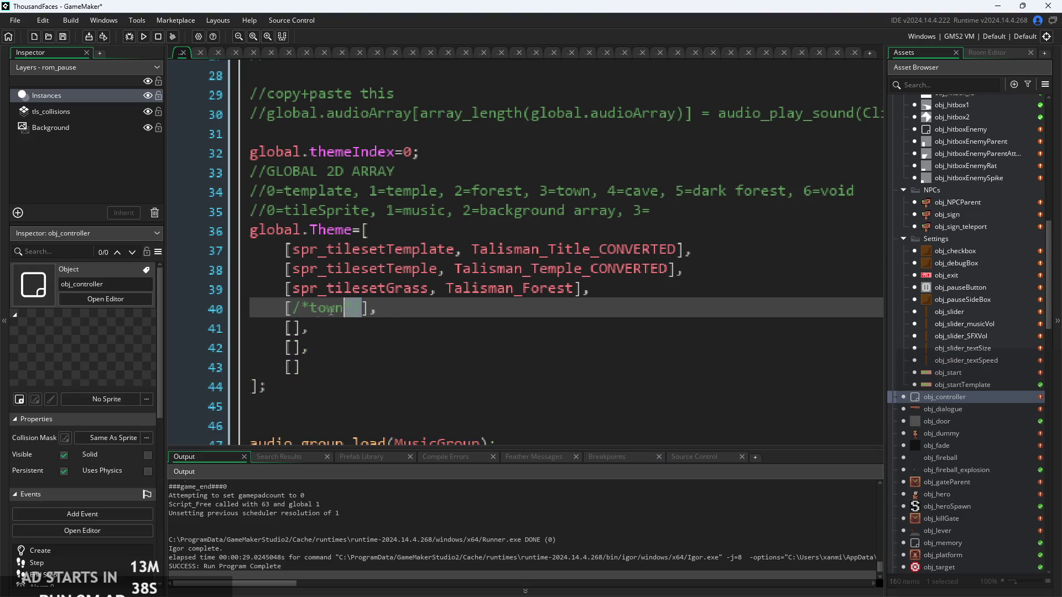
pyautogui.hotkey('ctrl', 'c')
pyautogui.press('Down')
pyautogui.hotkey('ctrl', 'v')
pyautogui.press('Down')
pyautogui.hotkey('ctrl', 'v')
pyautogui.click(296, 380)
pyautogui.click(293, 367)
pyautogui.hotkey('ctrl', 'v')
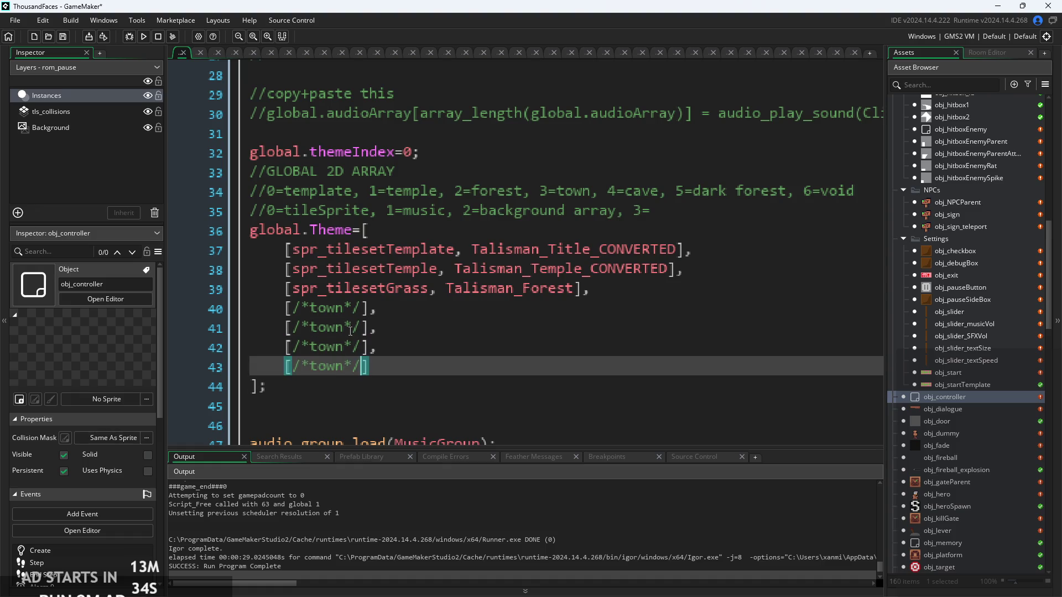
# Rename the copied labels to cave, dark forest and void
pyautogui.click(364, 328)
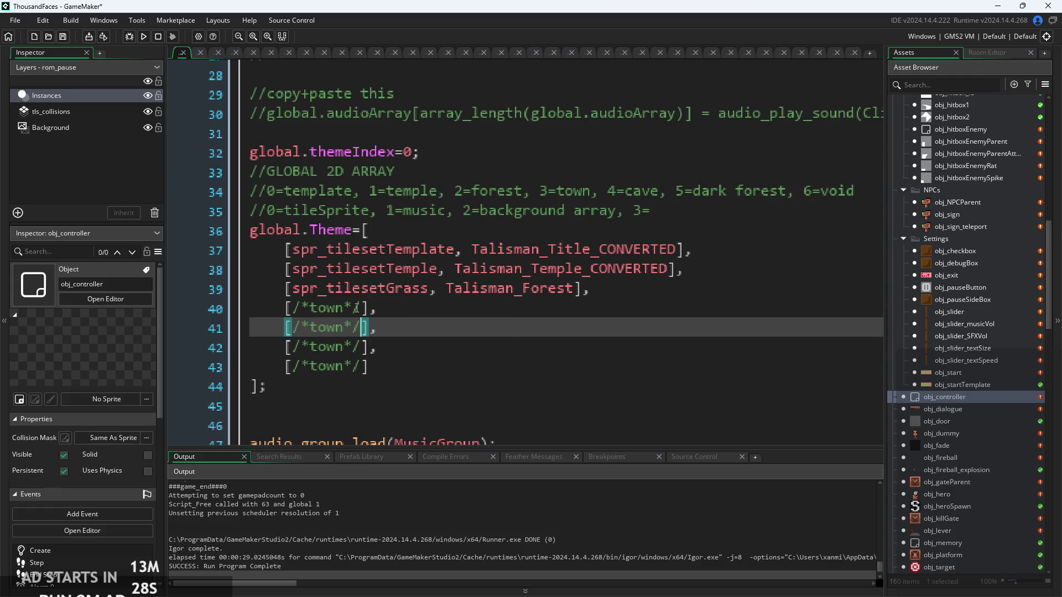
pyautogui.doubleClick(313, 334)
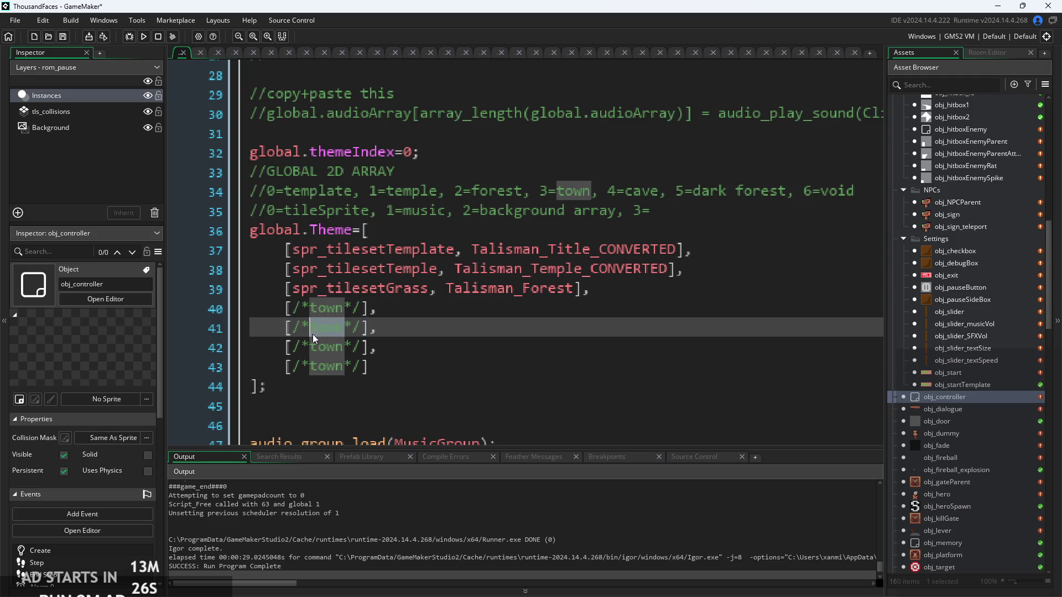
pyautogui.write('cave')
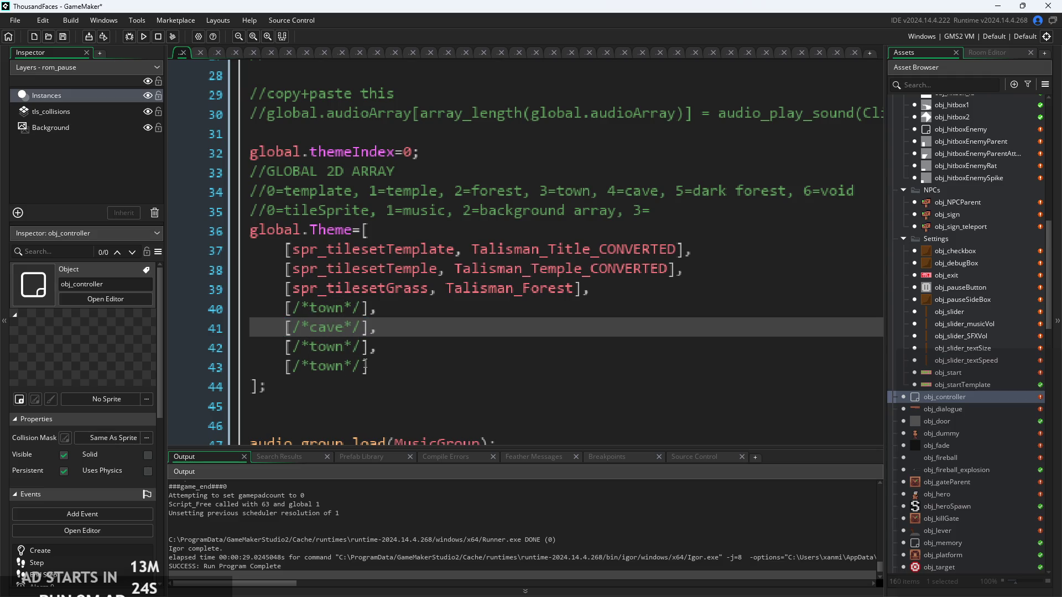
pyautogui.doubleClick(310, 354)
pyautogui.write('dark')
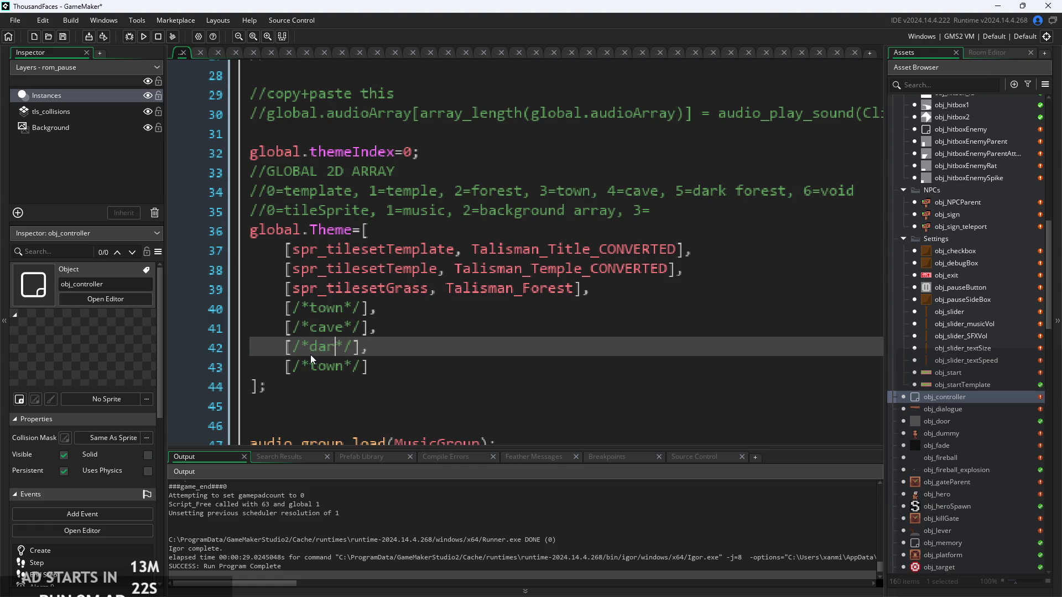
pyautogui.write(' for')
pyautogui.write('est')
pyautogui.doubleClick(311, 367)
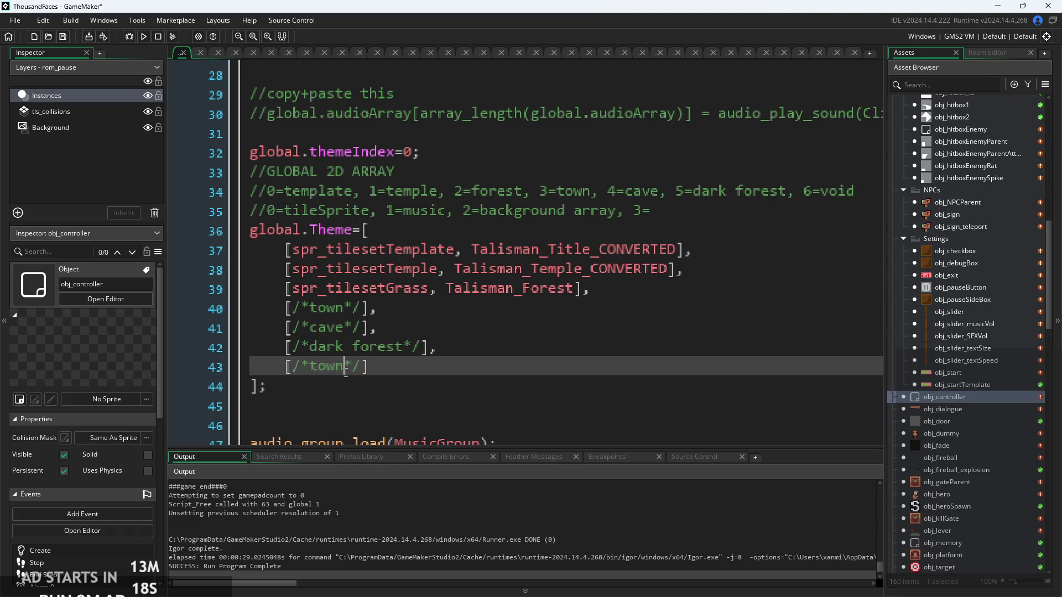
pyautogui.write('void')
# Add a comma after the label inside each of the four rows, lines 40–43
pyautogui.press('Up')
pyautogui.press('Up')
pyautogui.press('Up')
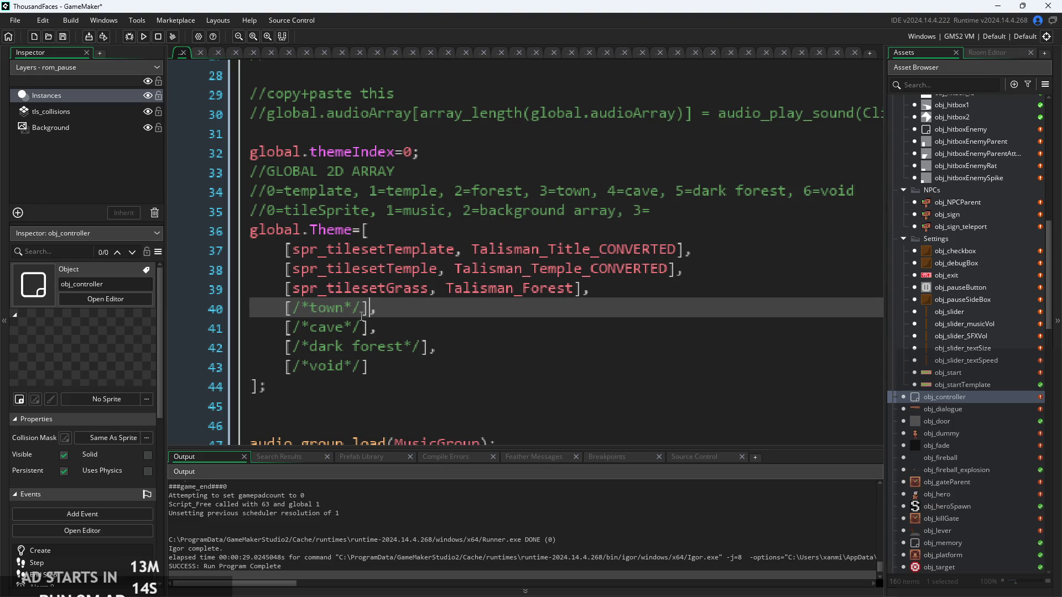
pyautogui.write(',')
pyautogui.press('Down')
pyautogui.press('Left')
pyautogui.write(',')
pyautogui.click(423, 351)
pyautogui.write(',')
pyautogui.press('Down')
pyautogui.press('Left')
pyautogui.write(',')
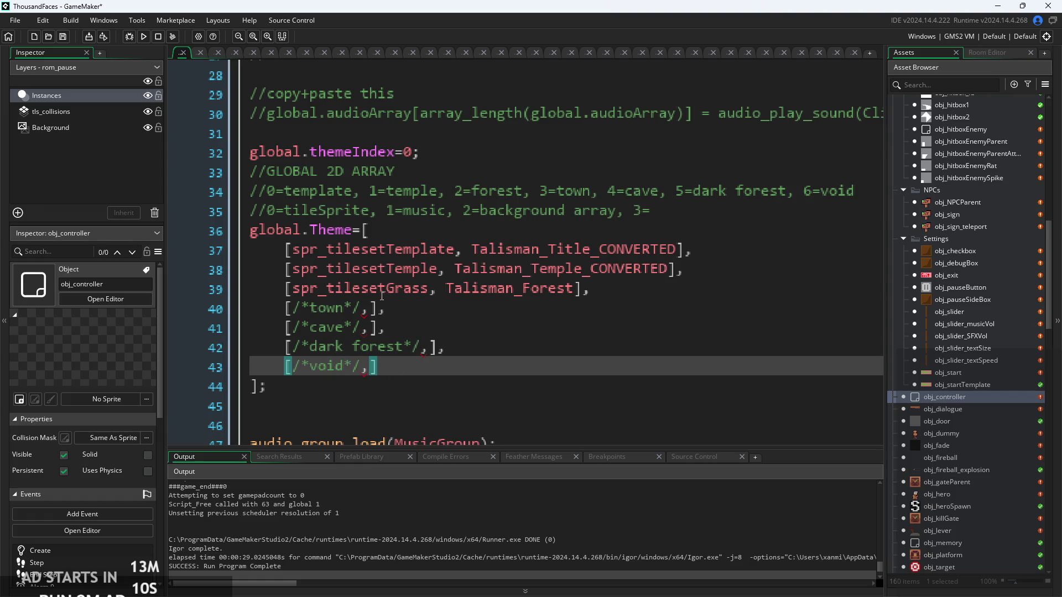
pyautogui.press('Up')
pyautogui.press('Up')
pyautogui.press('Up')
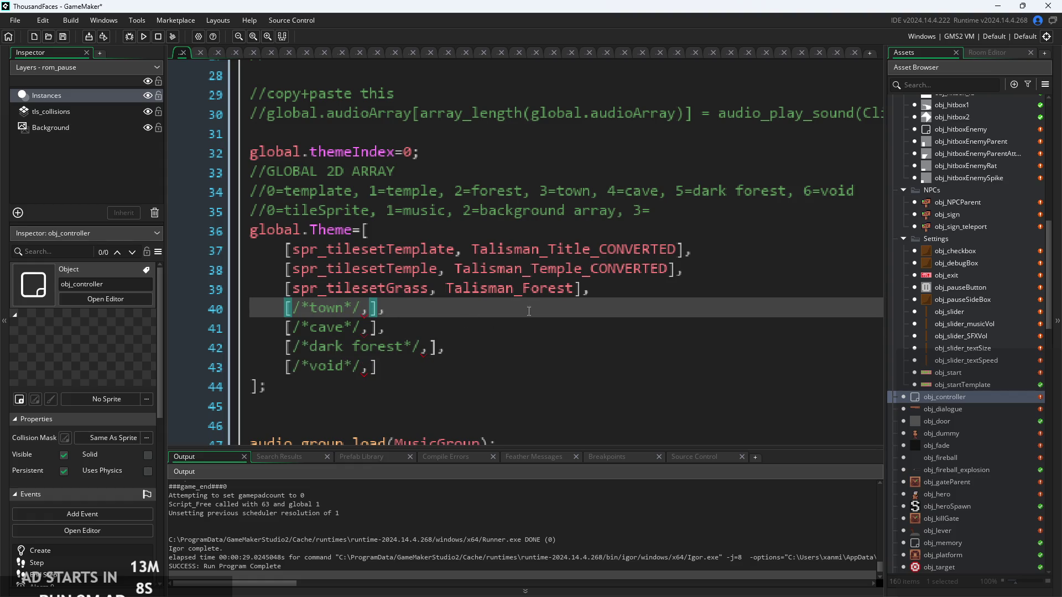
pyautogui.scroll(1, 451, 316)
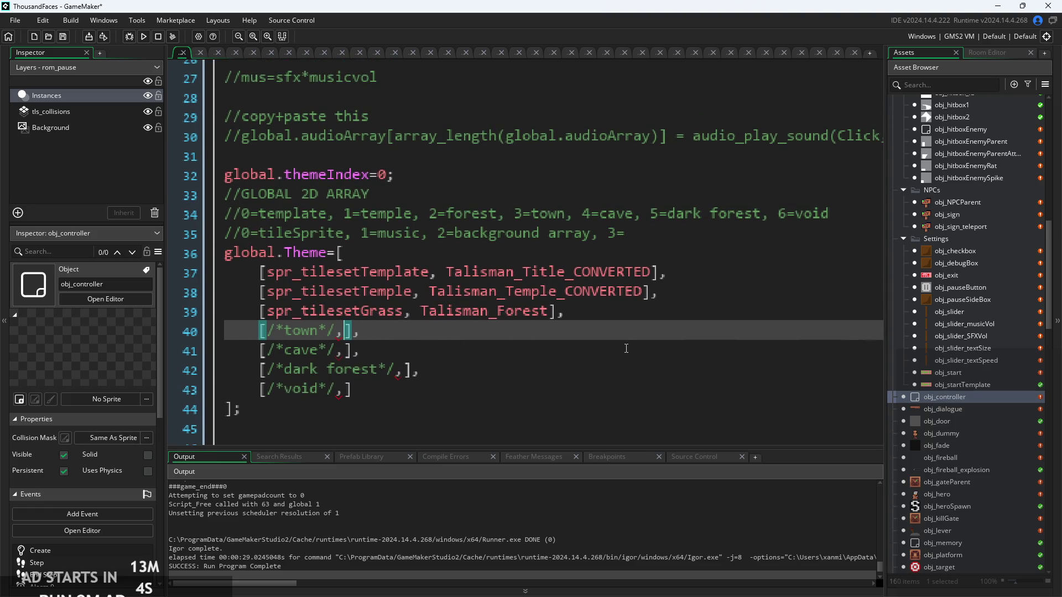
pyautogui.scroll(4, 988, 329)
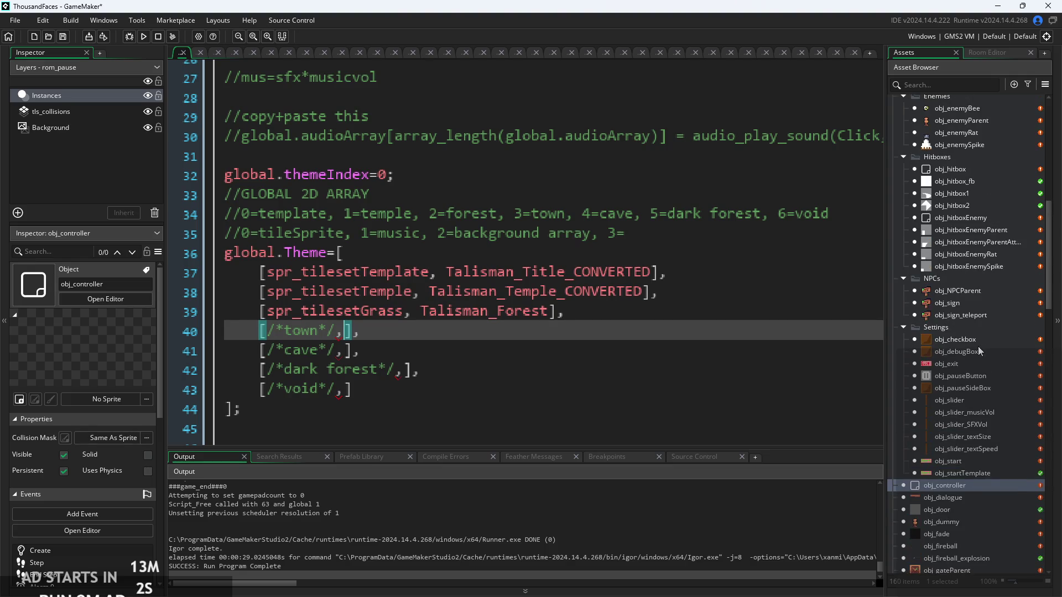
pyautogui.scroll(4, 978, 346)
pyautogui.scroll(3, 984, 323)
pyautogui.scroll(10, 984, 325)
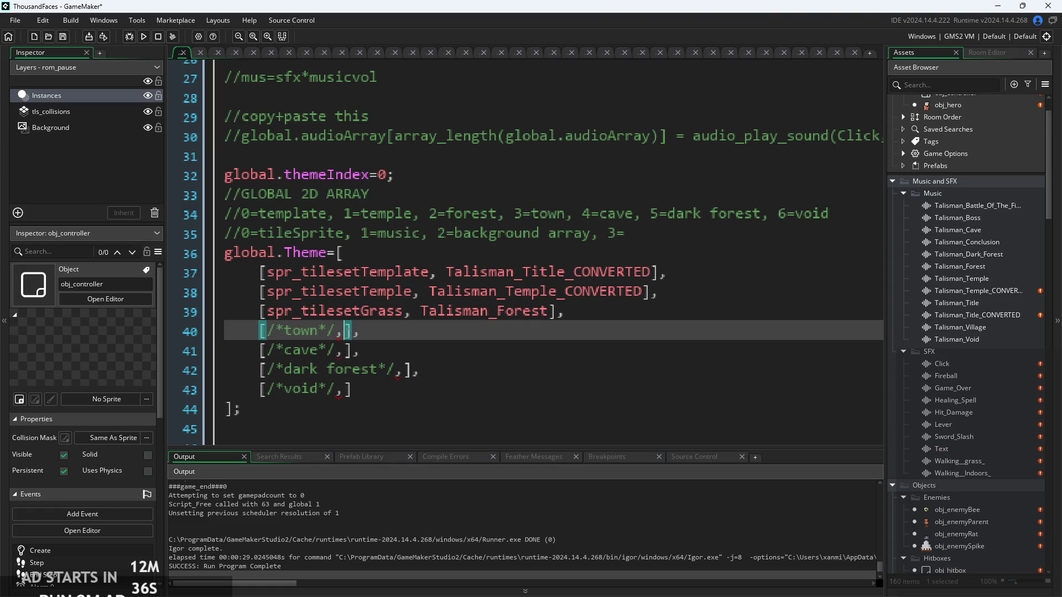
pyautogui.moveTo(557, 293)
pyautogui.write('Talism')
# Fill the town and cave entries with Talisman_Village and Talisman_Cave via autocomplete
pyautogui.press('Down')
pyautogui.press('Down')
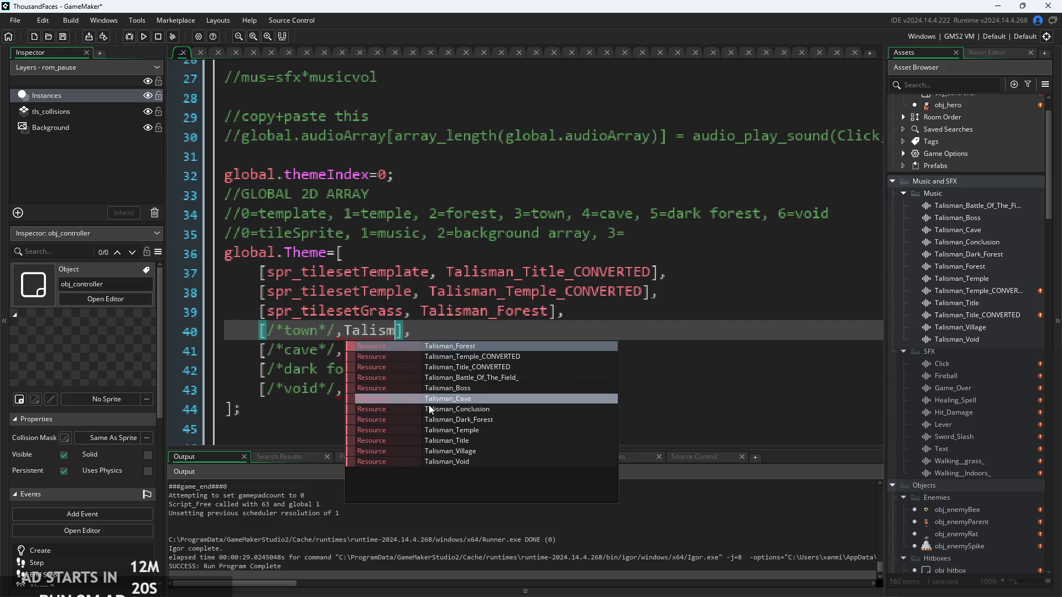
pyautogui.press('Return')
pyautogui.moveTo(347, 350); pyautogui.dragTo(347, 360)
pyautogui.click(349, 358)
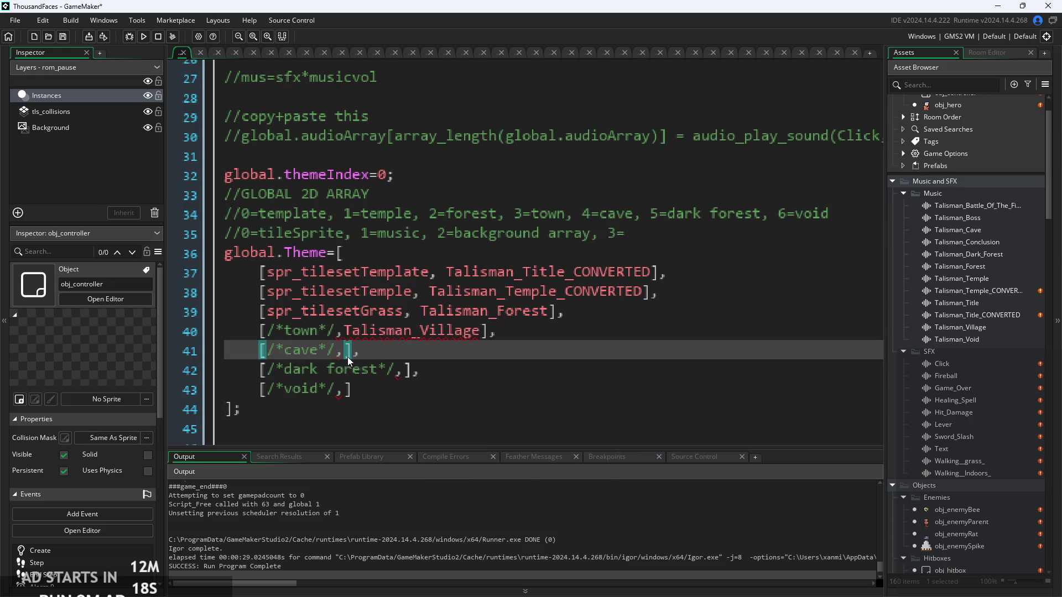
pyautogui.write('Tai')
pyautogui.press('BackSpace')
pyautogui.write('l')
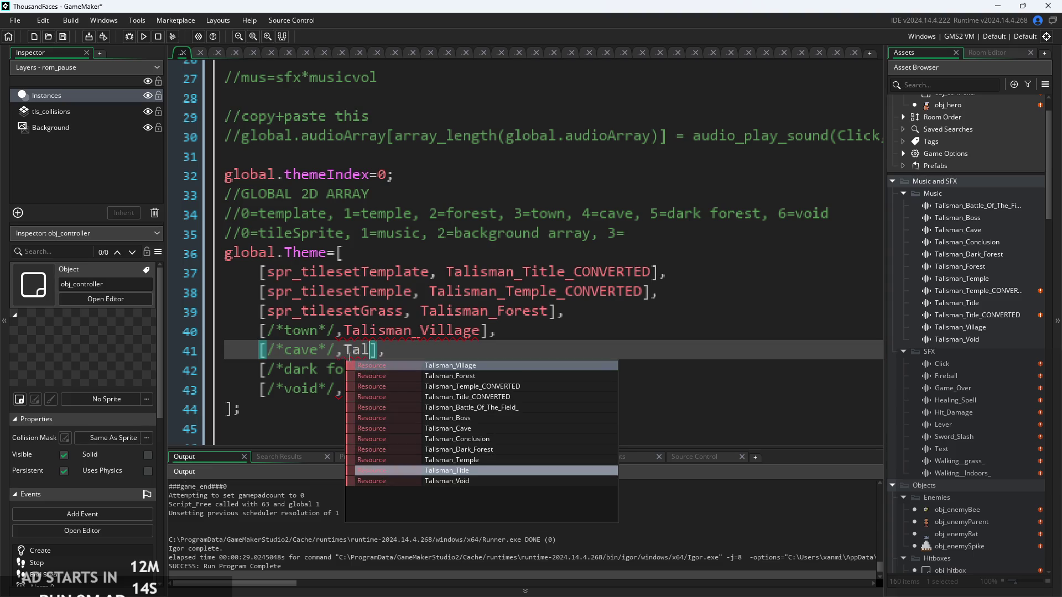
pyautogui.click(492, 428)
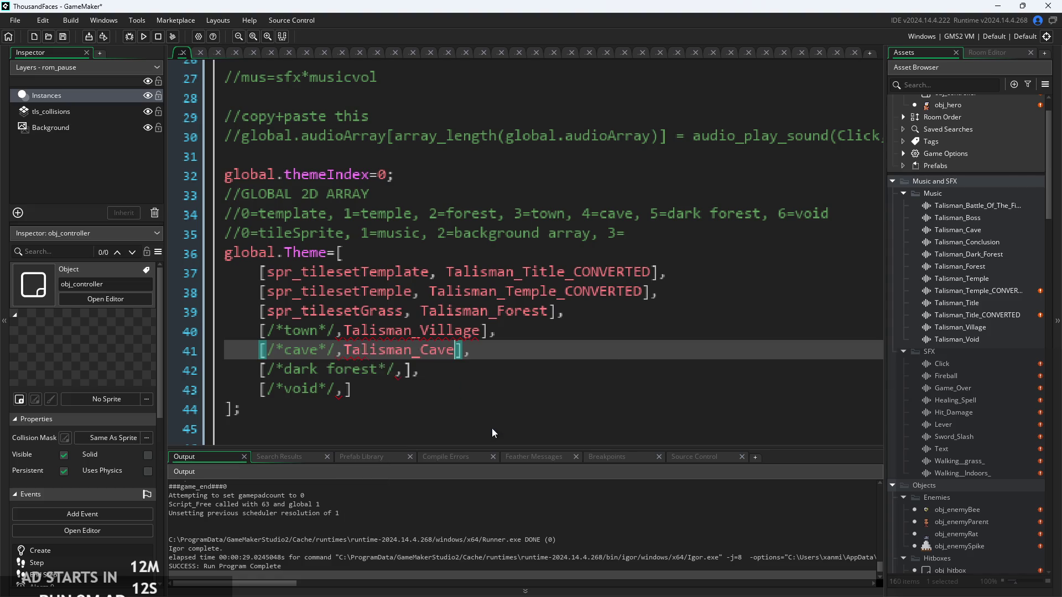
# Fill the dark forest and void entries with Talisman_Dark_Forest and Talisman_Void, ending line 43 with ';'
pyautogui.click(408, 369)
pyautogui.write('Talis')
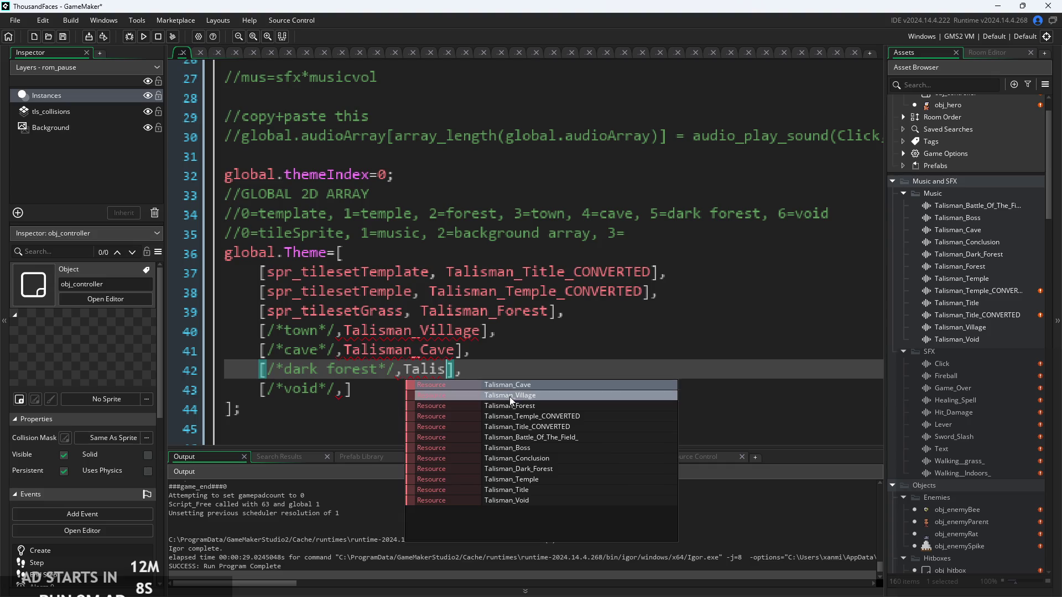
pyautogui.click(537, 469)
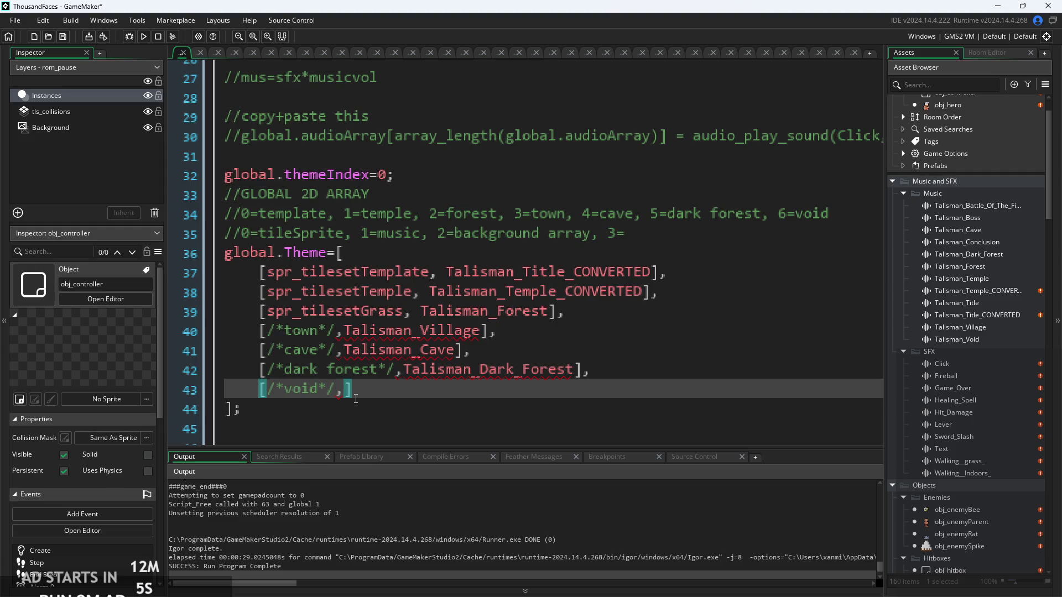
pyautogui.write('Talis')
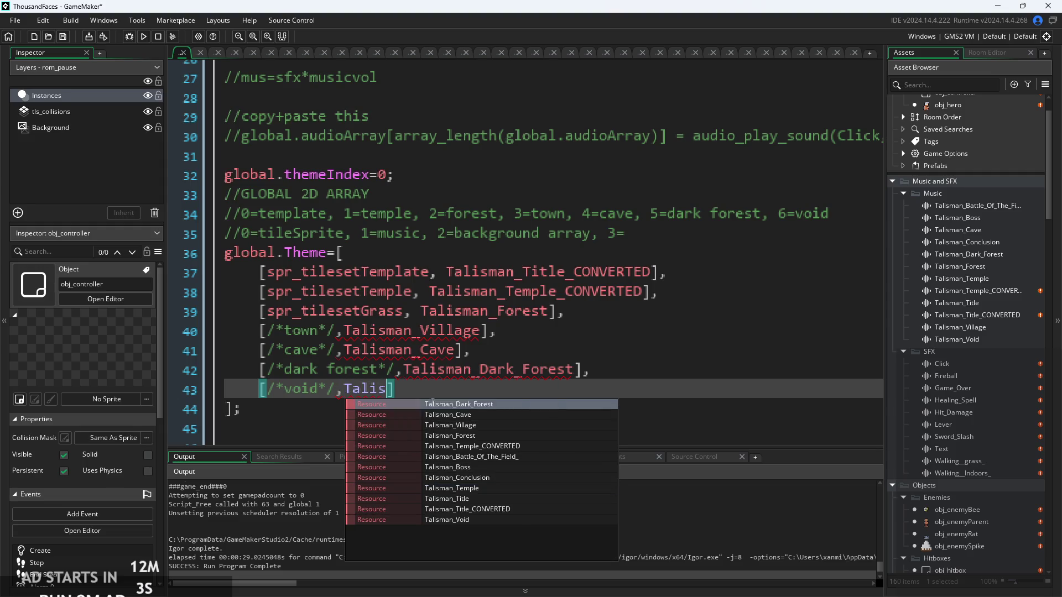
pyautogui.click(499, 521)
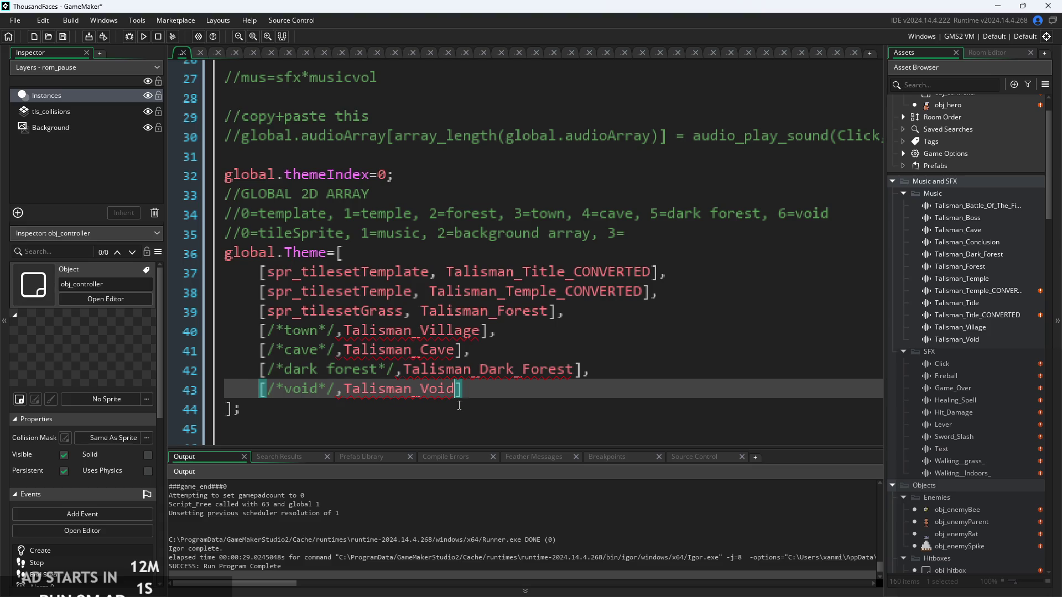
pyautogui.click(491, 397)
pyautogui.write(';')
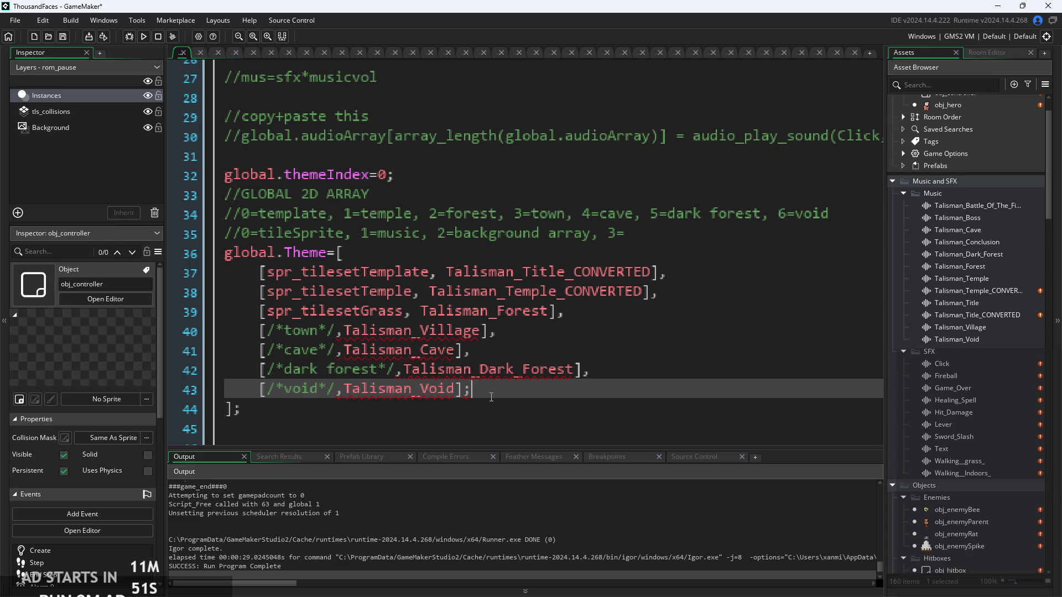
# Begin a '//still have' note after global.Theme=[ on line 36
pyautogui.click(1003, 221)
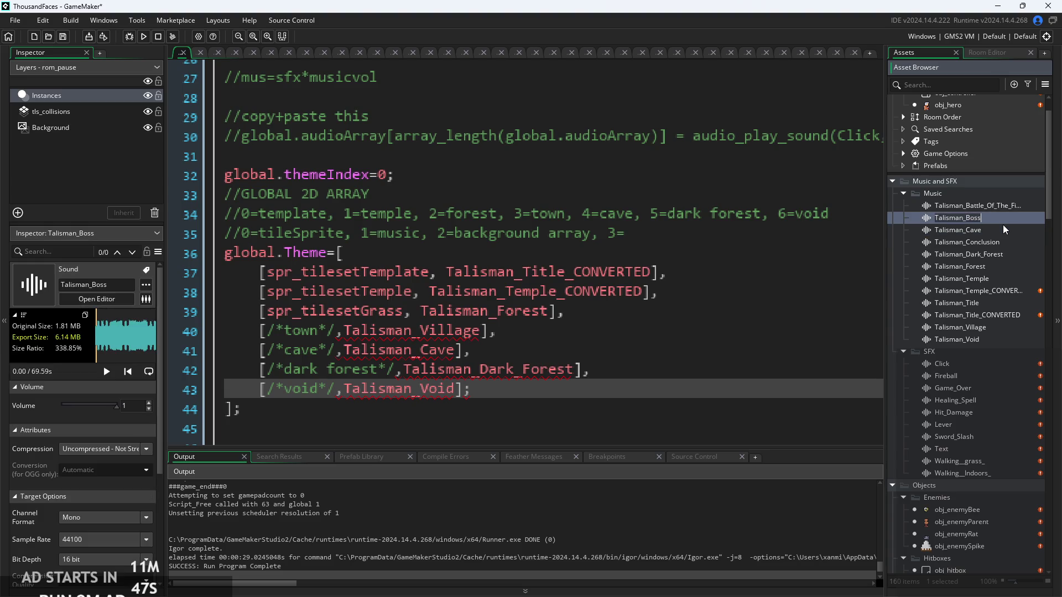
pyautogui.click(553, 394)
pyautogui.click(650, 248)
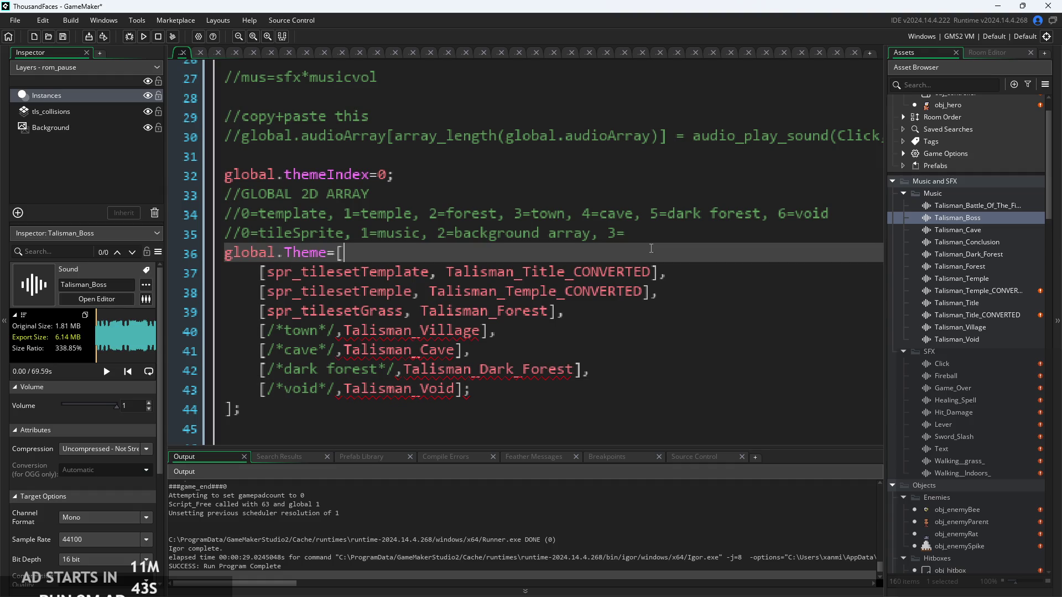
pyautogui.write('//')
pyautogui.write('still ga')
pyautogui.press('BackSpace')
pyautogui.press('BackSpace')
pyautogui.write('hav')
pyautogui.write('e')
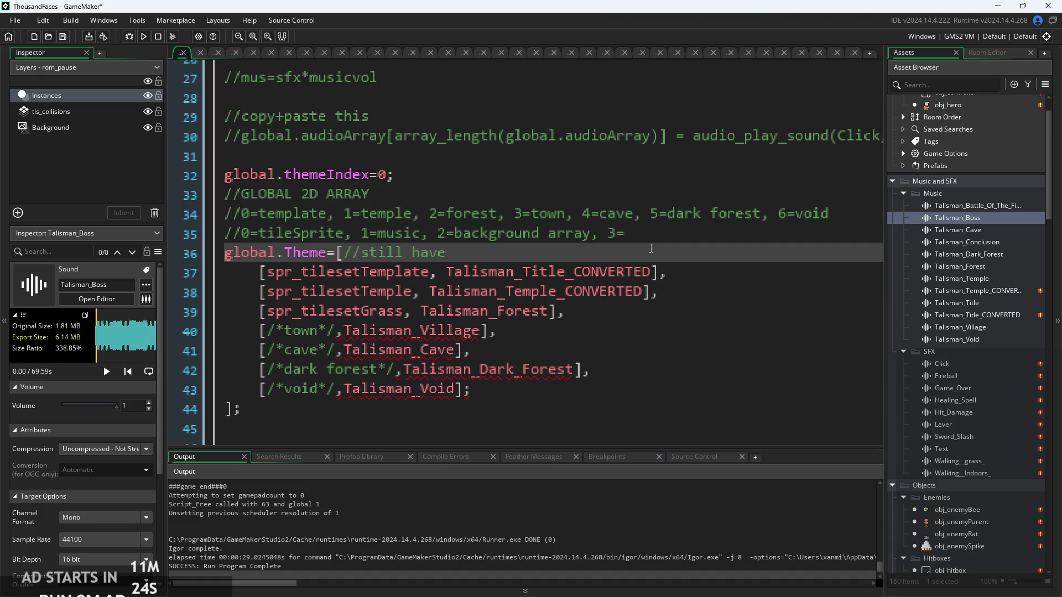
# Finish the note as 'Battle_Of_The_Final,' and open the Talisman_Battle_Of_The_Field_ sound
pyautogui.write('Vat')
pyautogui.press('BackSpace')
pyautogui.press('BackSpace')
pyautogui.press('BackSpace')
pyautogui.write('Battle,')
pyautogui.press('Left')
pyautogui.write('_Of')
pyautogui.write('_')
pyautogui.write('Tj')
pyautogui.press('BackSpace')
pyautogui.write('h')
pyautogui.write('e')
pyautogui.write('_Final')
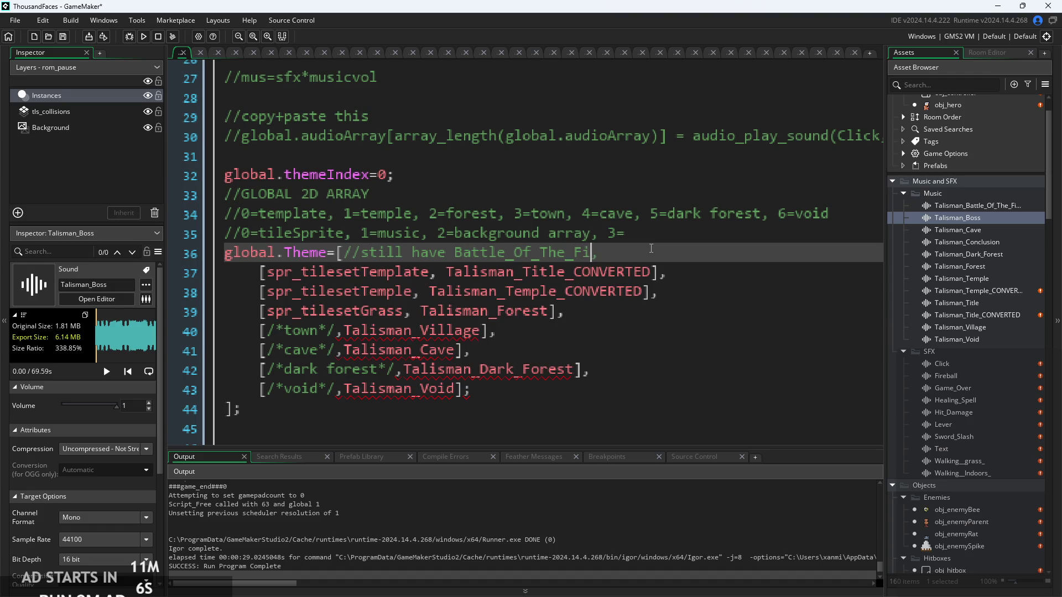
pyautogui.doubleClick(963, 206)
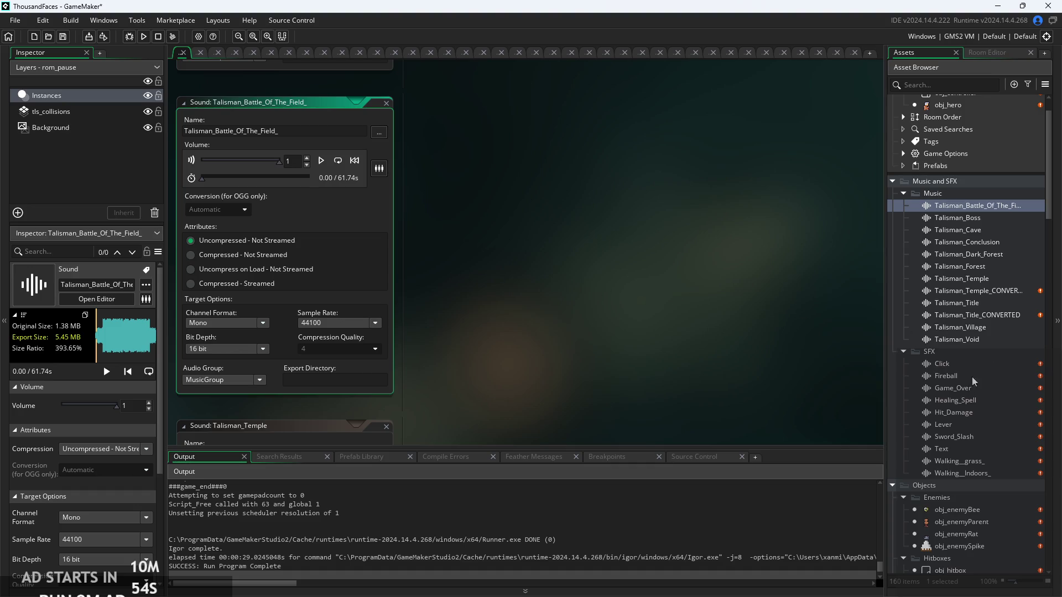
# Preview Talisman_Conclusion and lower its volume to 0.03
pyautogui.click(980, 243)
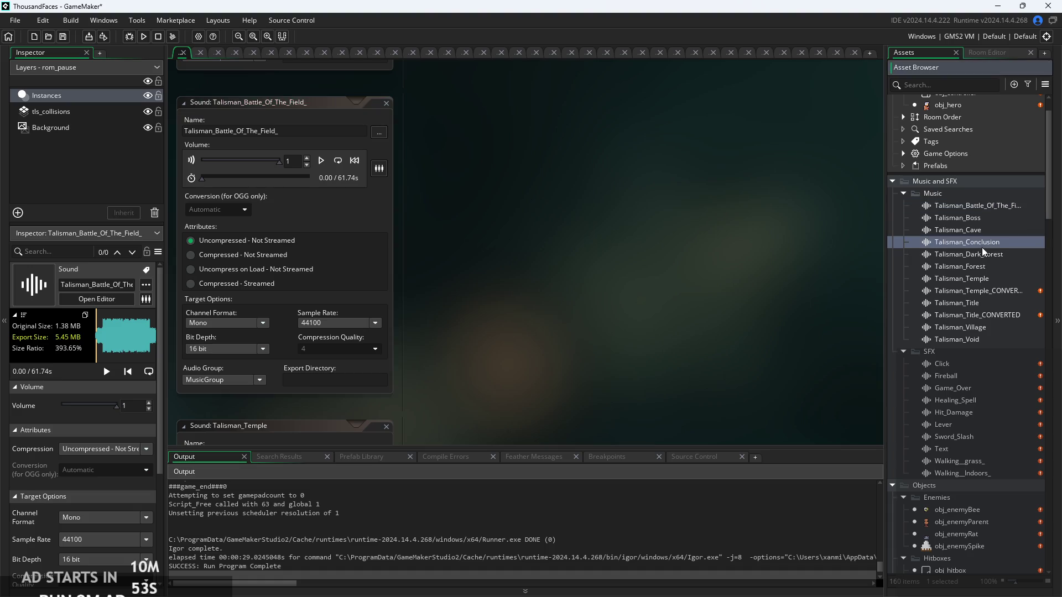
pyautogui.click(320, 162)
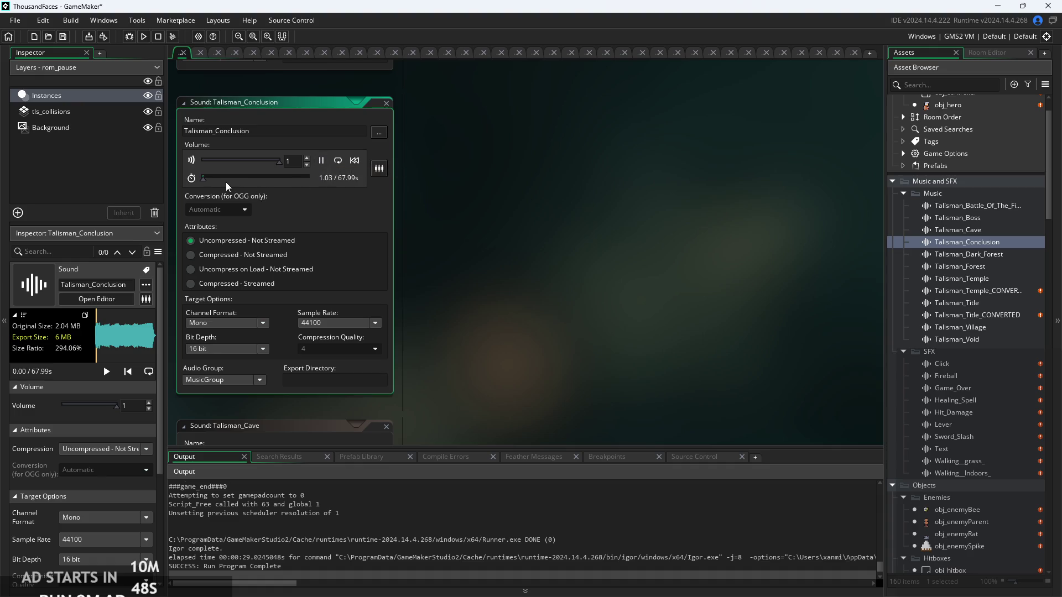
pyautogui.moveTo(277, 165); pyautogui.dragTo(205, 180)
pyautogui.moveTo(212, 180); pyautogui.dragTo(297, 171)
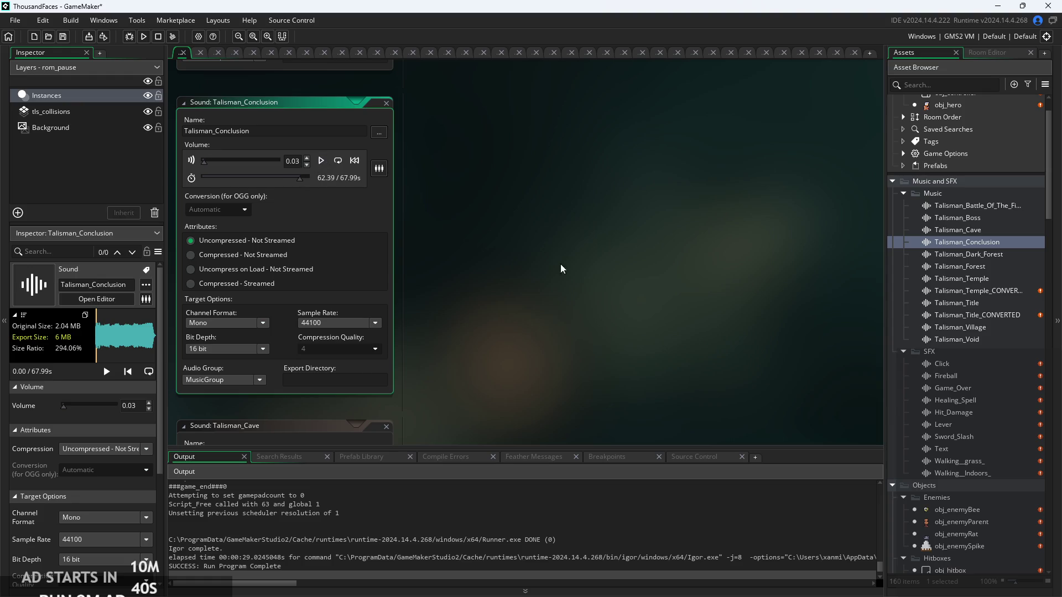
pyautogui.scroll(-3, 943, 299)
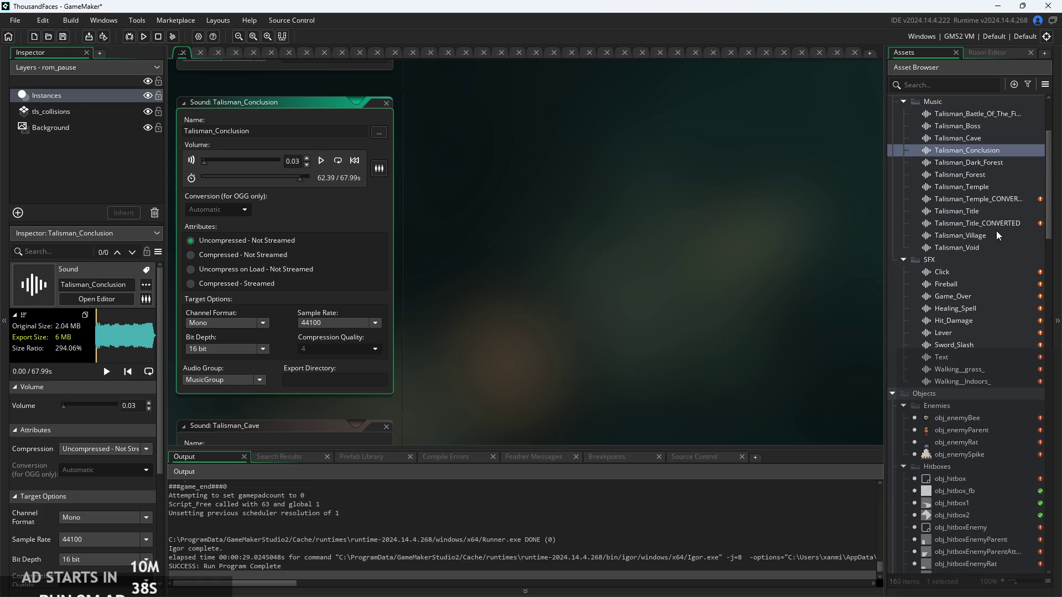
# Preview the Talisman_Void track and set its volume to 0.04
pyautogui.click(991, 248)
pyautogui.scroll(-5, 370, 251)
pyautogui.scroll(5, 371, 251)
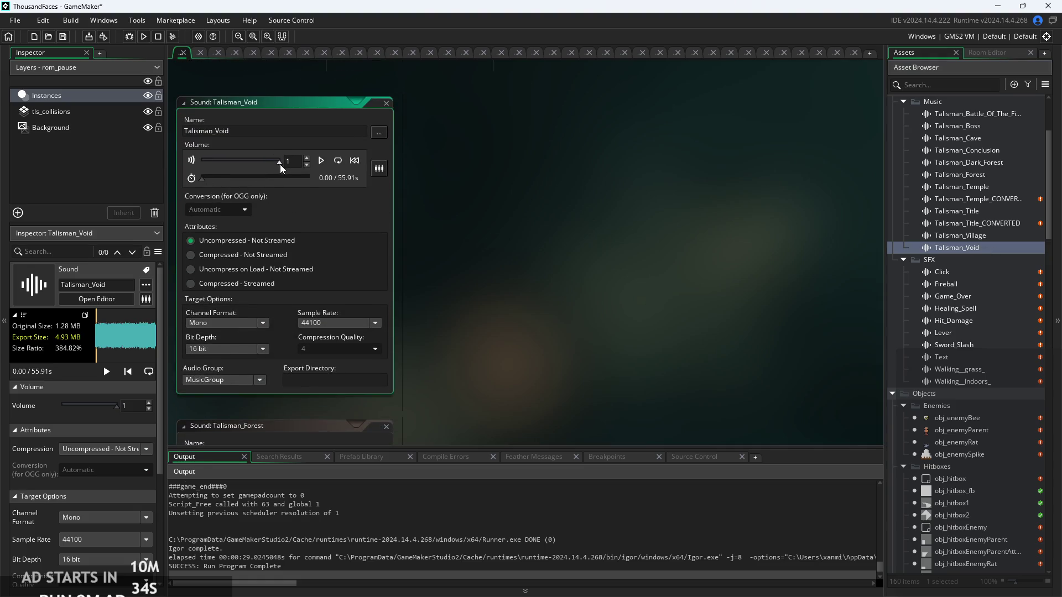
pyautogui.scroll(1, 204, 171)
pyautogui.click(321, 160)
pyautogui.moveTo(205, 179); pyautogui.dragTo(293, 181)
pyautogui.click(322, 161)
pyautogui.scroll(2, 945, 258)
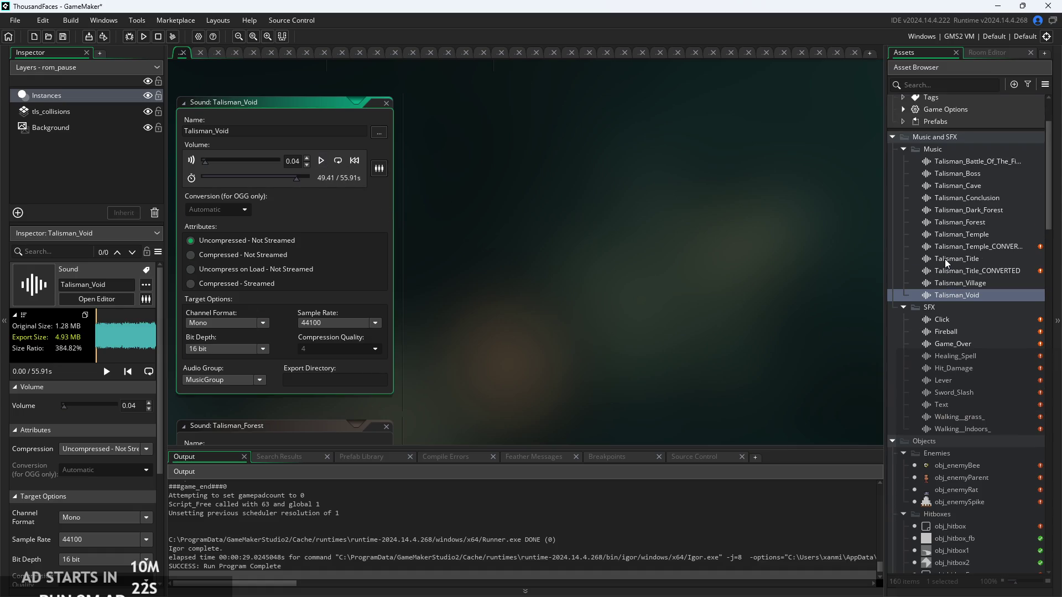
# Lower Talisman_Boss's volume to 0.07 and preview the track
pyautogui.click(1001, 209)
pyautogui.click(1003, 199)
pyautogui.click(1003, 198)
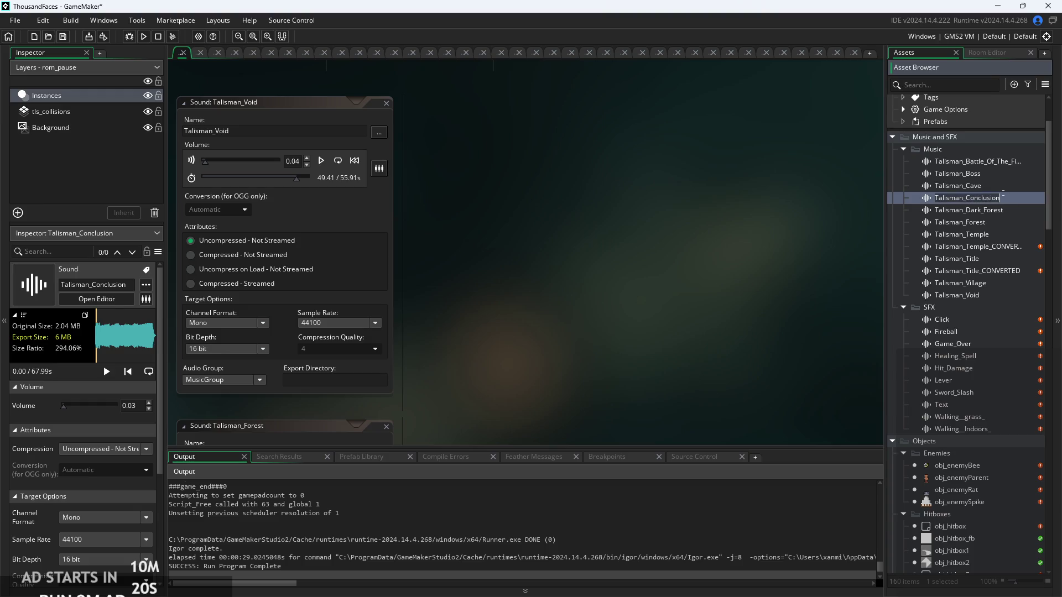
pyautogui.doubleClick(1007, 176)
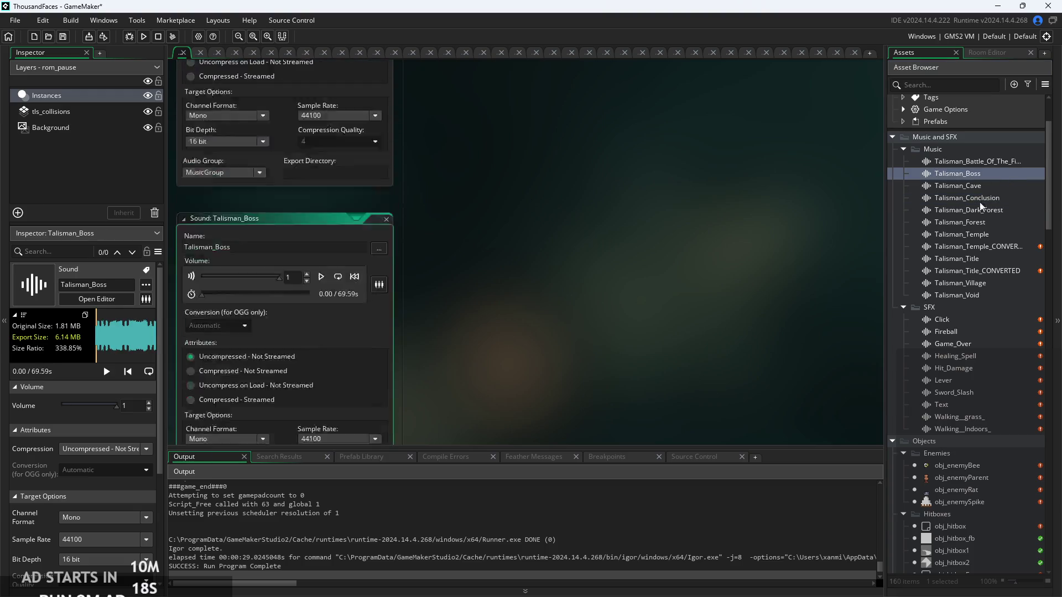
pyautogui.moveTo(280, 161); pyautogui.dragTo(204, 184)
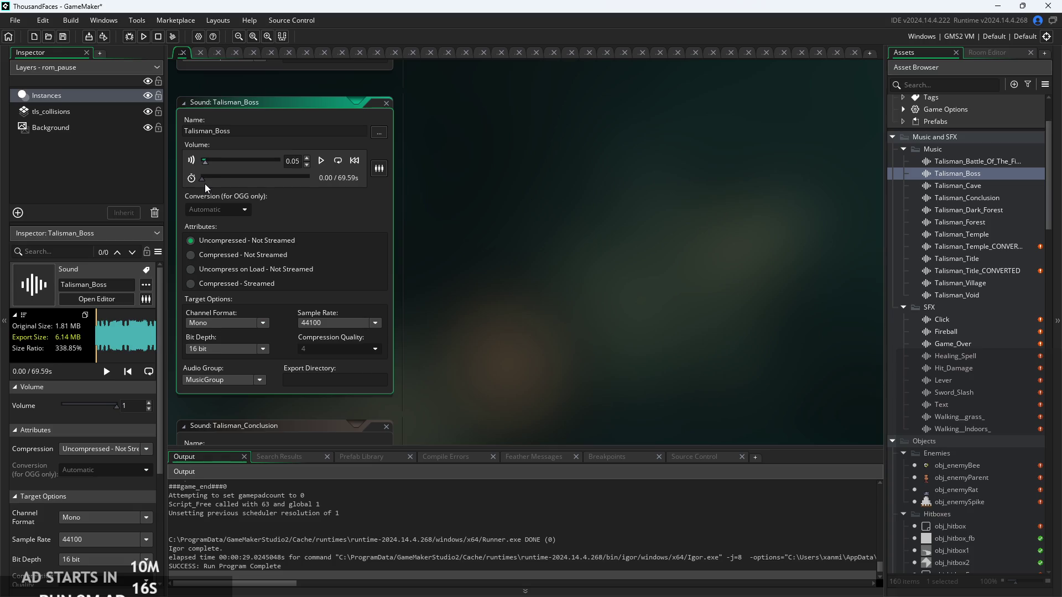
pyautogui.click(321, 161)
pyautogui.moveTo(212, 183)
pyautogui.mouseDown()
pyautogui.moveTo(288, 176)
pyautogui.moveTo(252, 181)
pyautogui.moveTo(277, 181)
pyautogui.mouseUp()
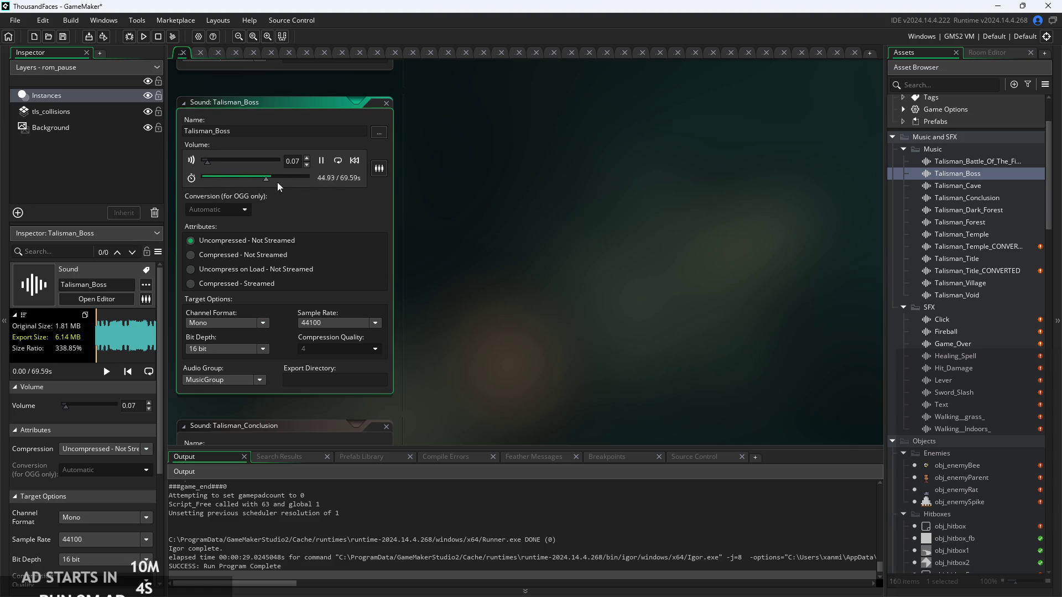
pyautogui.click(321, 161)
# Go back to the obj_controller object's code
pyautogui.scroll(-3, 1011, 377)
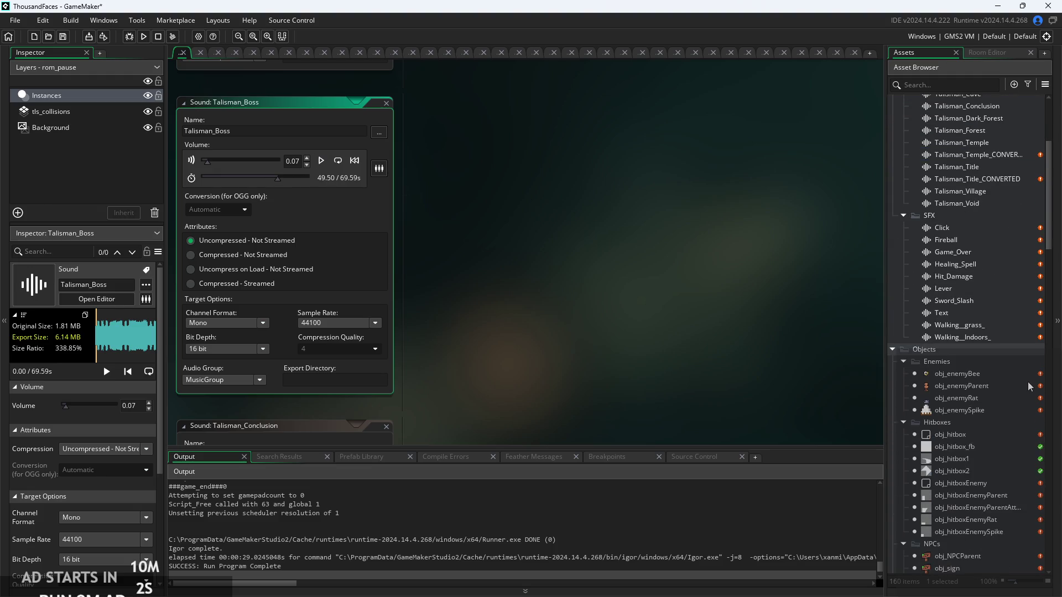
pyautogui.scroll(-10, 994, 333)
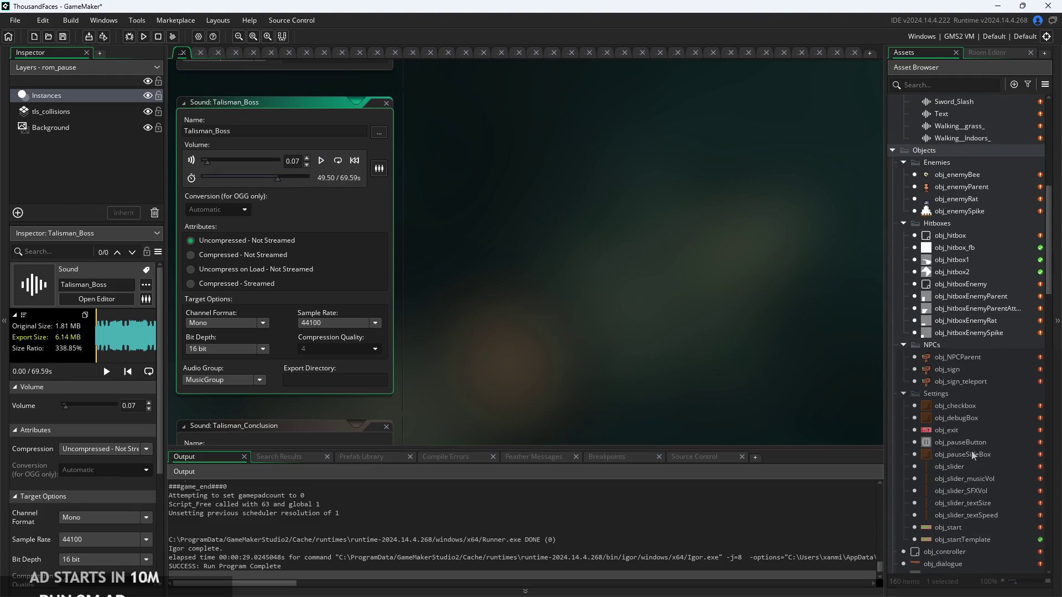
pyautogui.doubleClick(971, 440)
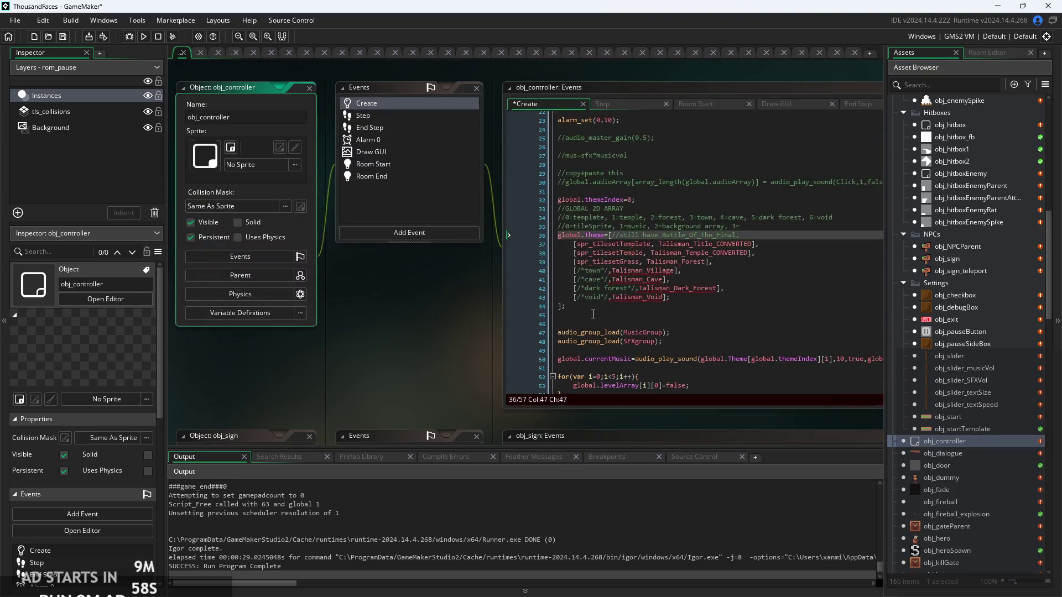
# Extend the line 36 theme comment with 'Boss, Conclusion'
pyautogui.scroll(3, 482, 292)
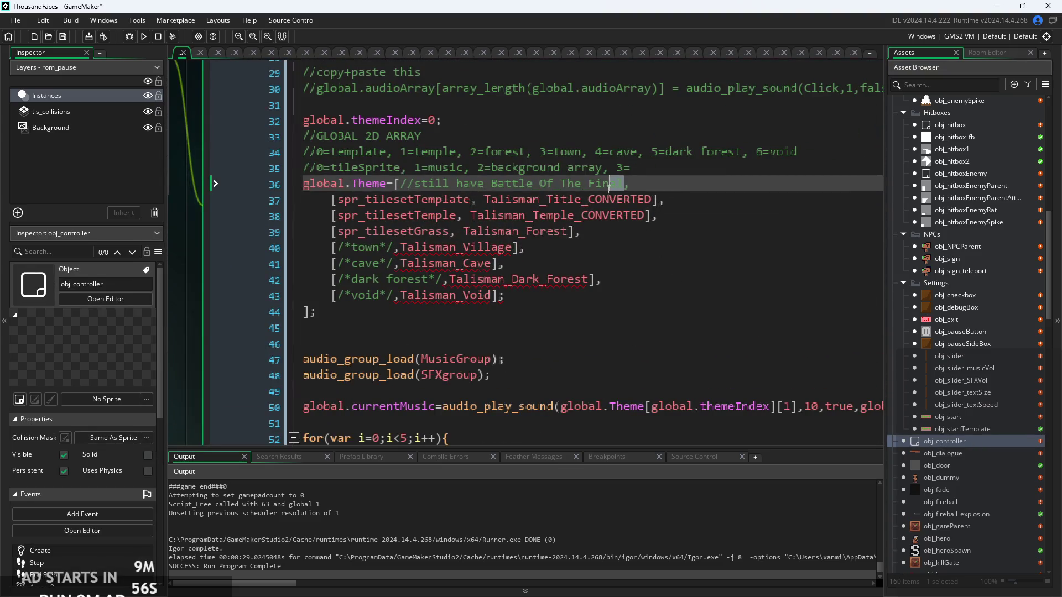
pyautogui.press('End')
pyautogui.scroll(10, 909, 247)
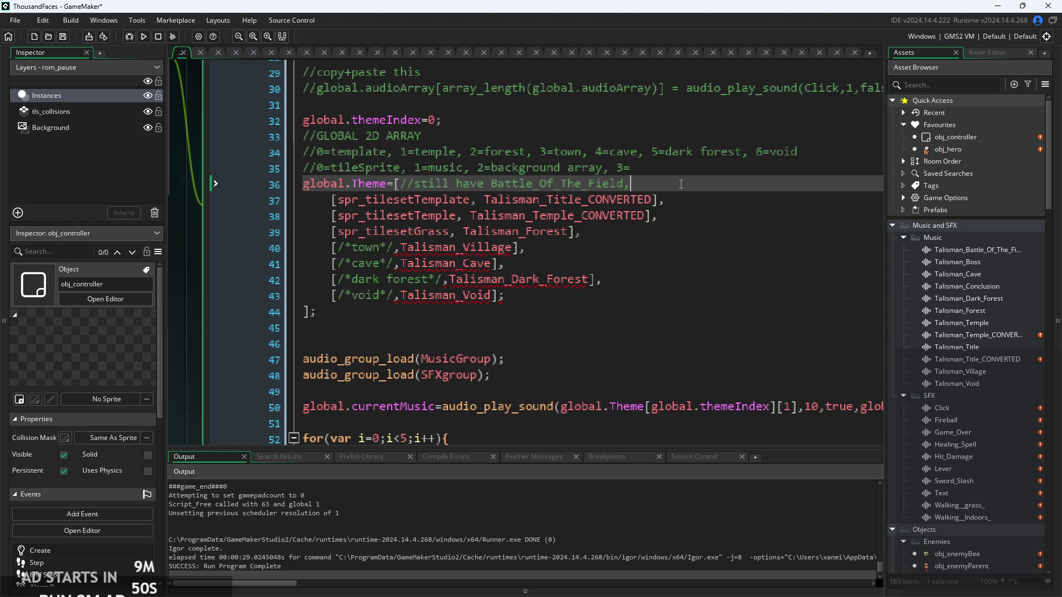
pyautogui.write(' Boss, ')
pyautogui.write('Concl')
pyautogui.write('usion,')
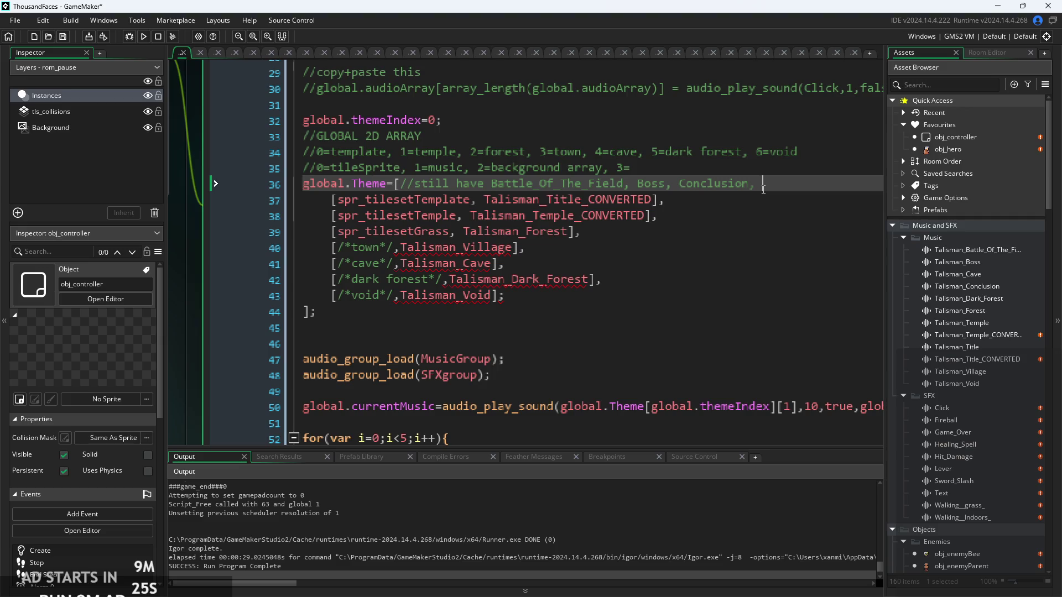
pyautogui.press('BackSpace')
pyautogui.press('BackSpace')
# Add an empty ', []' slot after Talisman_Temple_CONVERTED on line 38
pyautogui.click(521, 268)
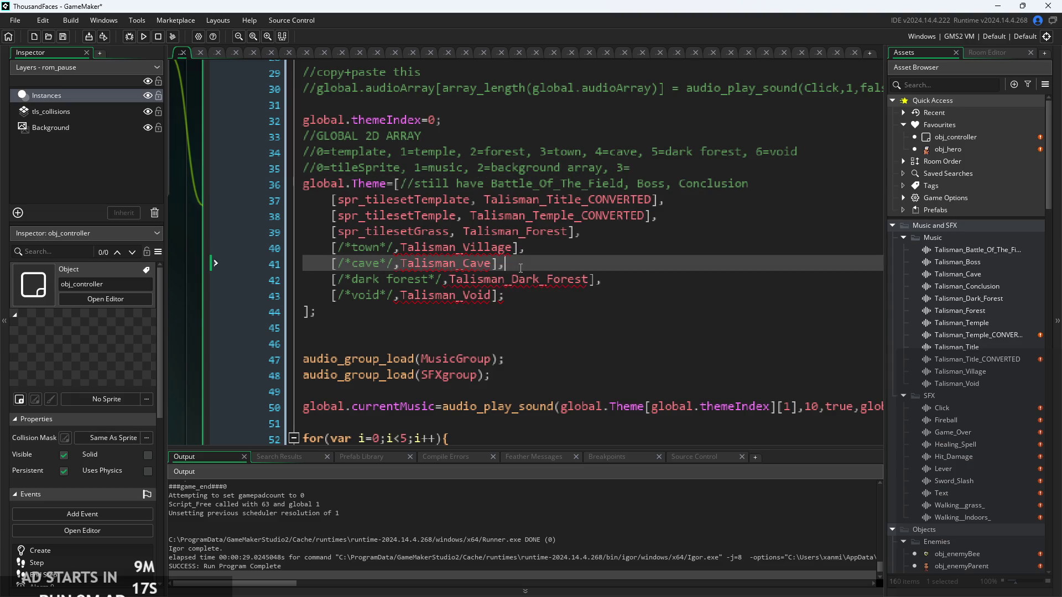
pyautogui.press('Left')
pyautogui.press('Left')
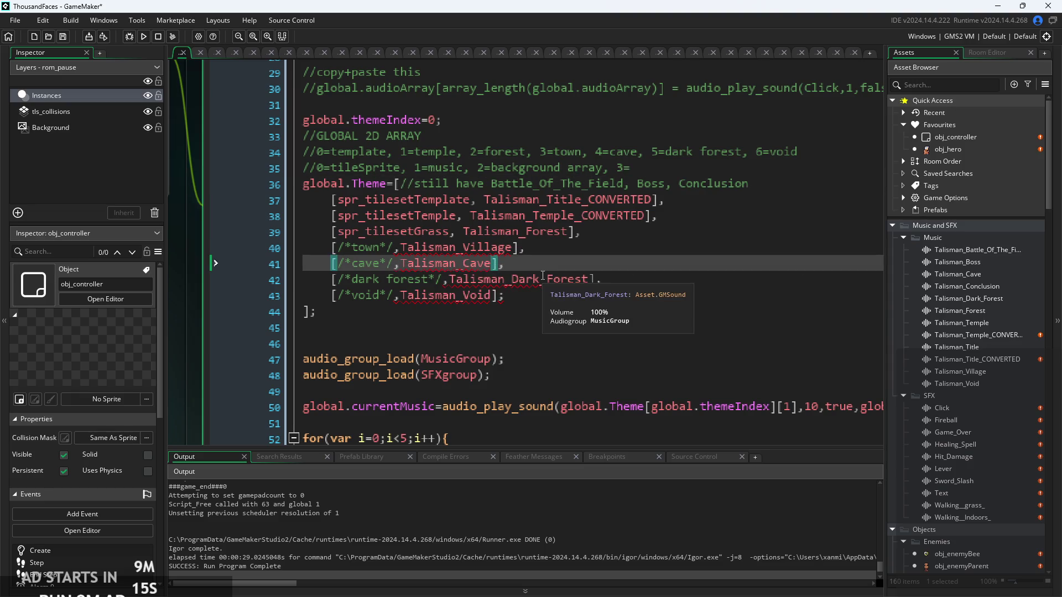
pyautogui.click(570, 260)
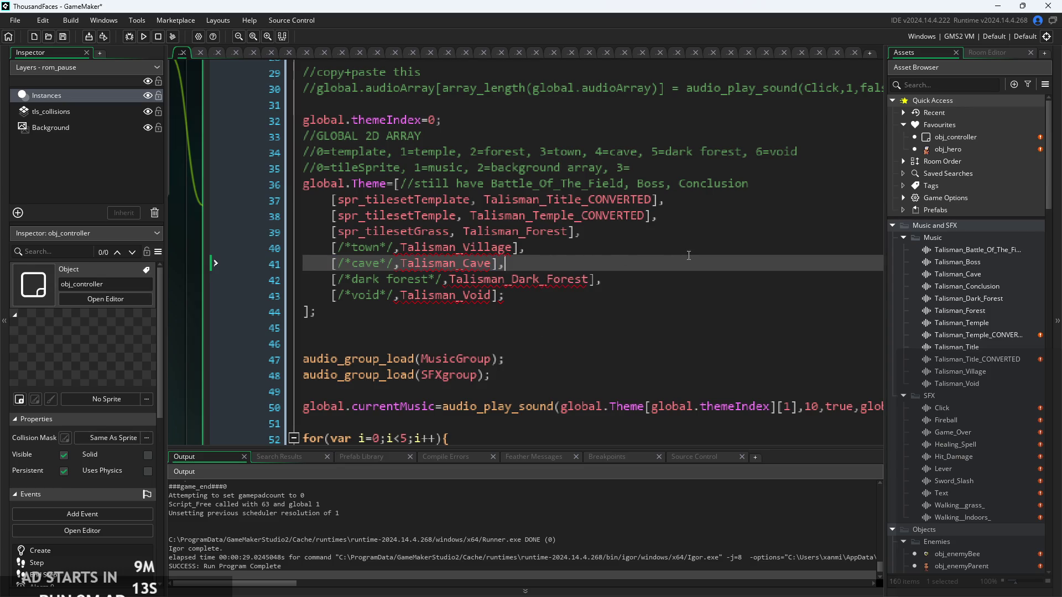
pyautogui.moveTo(688, 199)
pyautogui.mouseDown()
pyautogui.moveTo(682, 254)
pyautogui.moveTo(686, 201)
pyautogui.mouseUp()
pyautogui.click(651, 199)
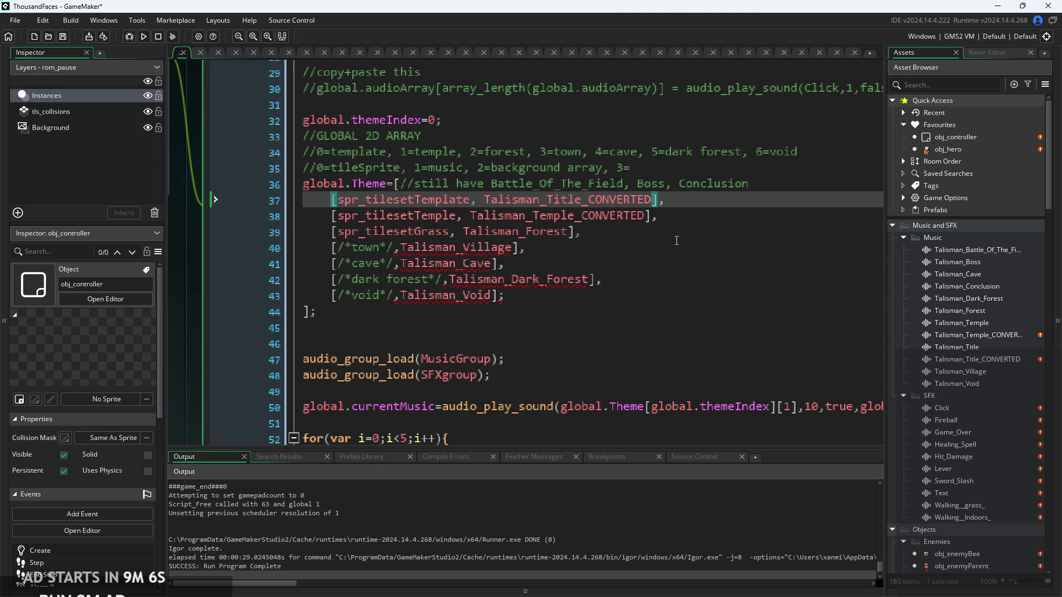
pyautogui.write(',')
pyautogui.click(647, 217)
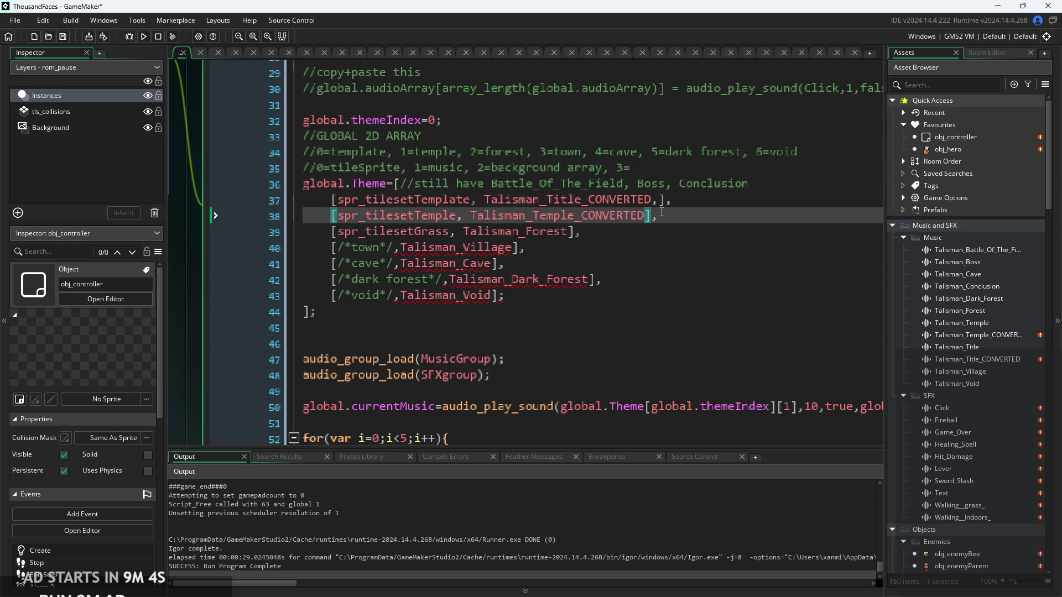
pyautogui.click(660, 200)
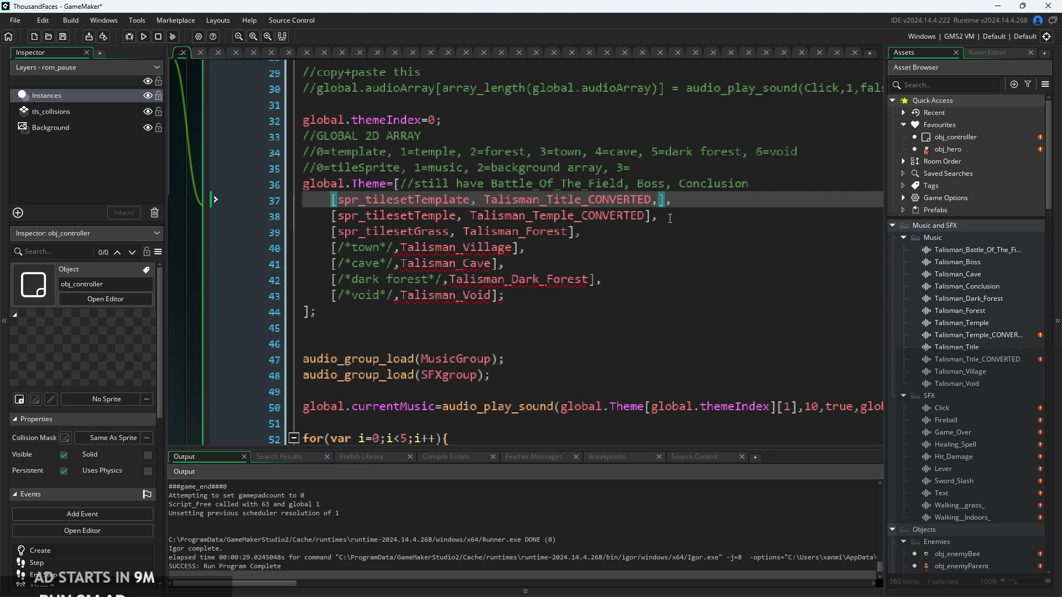
pyautogui.press('BackSpace')
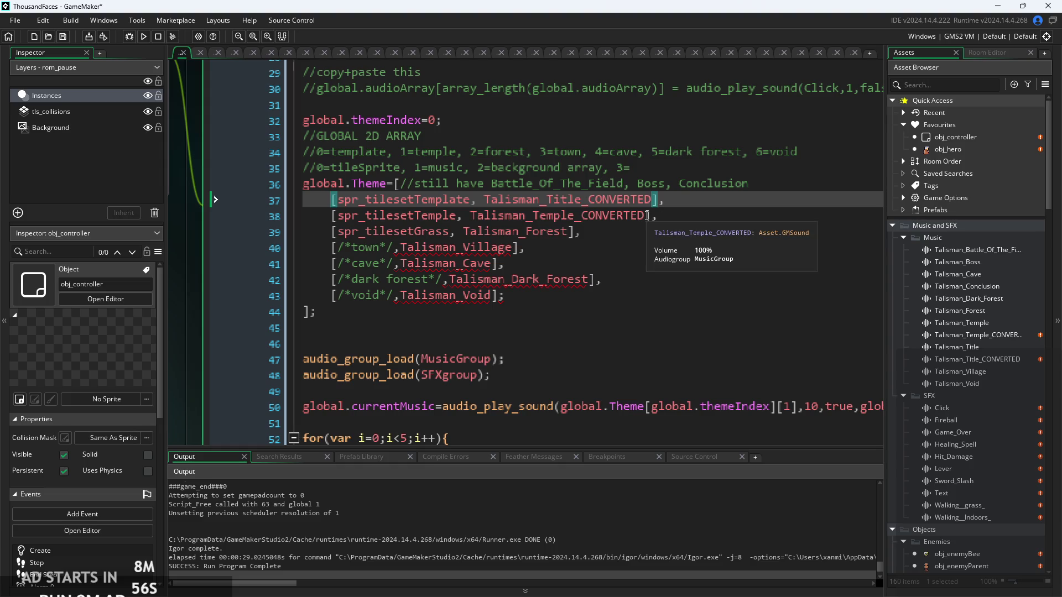
pyautogui.click(647, 216)
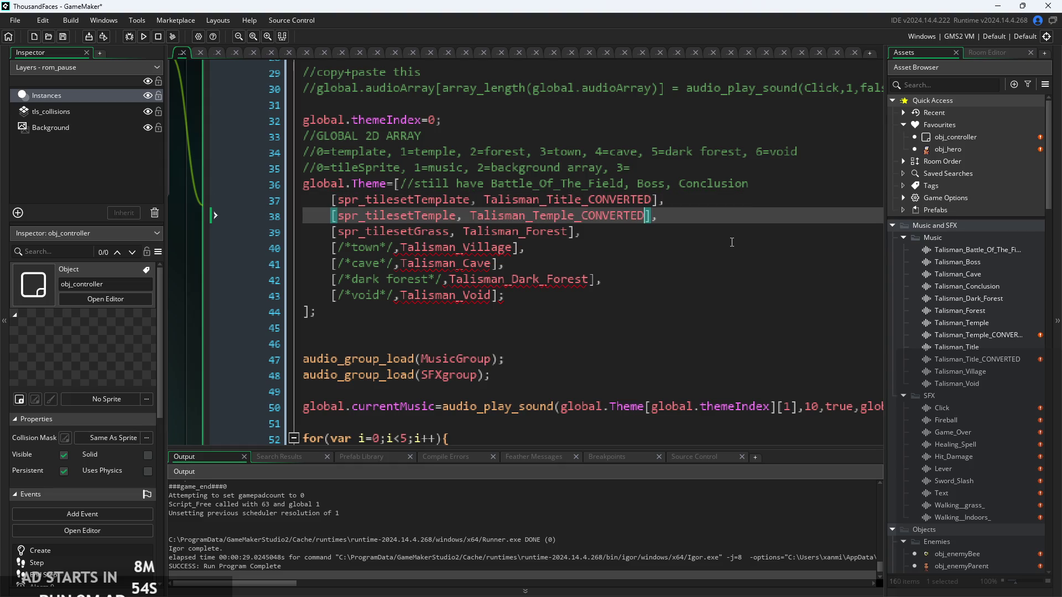
pyautogui.write(', [')
pyautogui.scroll(-15, 1000, 254)
# Preview bg_templeBg1, bg_templeBg2 and the other temple background sprites, ending on bg_templeBg1
pyautogui.scroll(-8, 979, 263)
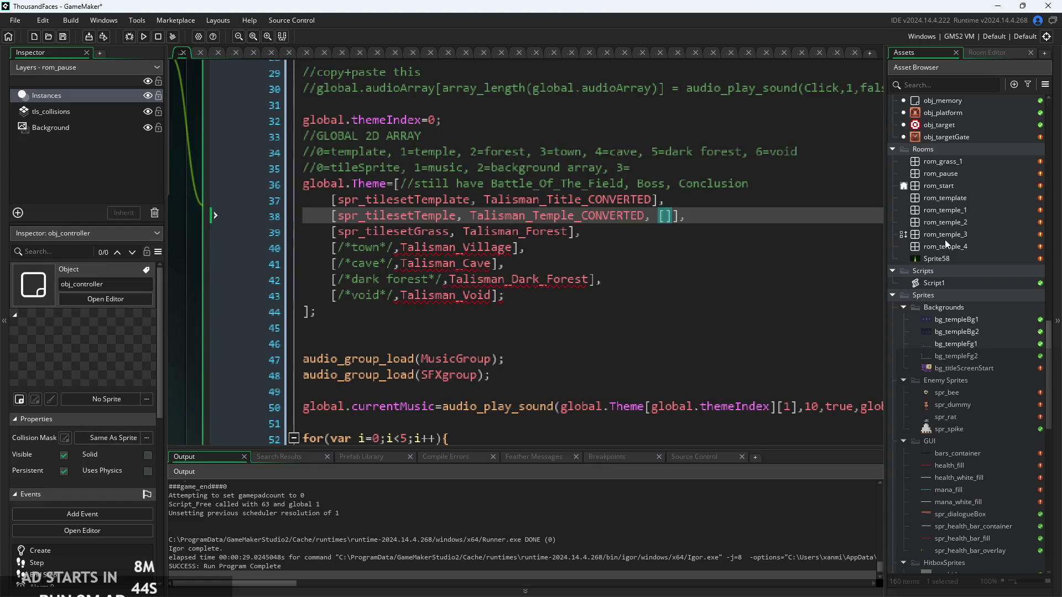
pyautogui.scroll(-2, 1025, 318)
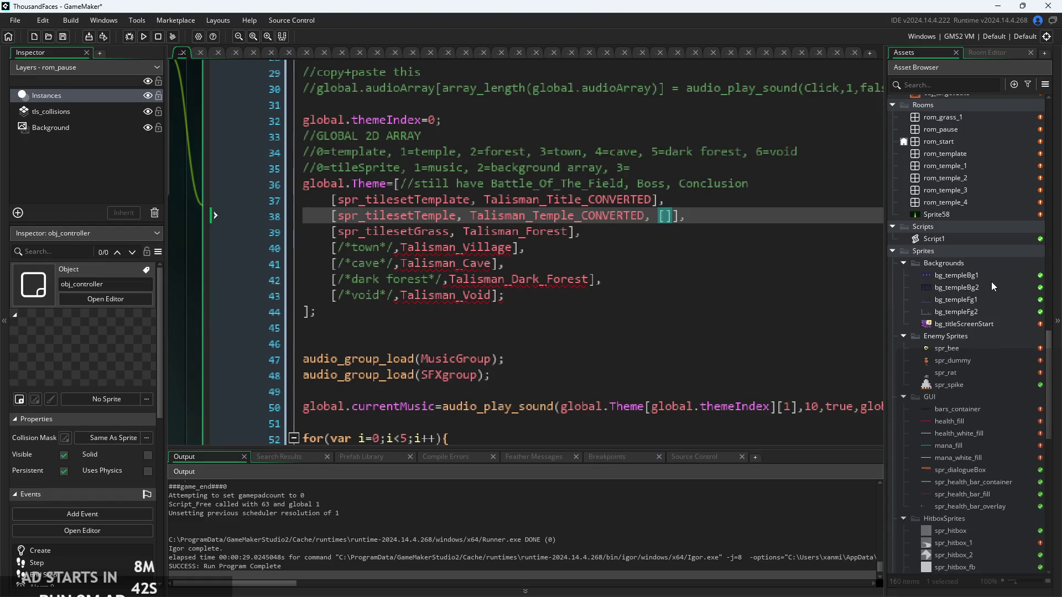
pyautogui.click(982, 280)
pyautogui.click(983, 283)
pyautogui.click(984, 299)
pyautogui.click(983, 308)
pyautogui.click(983, 284)
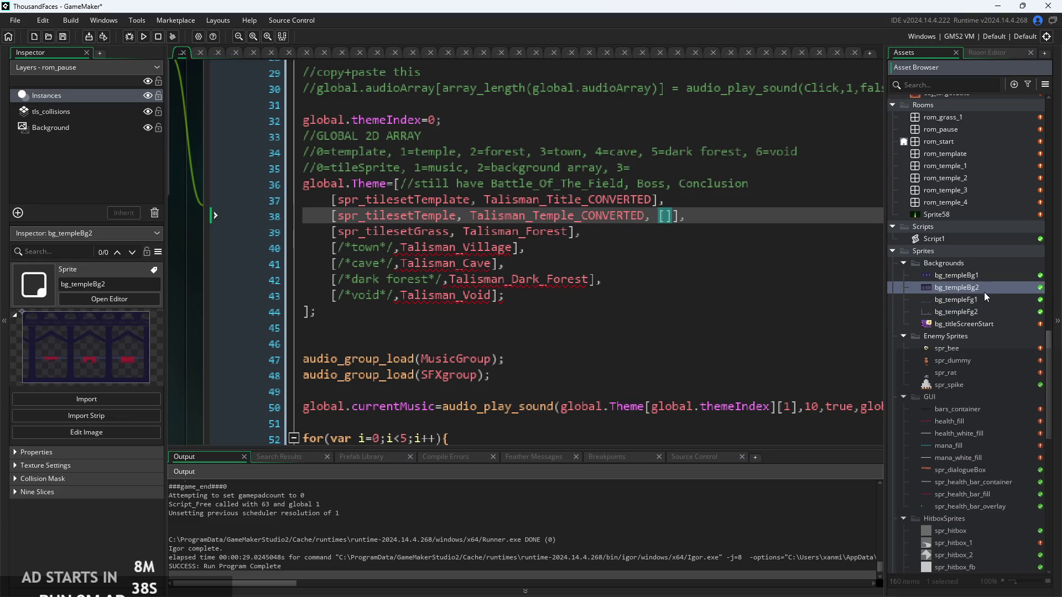
pyautogui.click(982, 279)
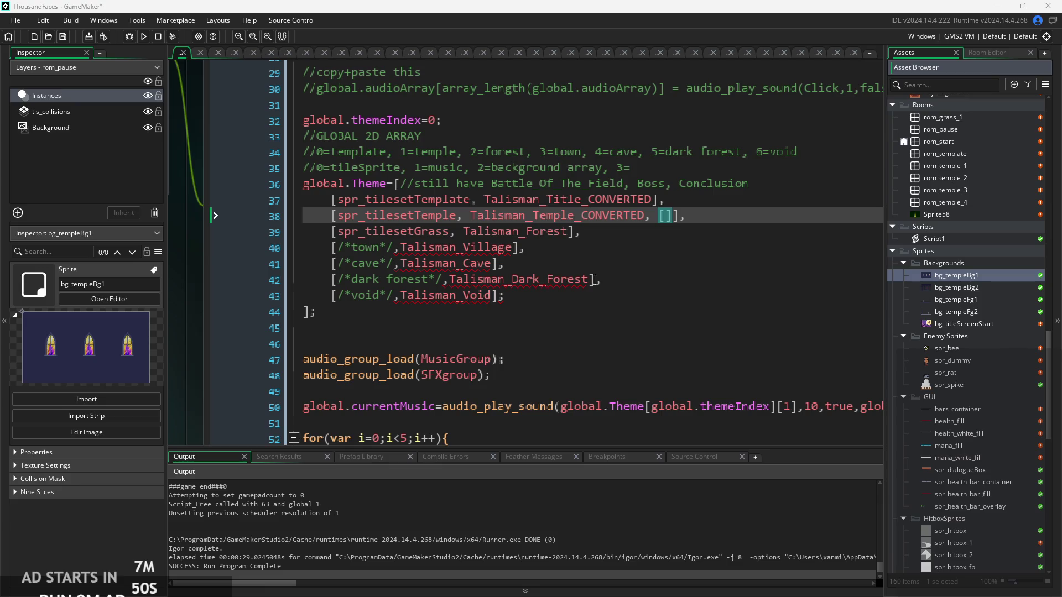
pyautogui.press('Down')
pyautogui.press('Down')
pyautogui.press('Down')
pyautogui.press('Up')
pyautogui.press('Up')
pyautogui.press('Up')
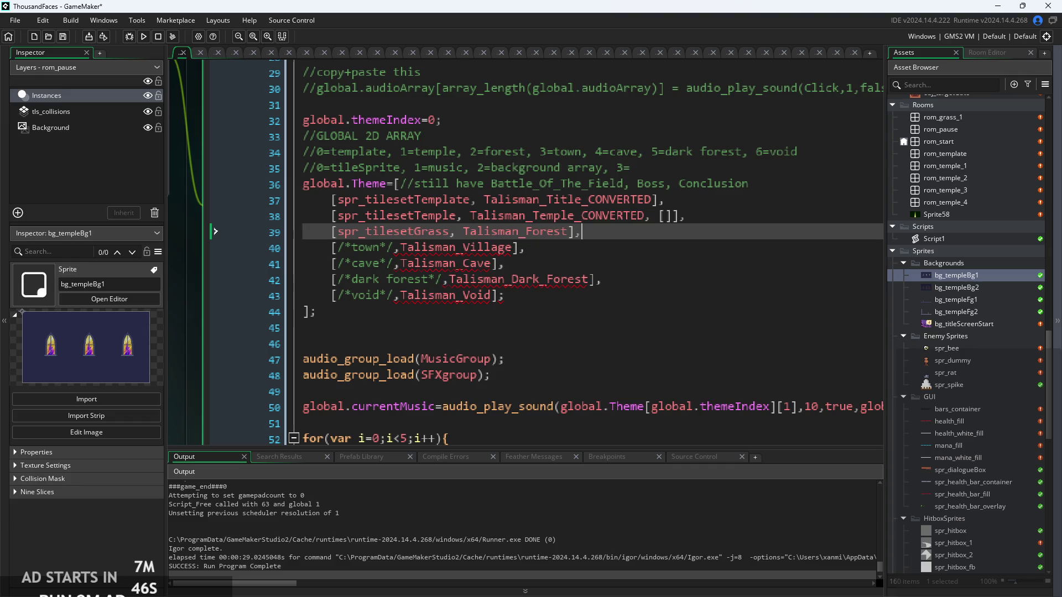
pyautogui.click(741, 407)
pyautogui.click(675, 343)
pyautogui.click(665, 216)
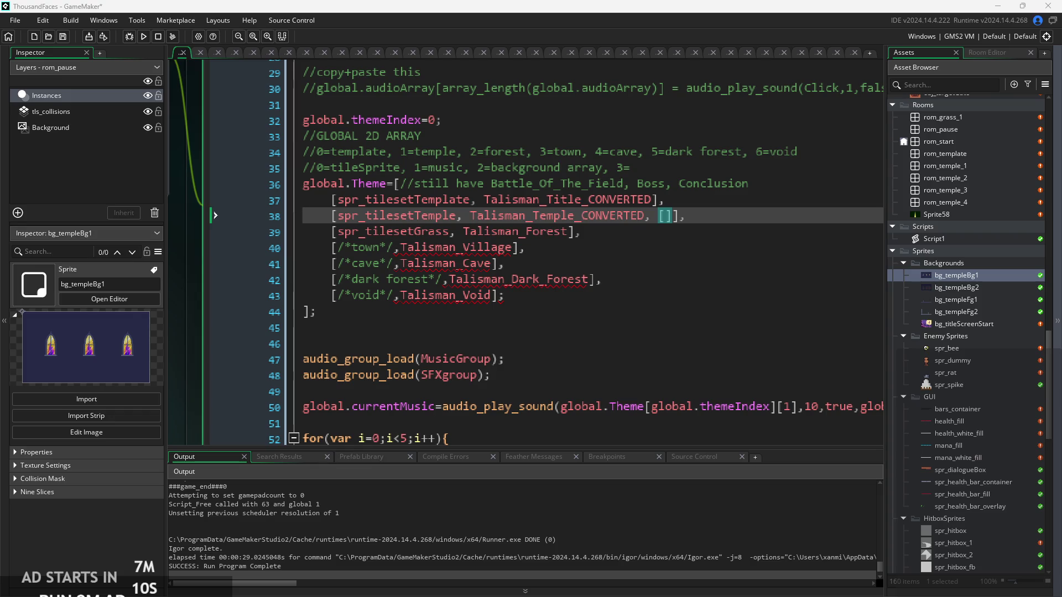
pyautogui.click(642, 176)
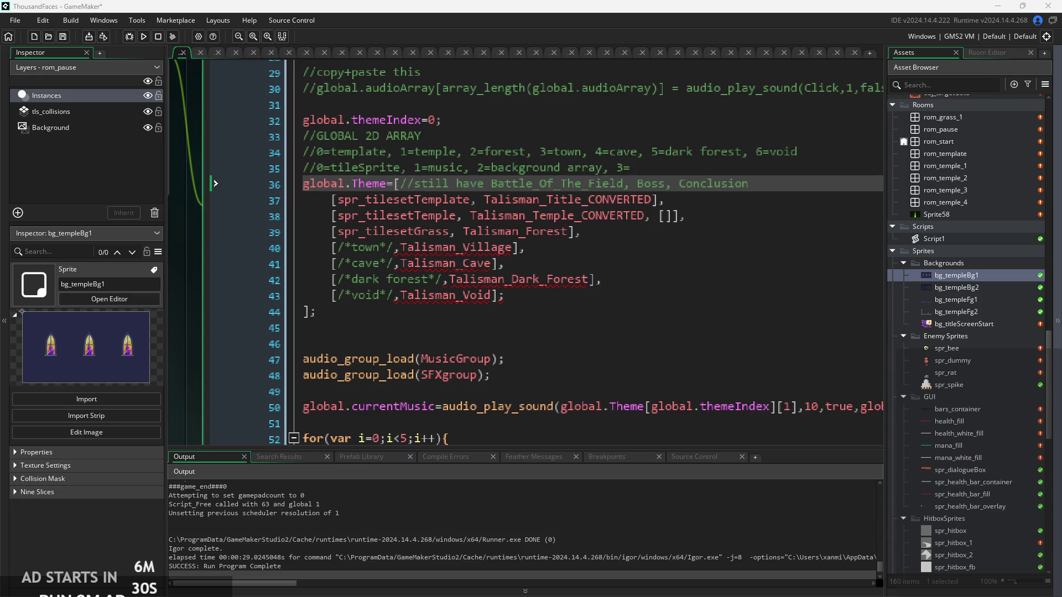
pyautogui.click(787, 361)
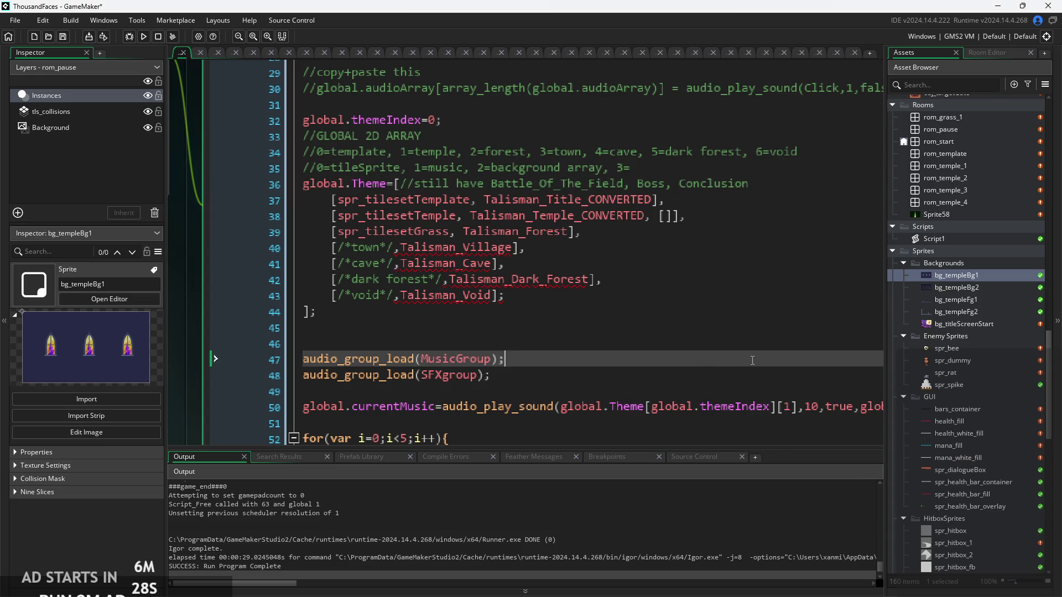
# Create a new room from the Rooms list and name it rom_cabin
pyautogui.click(706, 349)
pyautogui.scroll(-3, 584, 264)
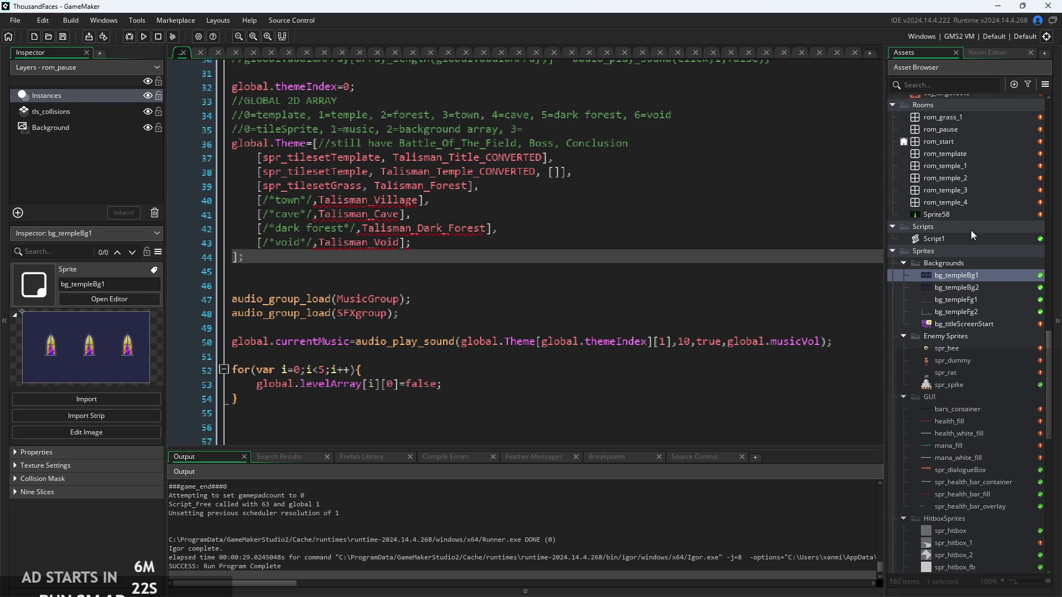
pyautogui.scroll(-1, 967, 224)
pyautogui.scroll(-2, 968, 224)
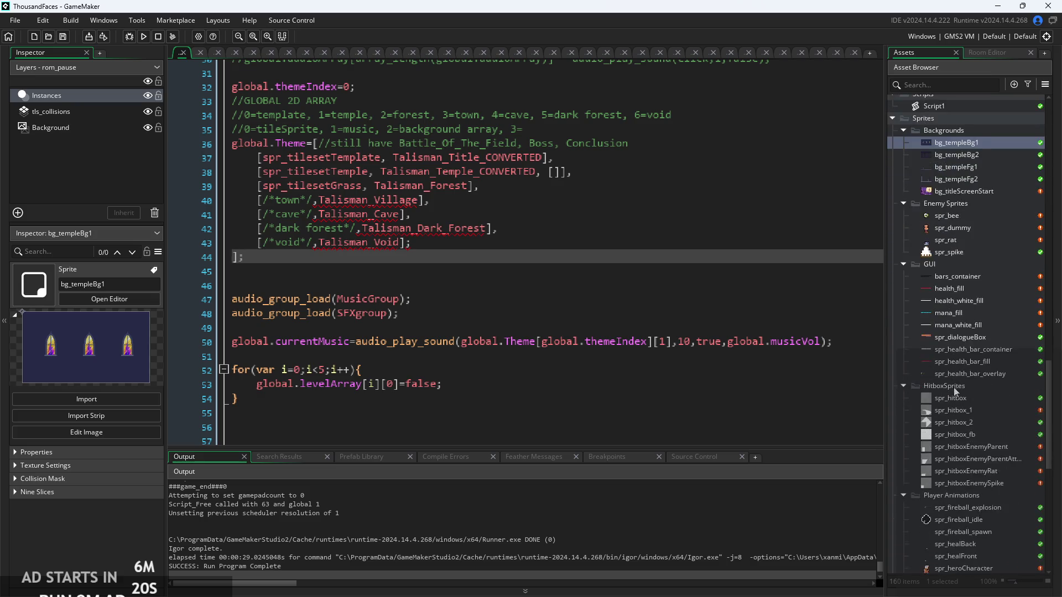
pyautogui.scroll(6, 956, 384)
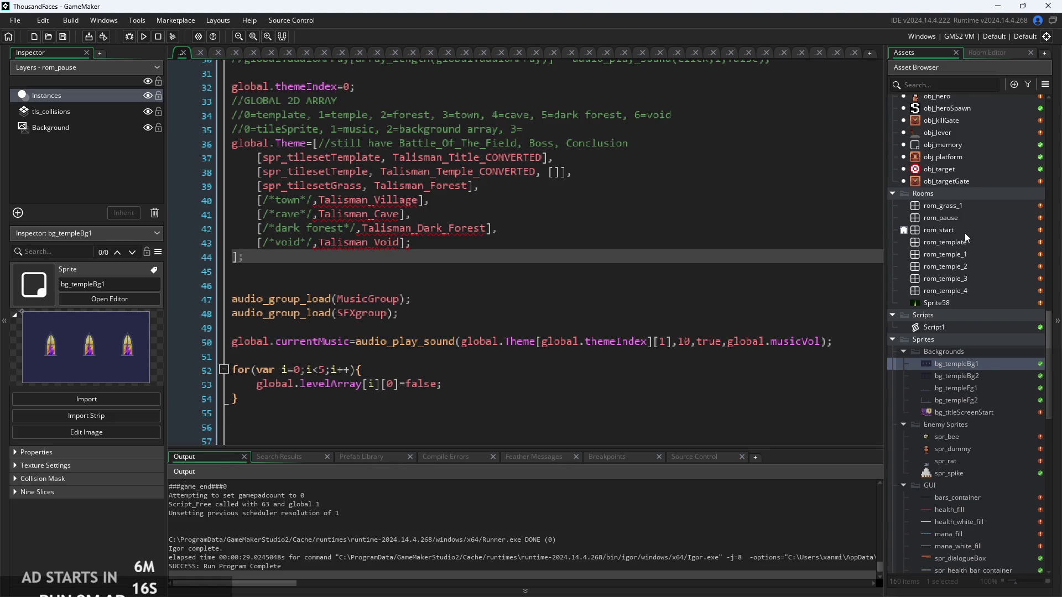
pyautogui.rightClick(957, 196)
pyautogui.rightClick(1006, 252)
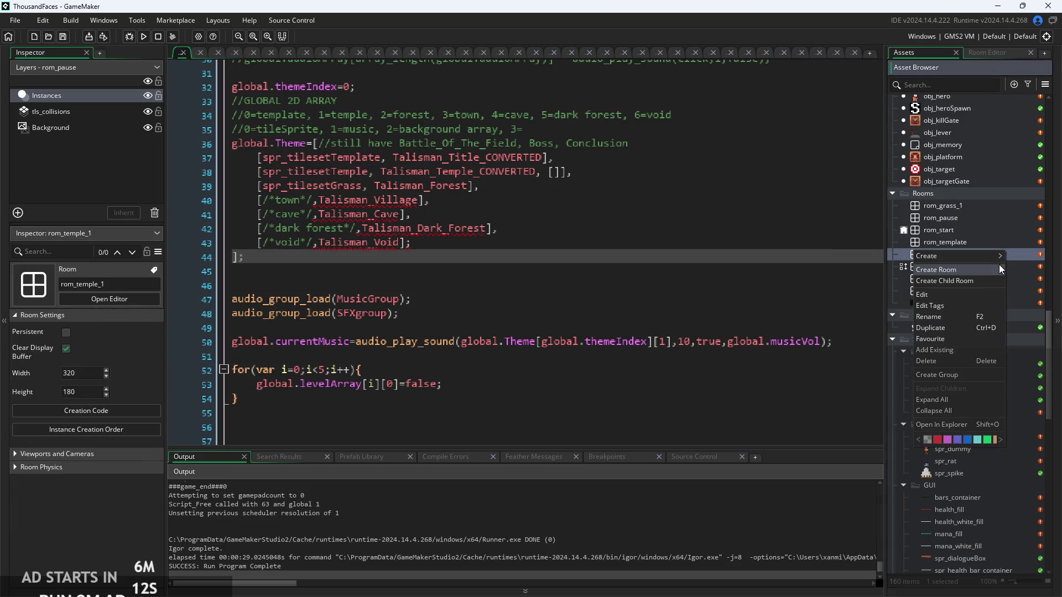
pyautogui.click(984, 273)
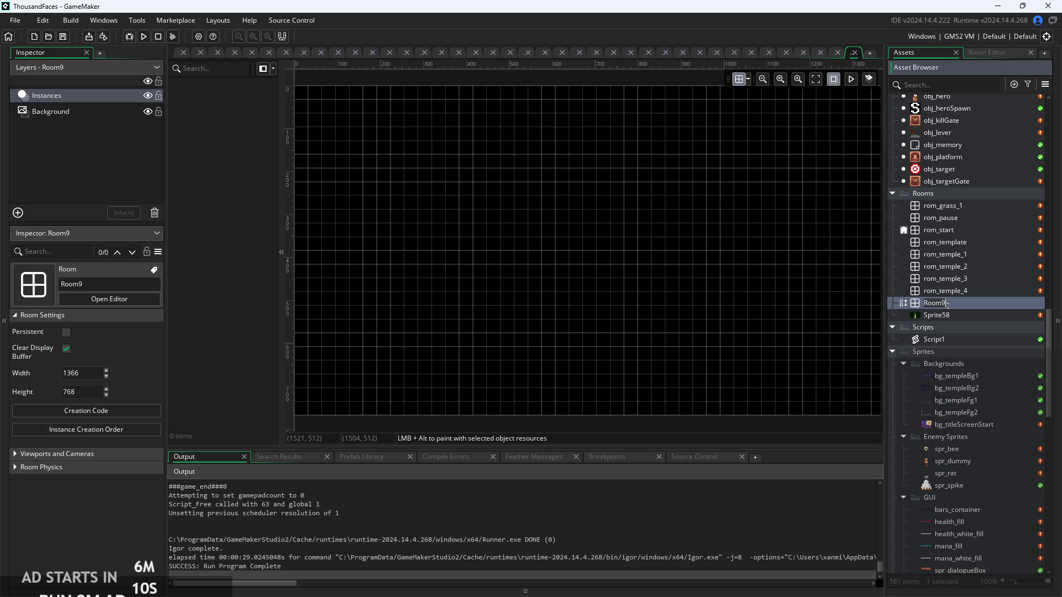
pyautogui.write('rom_')
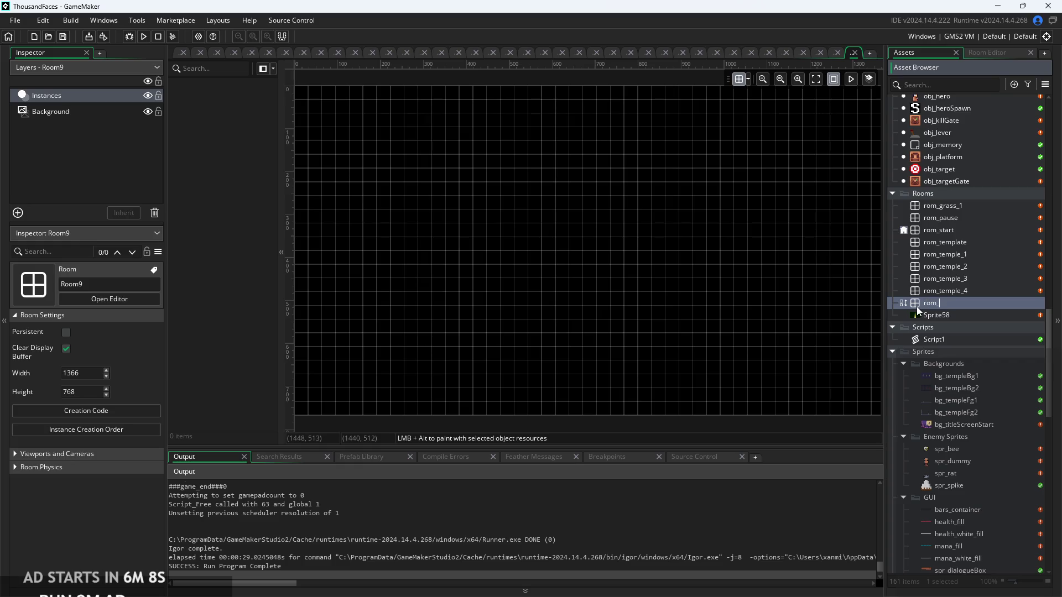
pyautogui.write('cabin')
pyautogui.press('Return')
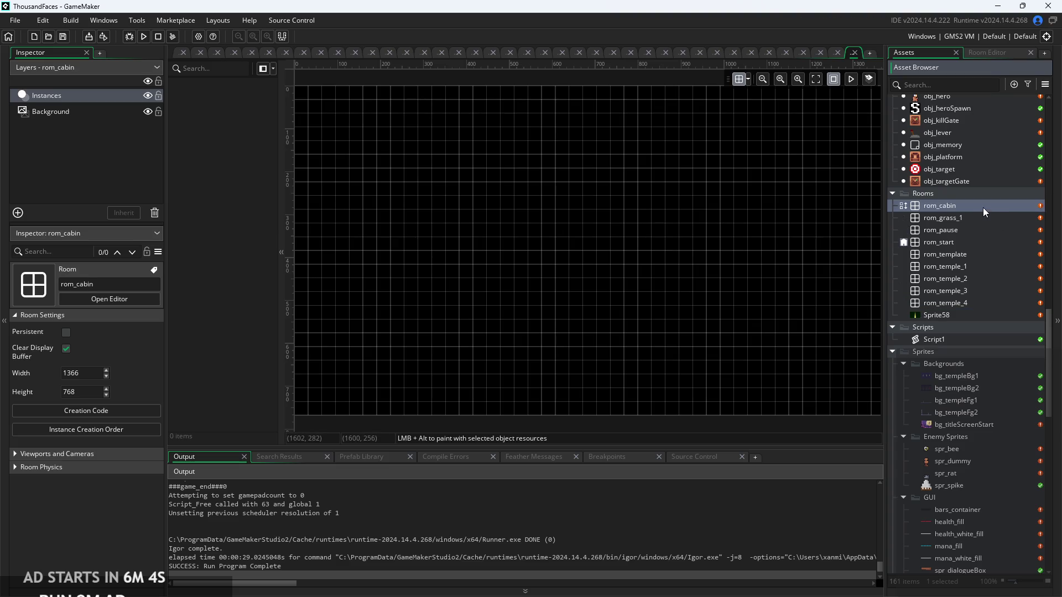
# Set the rom_cabin room to width 320 and height 180
pyautogui.doubleClick(984, 207)
pyautogui.doubleClick(82, 373)
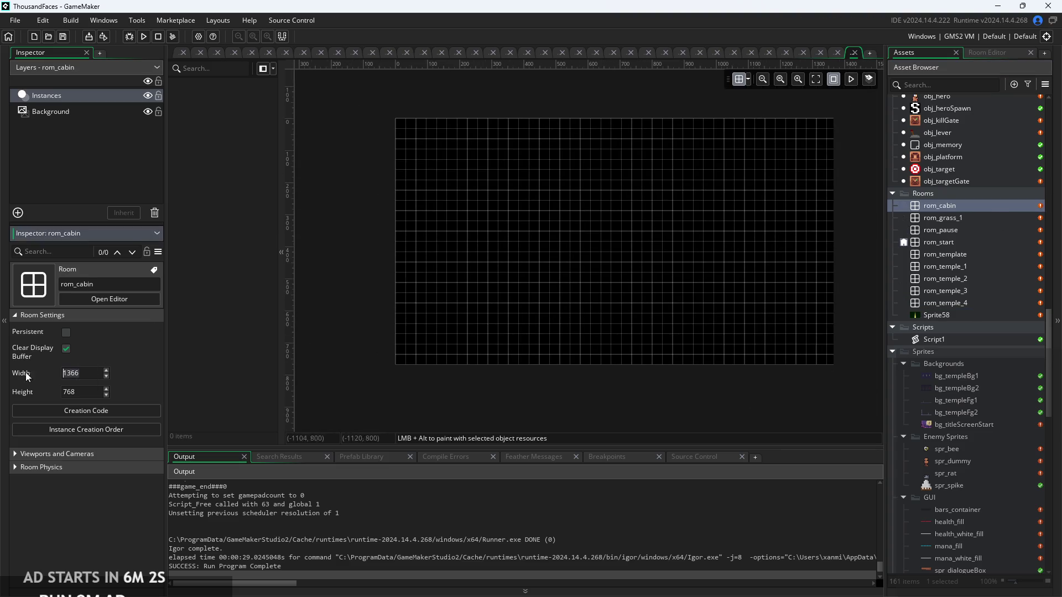
pyautogui.write('320')
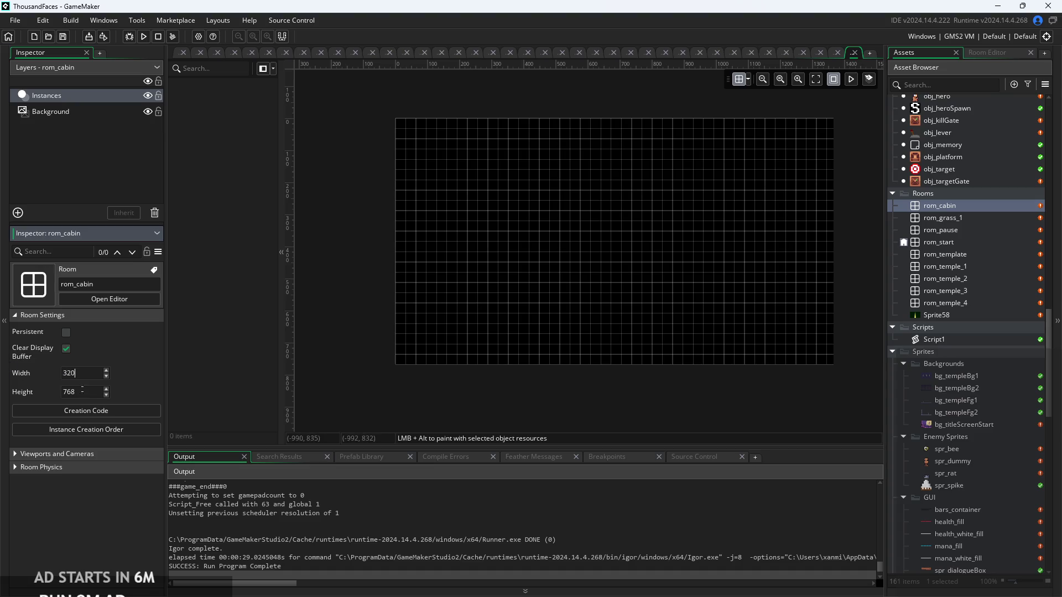
pyautogui.click(73, 391)
pyautogui.write('180')
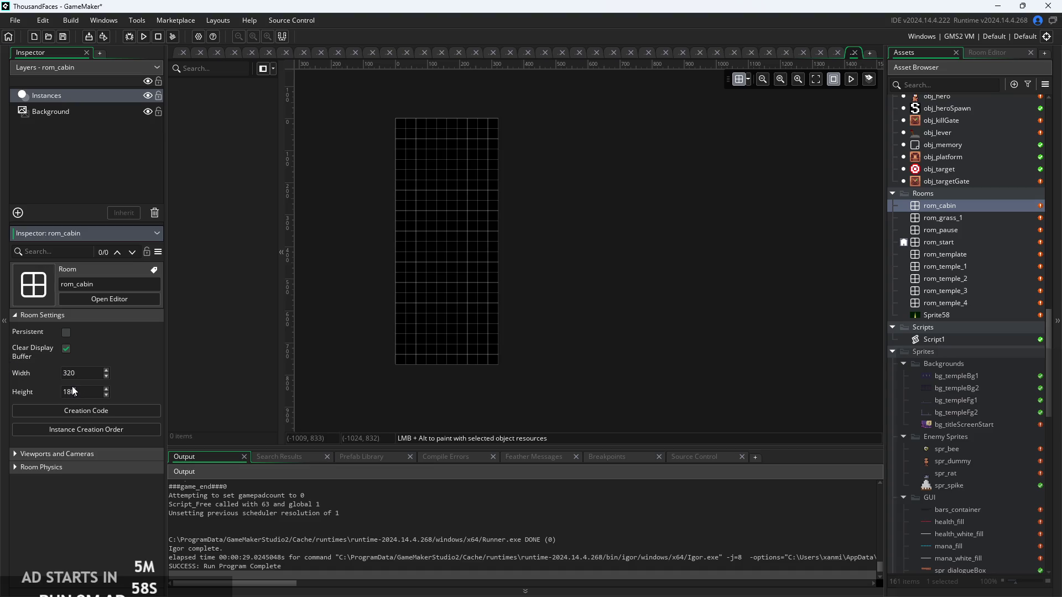
pyautogui.click(346, 315)
pyautogui.scroll(5, 420, 211)
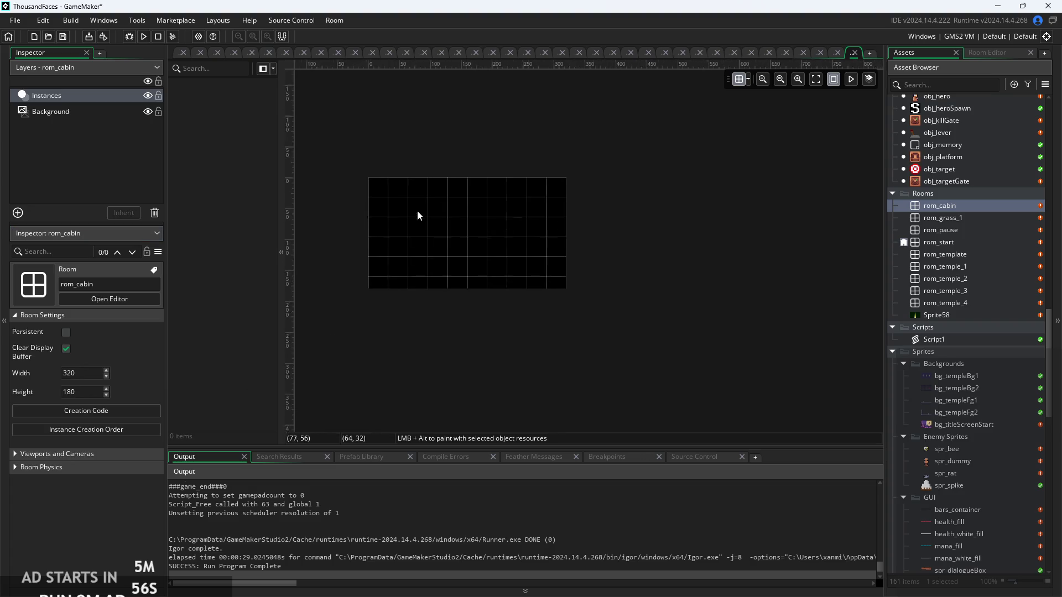
pyautogui.scroll(1, 447, 218)
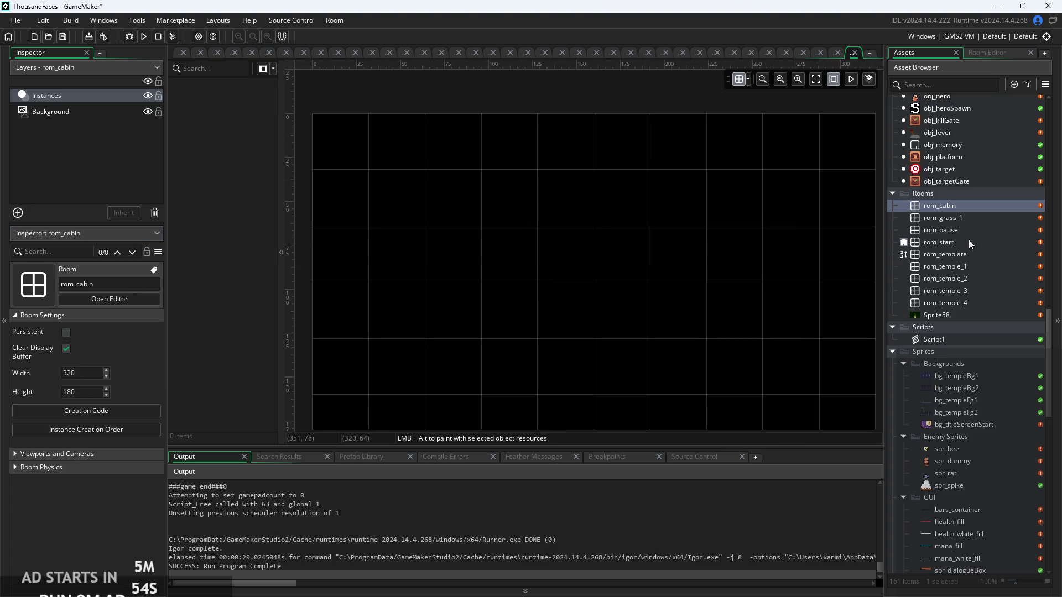
pyautogui.scroll(-4, 995, 233)
pyautogui.scroll(-13, 984, 271)
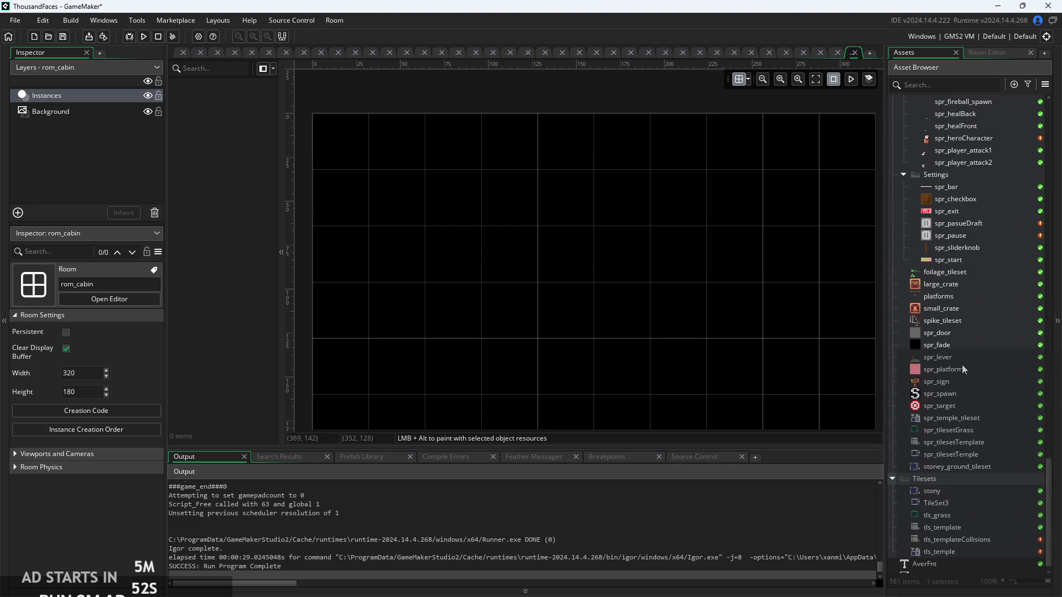
pyautogui.scroll(11, 958, 420)
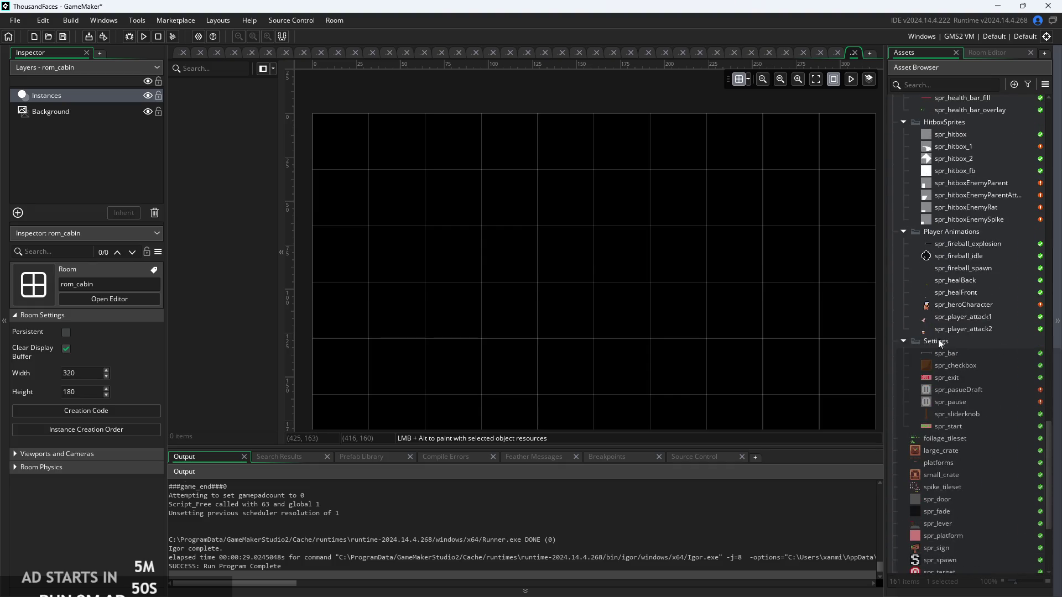
pyautogui.scroll(2, 917, 333)
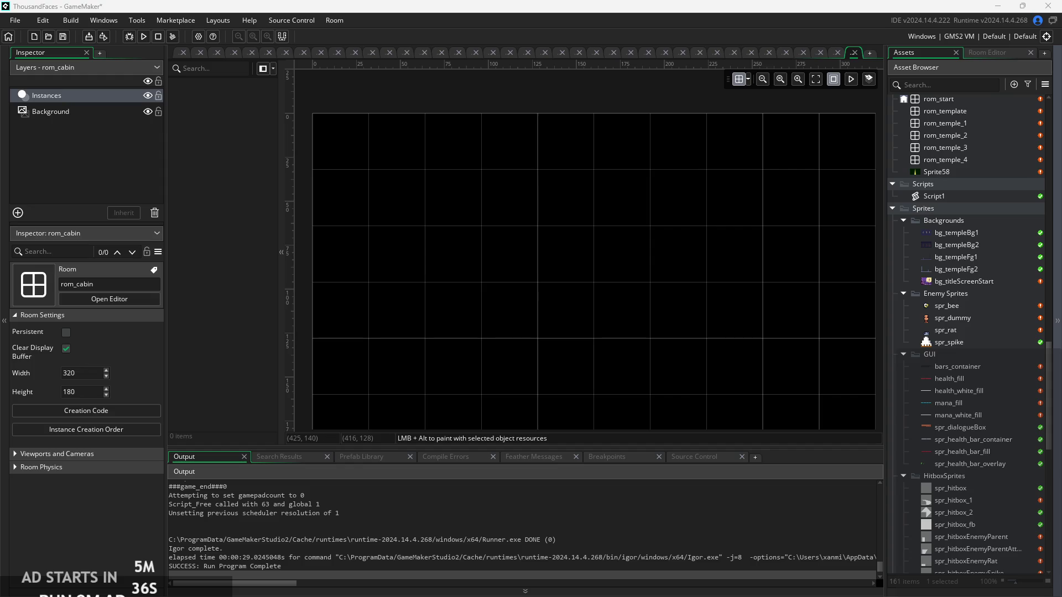
pyautogui.click(951, 224)
pyautogui.moveTo(953, 233); pyautogui.dragTo(956, 240)
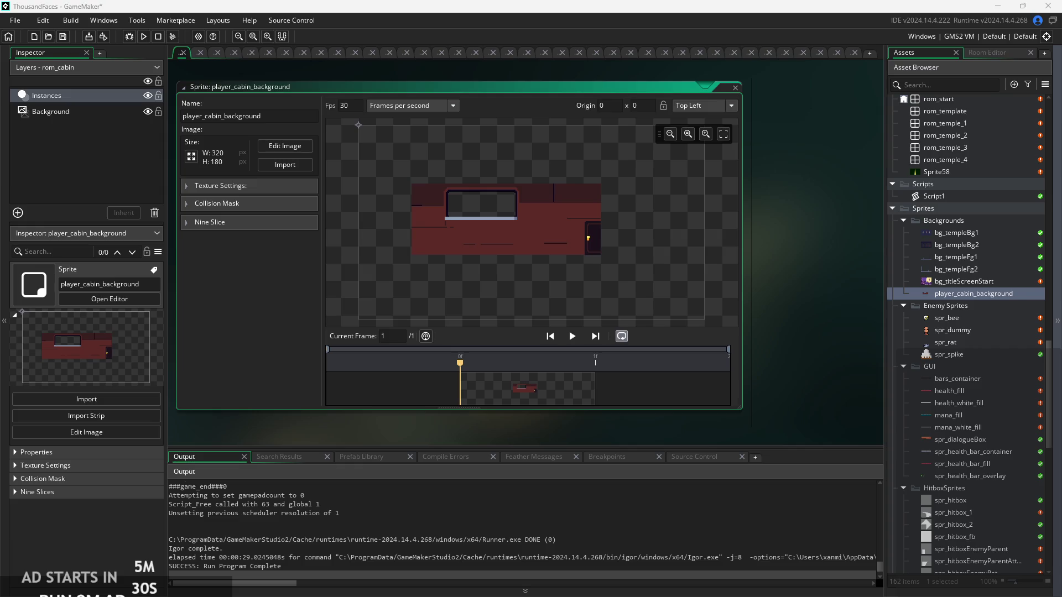
# Import the cabin foreground and floor images as sprites in Backgrounds
pyautogui.click(971, 298)
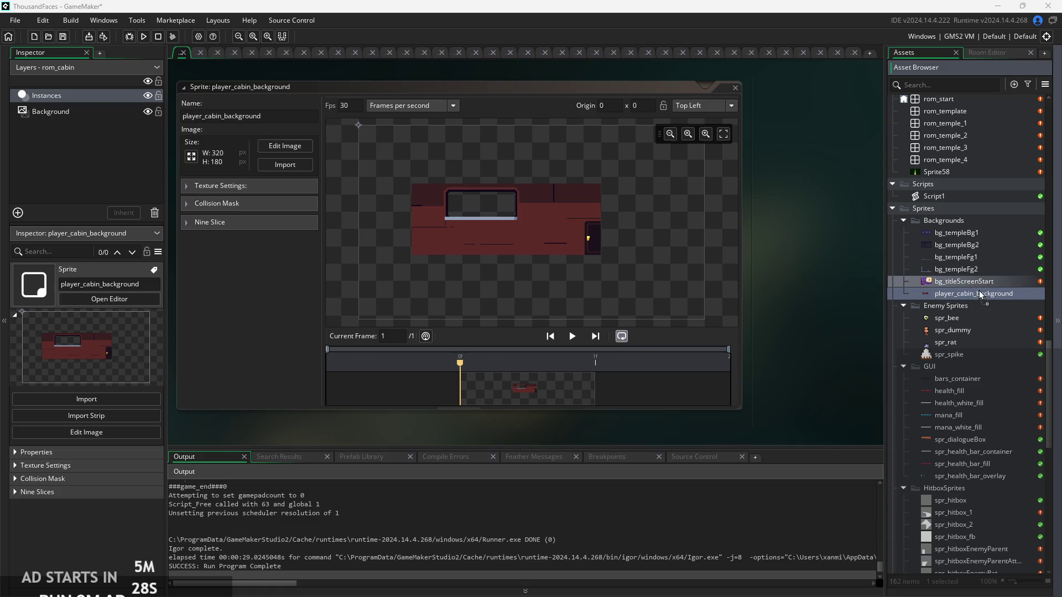
pyautogui.hotkey('ctrl', 'v')
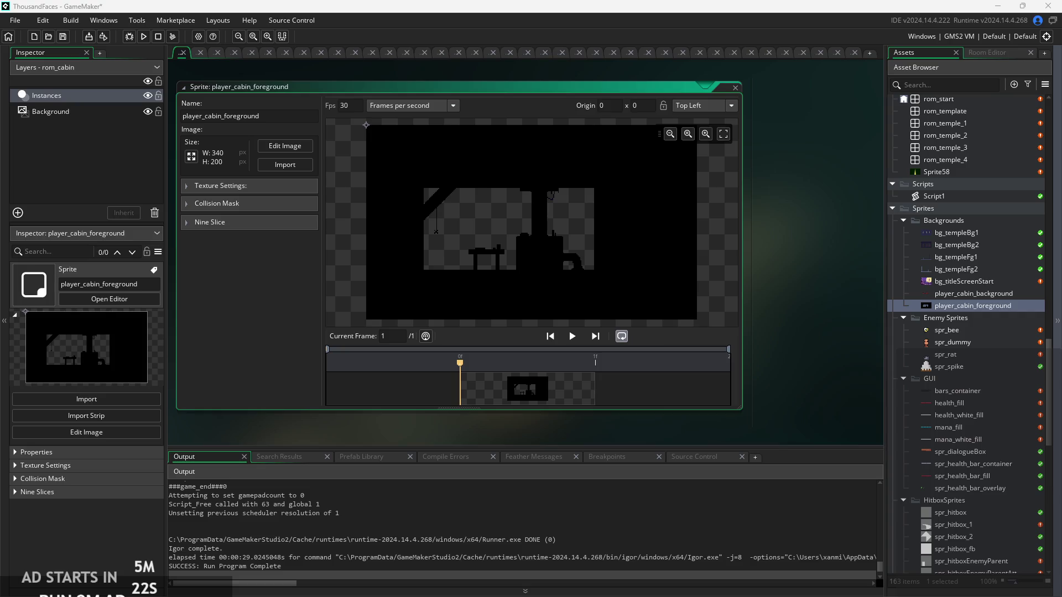
pyautogui.click(956, 591)
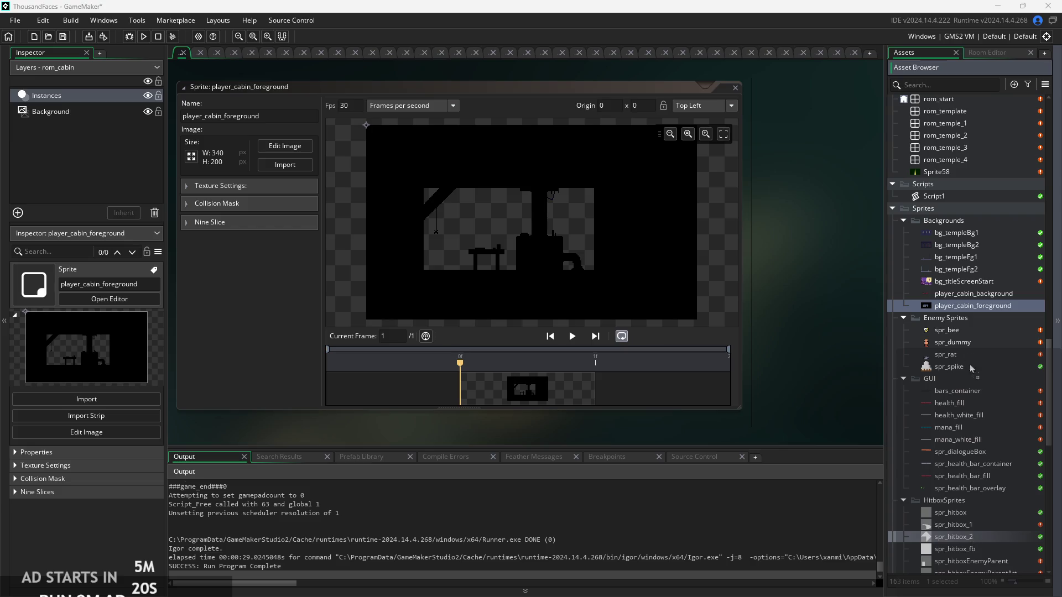
pyautogui.moveTo(976, 308); pyautogui.dragTo(976, 308)
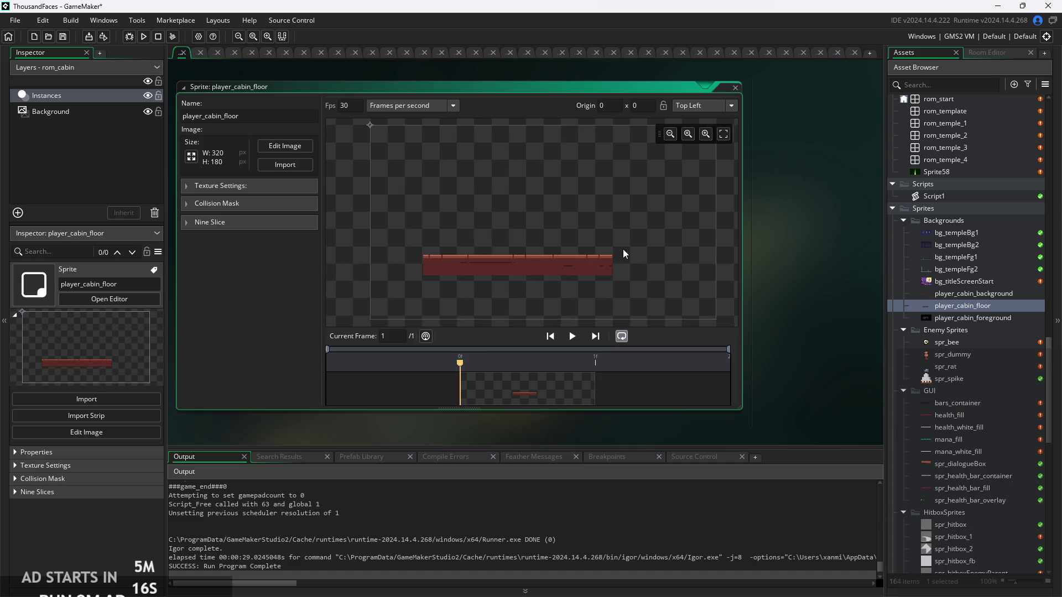
# Open the rom_cabin room in the room editor
pyautogui.scroll(3, 946, 292)
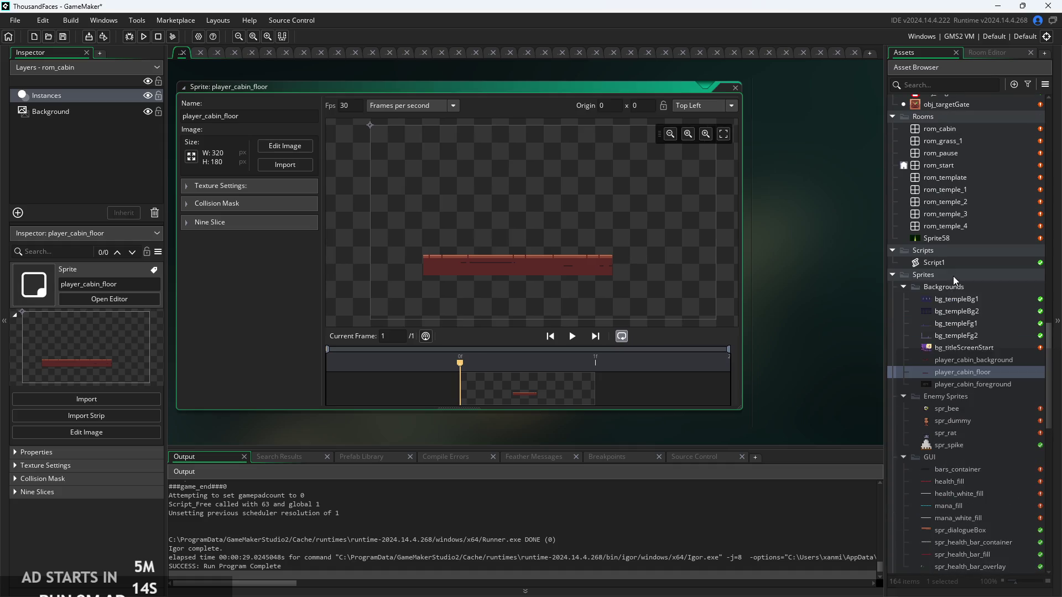
pyautogui.scroll(5, 954, 277)
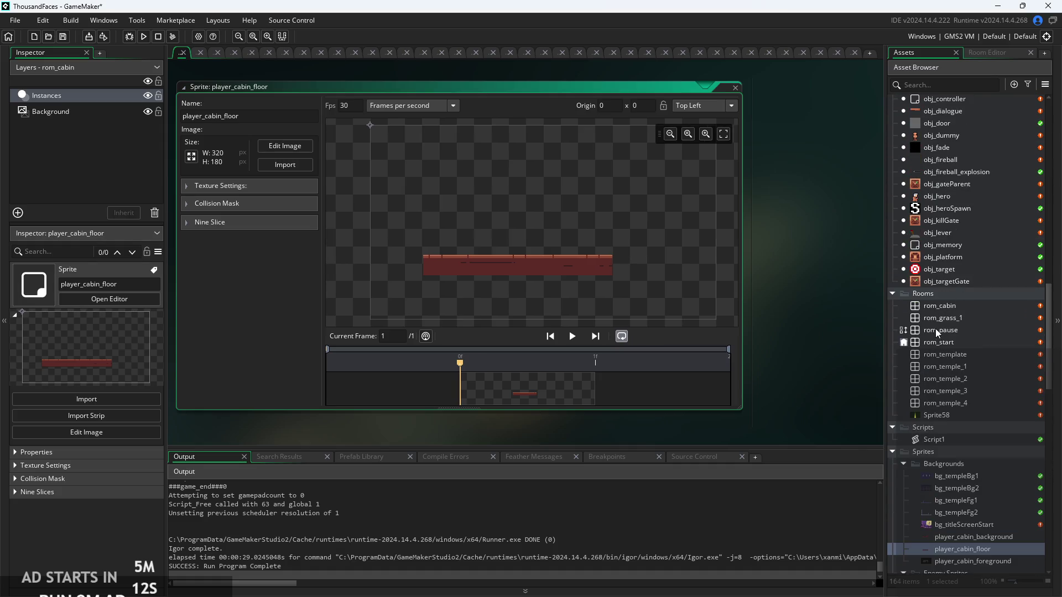
pyautogui.scroll(3, 938, 320)
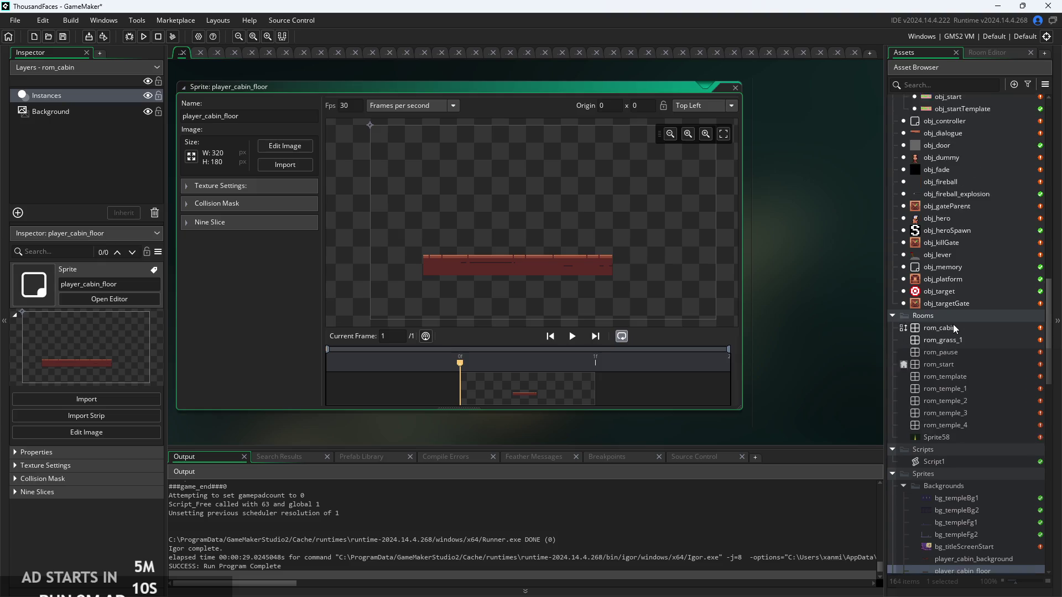
pyautogui.scroll(8, 961, 276)
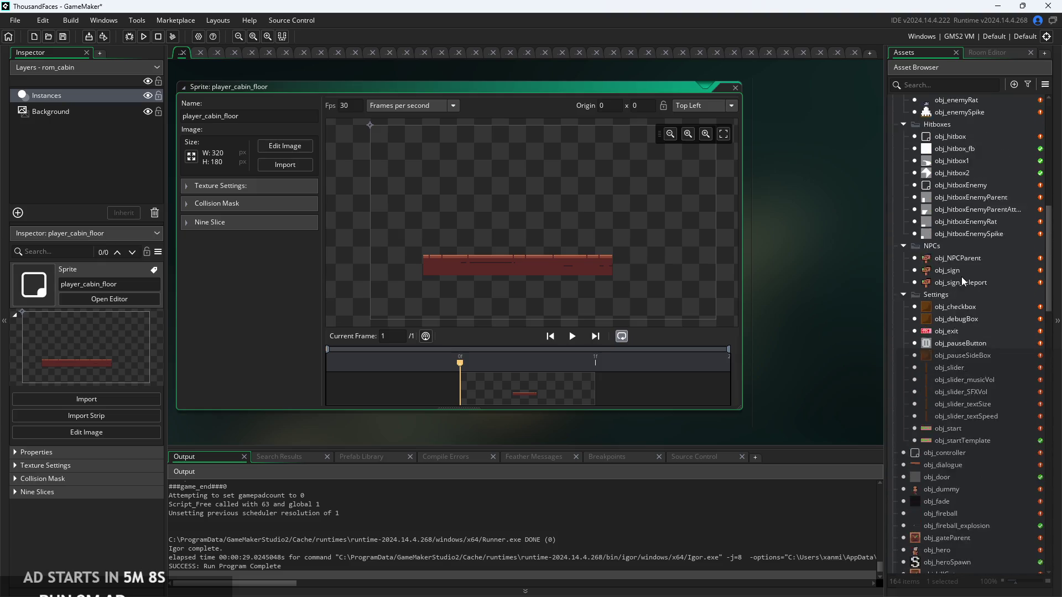
pyautogui.scroll(2, 962, 282)
pyautogui.scroll(-10, 956, 291)
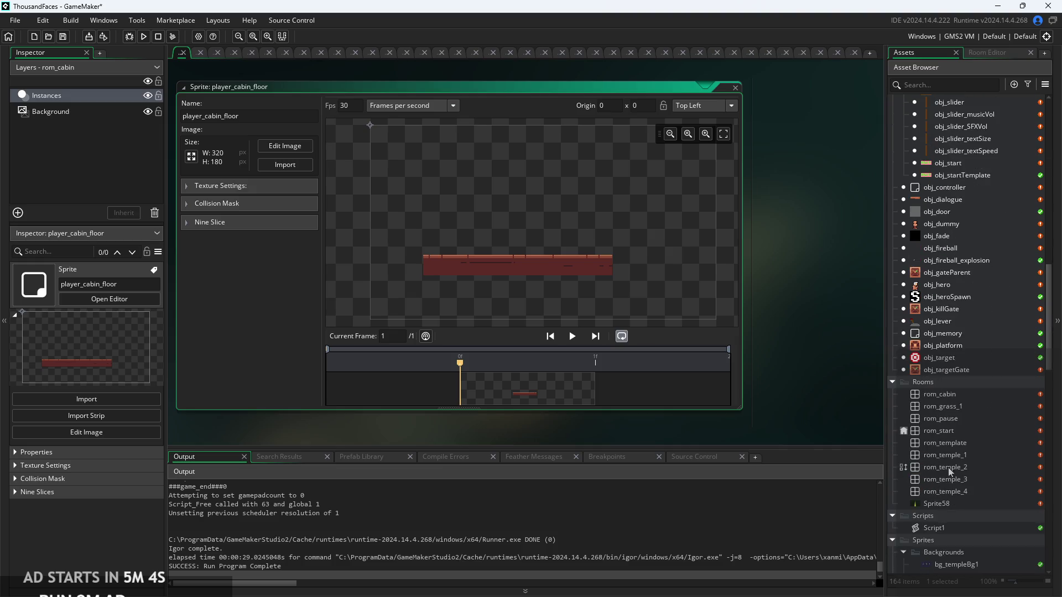
pyautogui.doubleClick(949, 399)
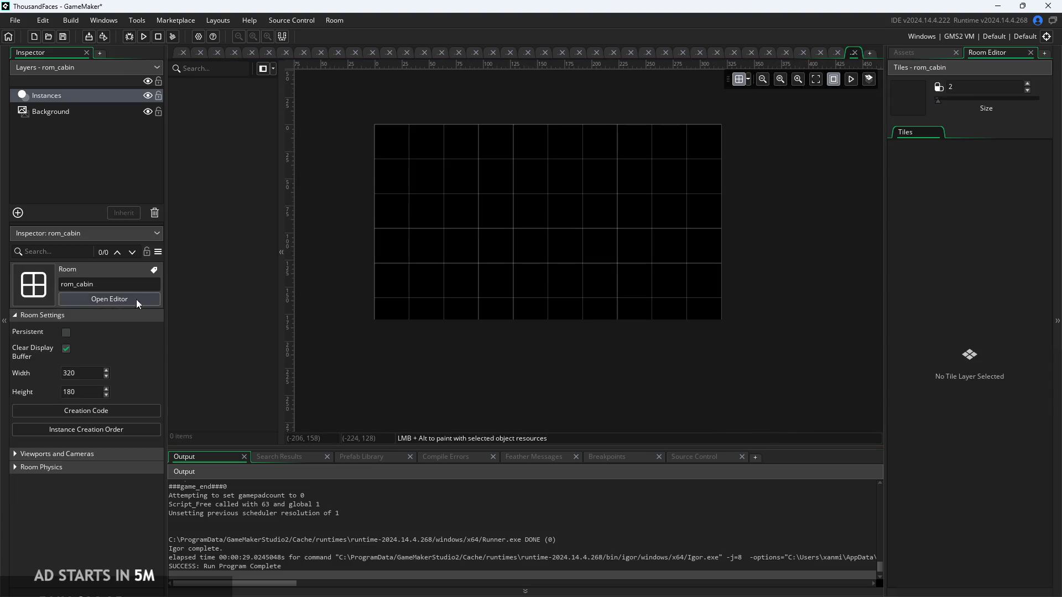
# Assign the player_cabin_background sprite from Sprites > Backgrounds to rom_cabin's Background layer
pyautogui.click(70, 114)
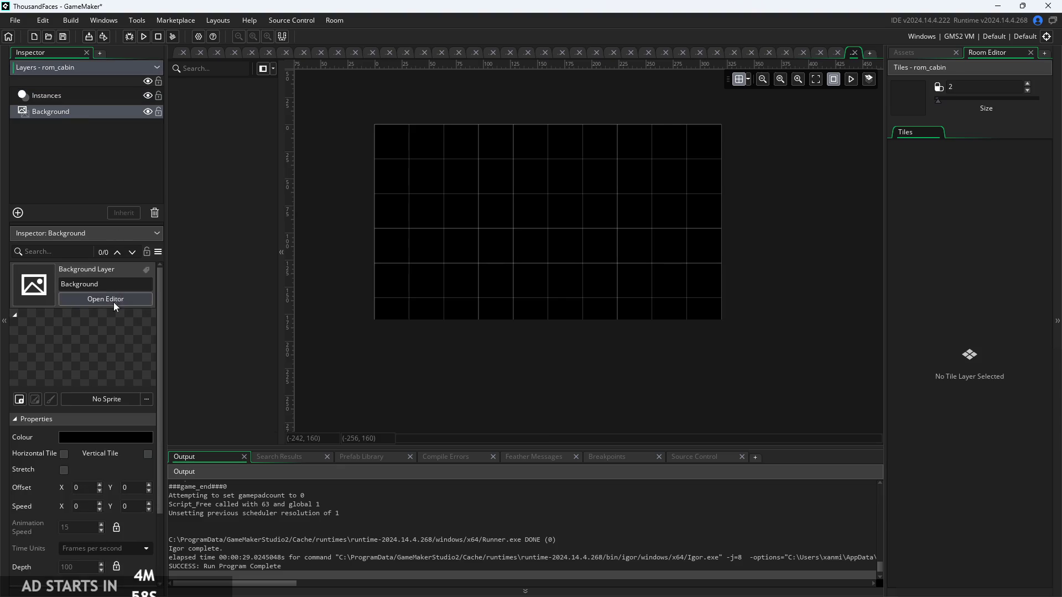
pyautogui.click(123, 398)
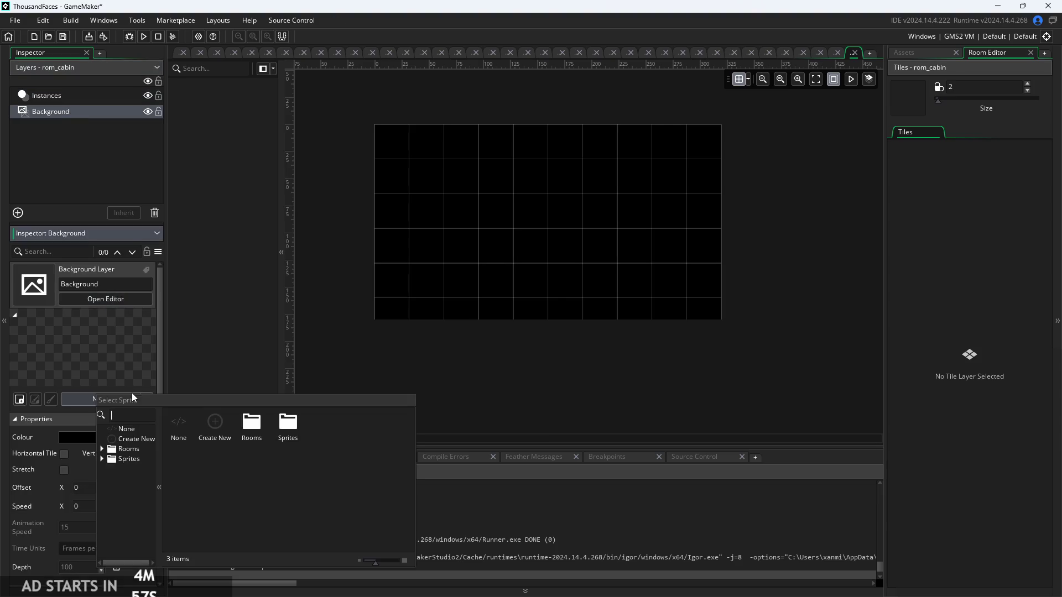
pyautogui.click(127, 458)
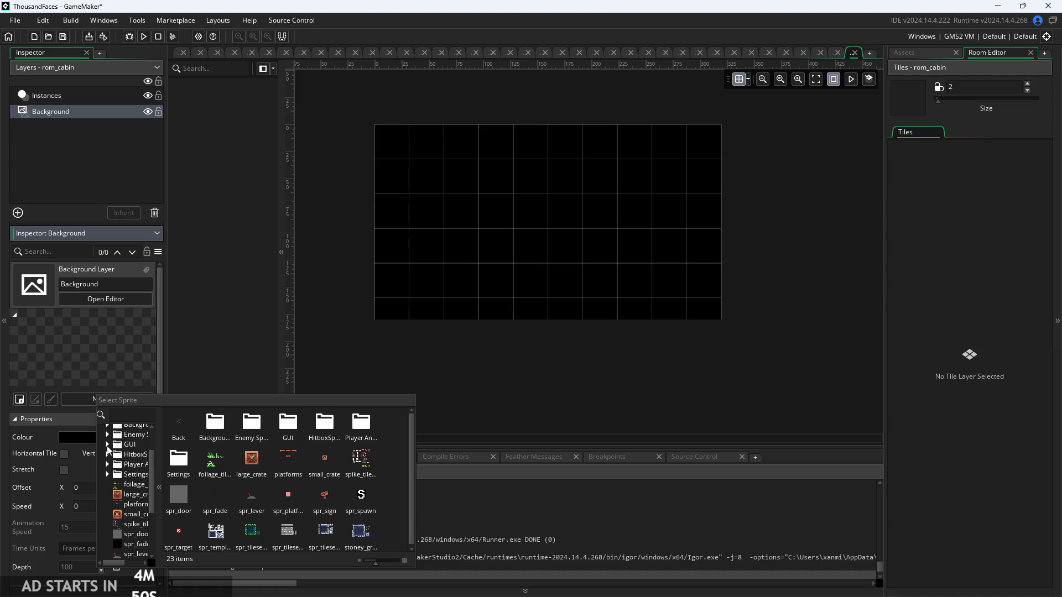
pyautogui.scroll(2, 102, 472)
pyautogui.click(107, 469)
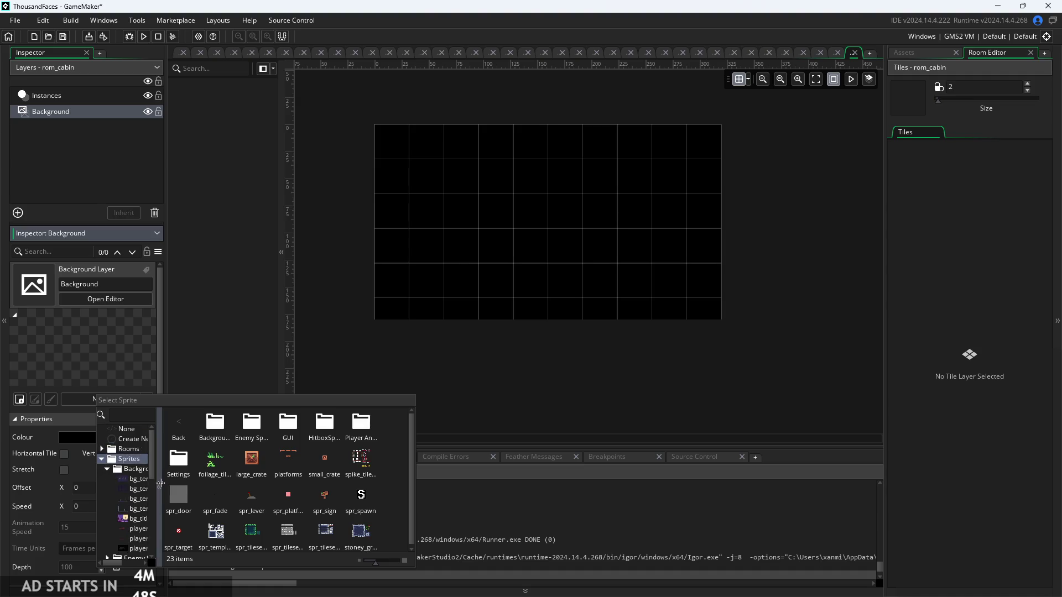
pyautogui.scroll(-1, 144, 492)
pyautogui.moveTo(157, 499); pyautogui.dragTo(217, 499)
pyautogui.click(184, 506)
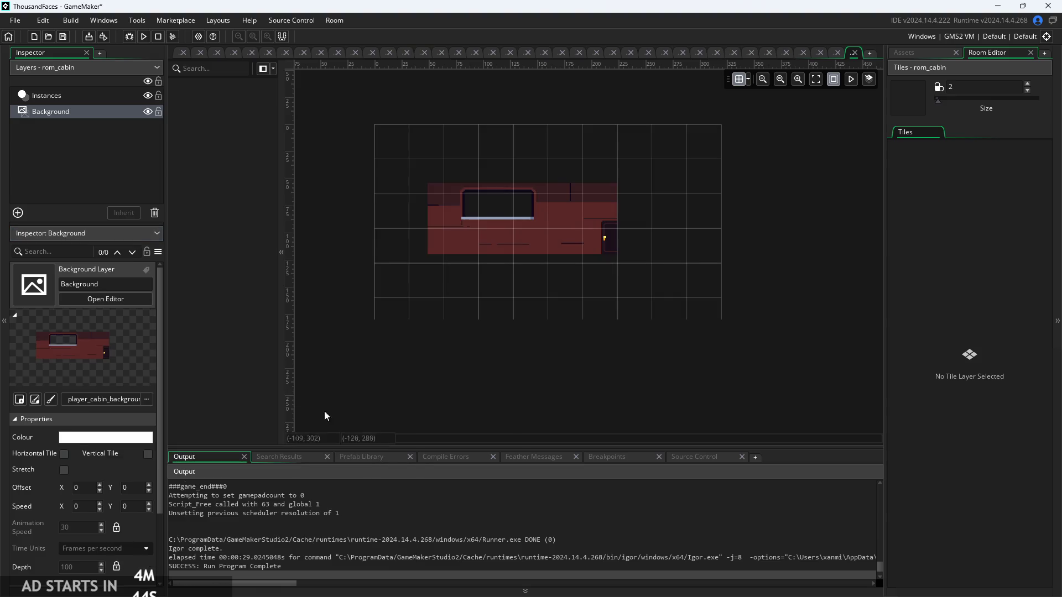
pyautogui.moveTo(534, 281); pyautogui.dragTo(589, 284)
pyautogui.scroll(4, 589, 284)
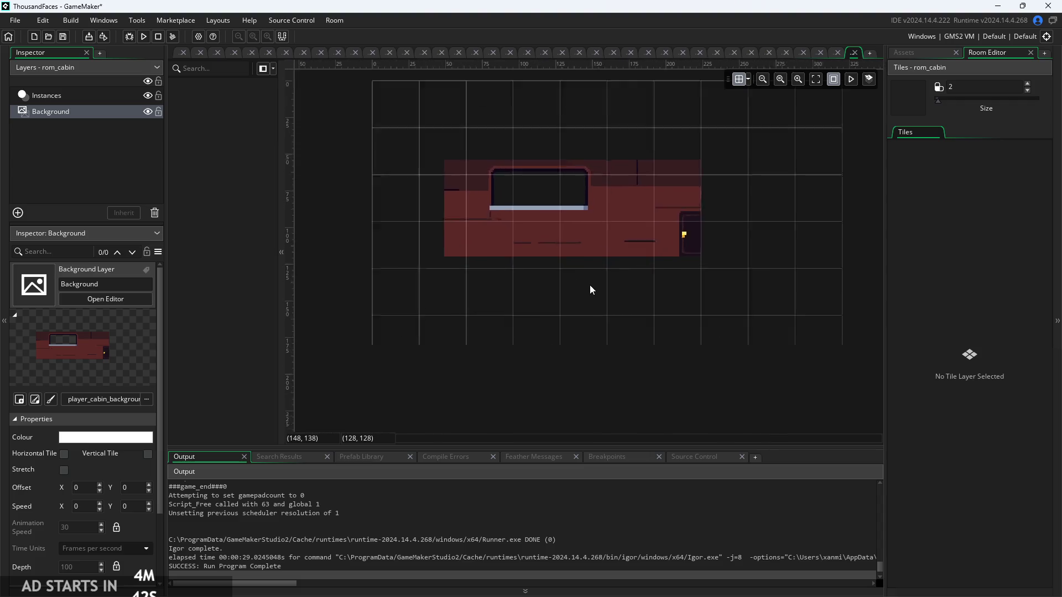
pyautogui.scroll(-3, 582, 343)
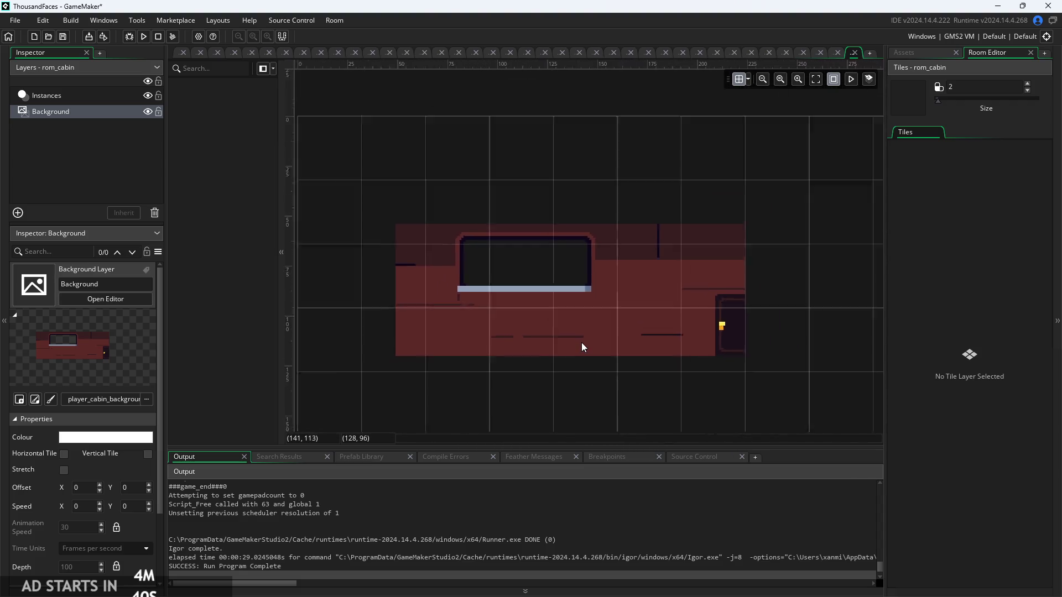
# Duplicate the Background layer and give Background_1 the player_cabin_foreground sprite
pyautogui.rightClick(87, 112)
pyautogui.click(119, 154)
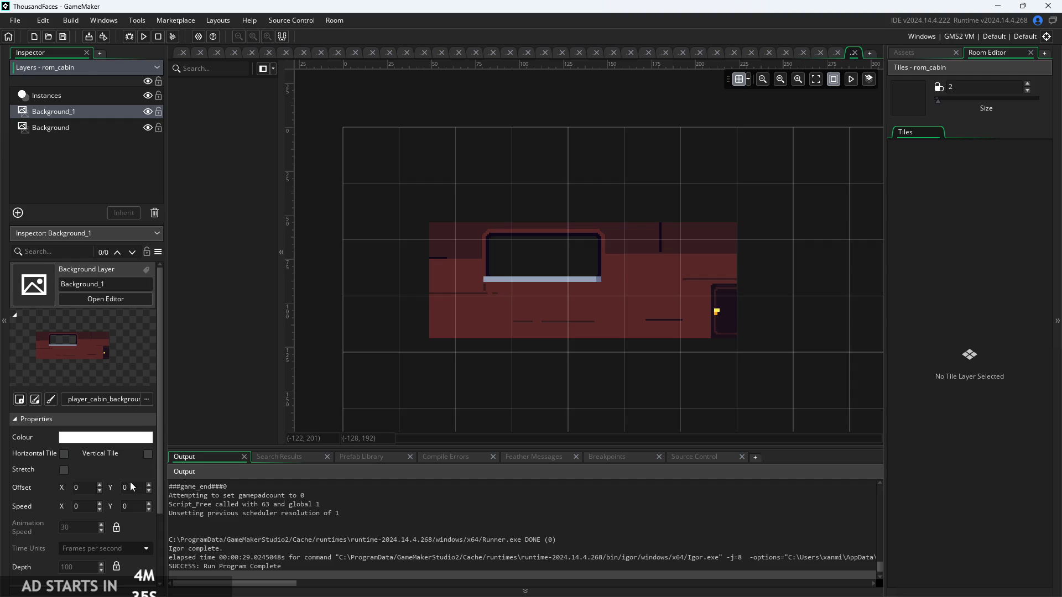
pyautogui.click(125, 401)
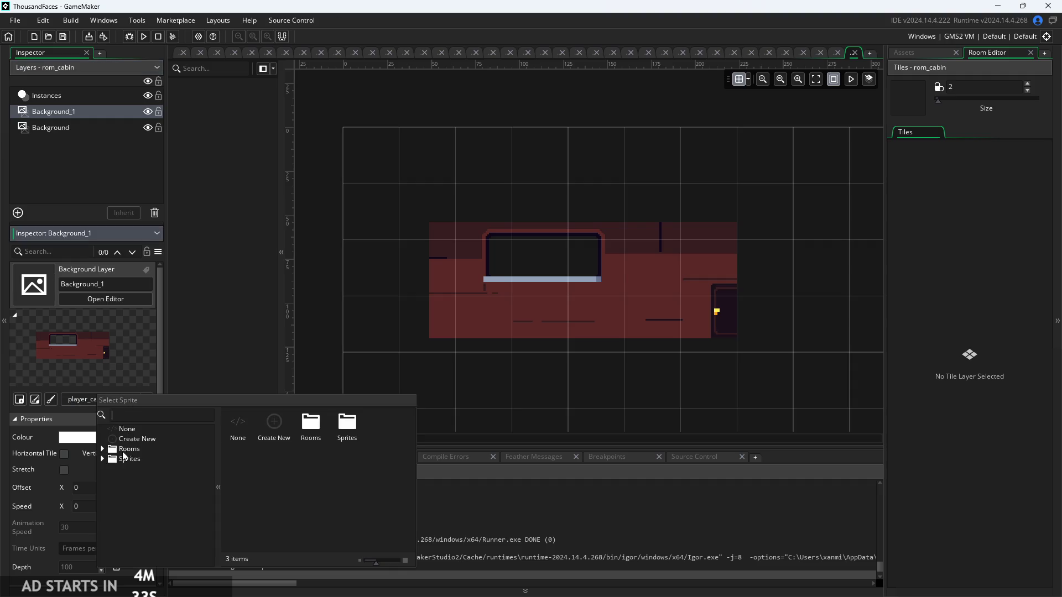
pyautogui.doubleClick(114, 463)
pyautogui.scroll(-1, 117, 556)
pyautogui.click(109, 447)
pyautogui.scroll(-2, 140, 467)
pyautogui.doubleClick(168, 486)
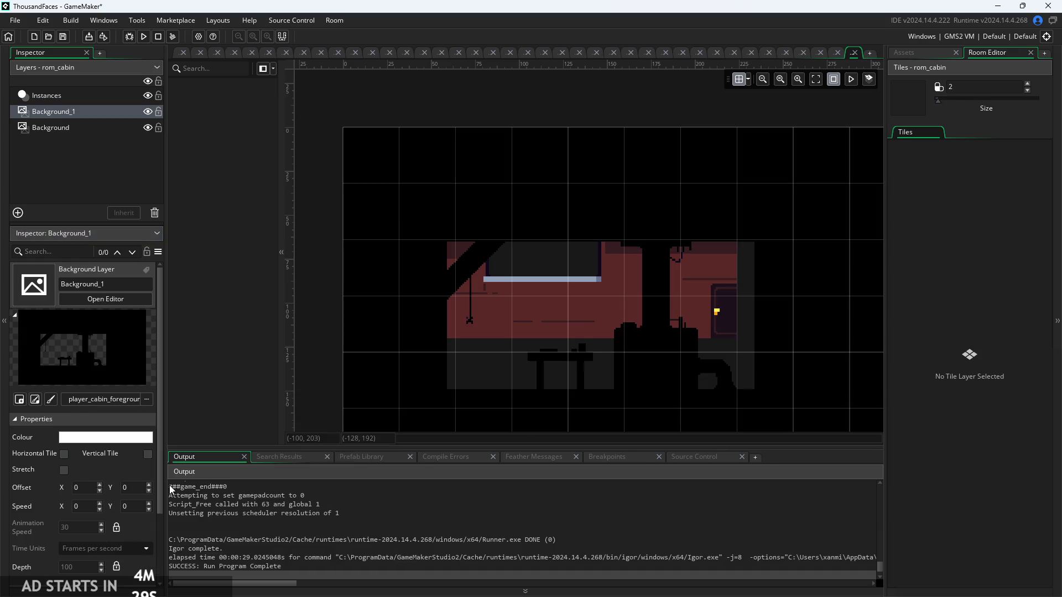
pyautogui.moveTo(542, 325); pyautogui.dragTo(503, 270)
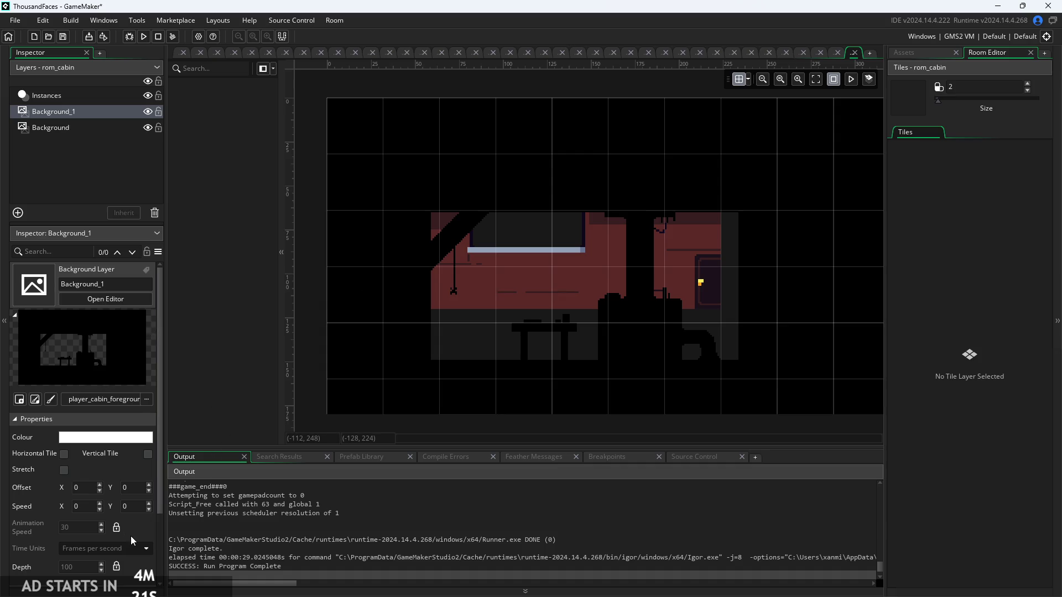
pyautogui.scroll(-2, 131, 536)
# Leave Background_1 stretched and show the cabin Background layer at native, unstretched size
pyautogui.click(64, 426)
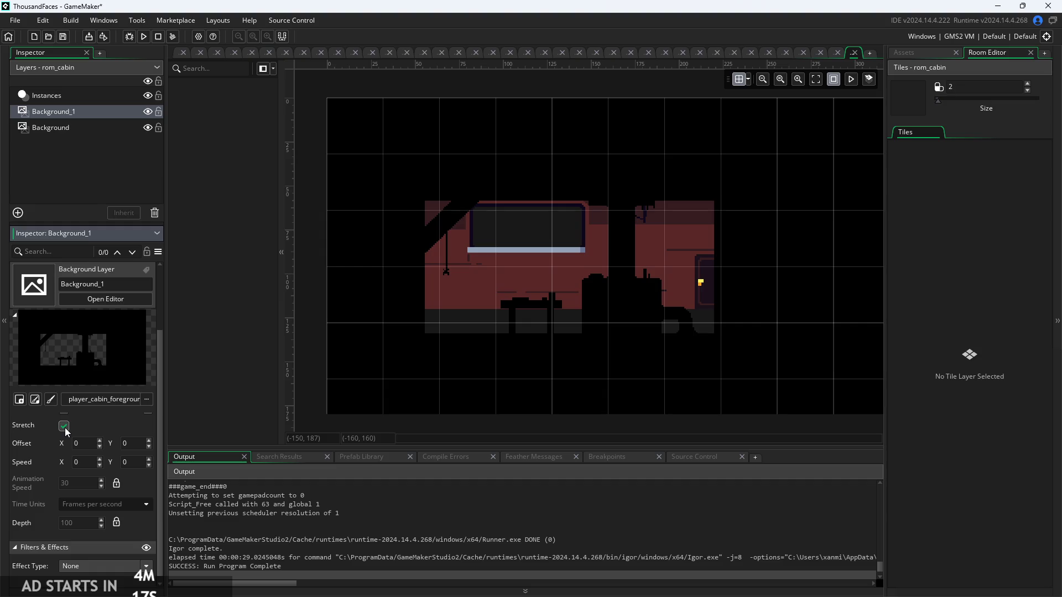
pyautogui.click(64, 426)
pyautogui.click(65, 427)
pyautogui.click(68, 128)
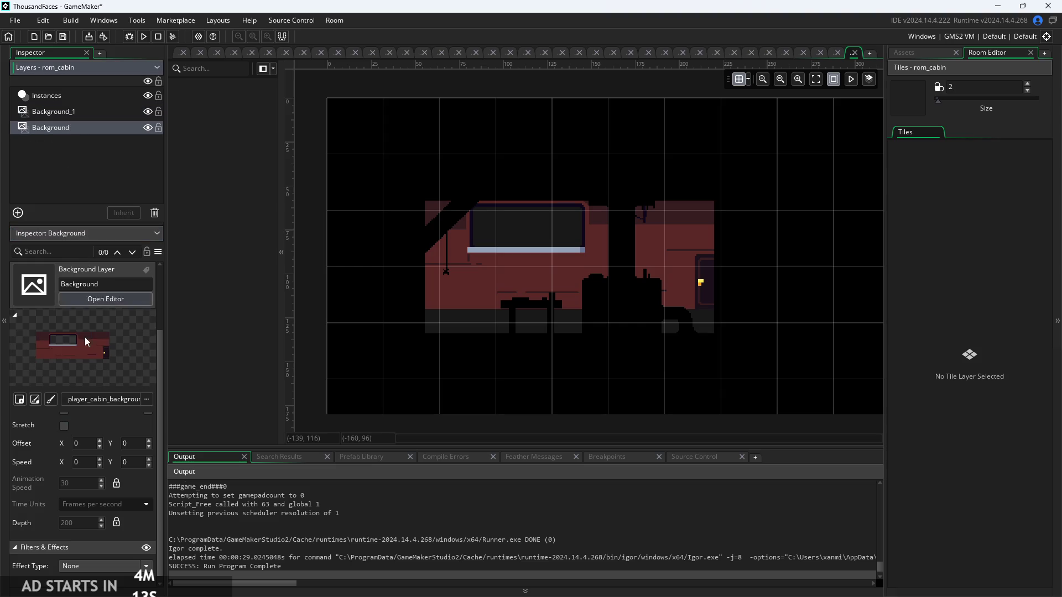
pyautogui.click(65, 429)
pyautogui.click(65, 426)
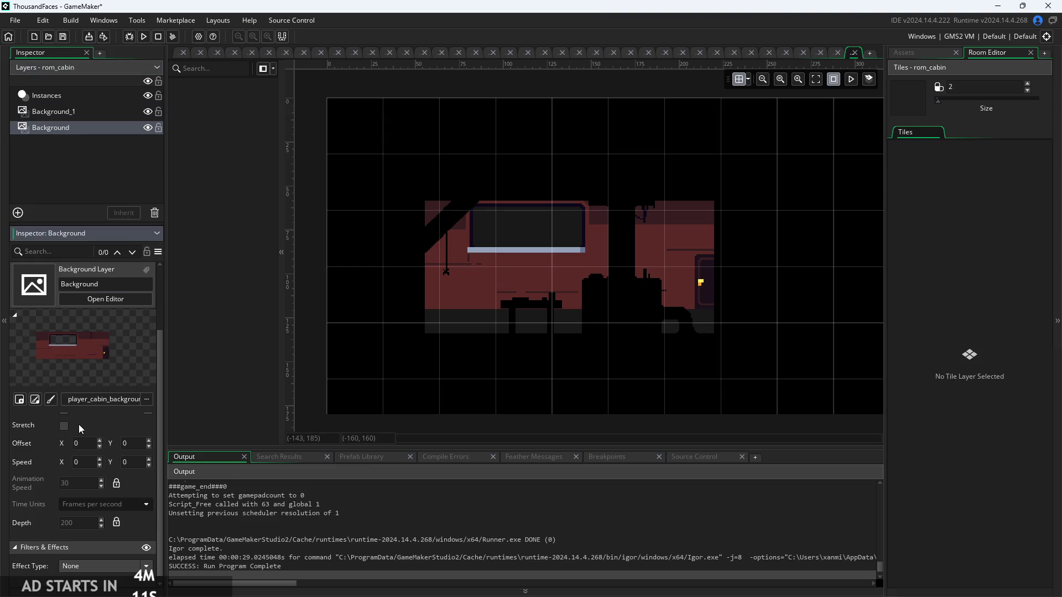
pyautogui.scroll(1, 67, 432)
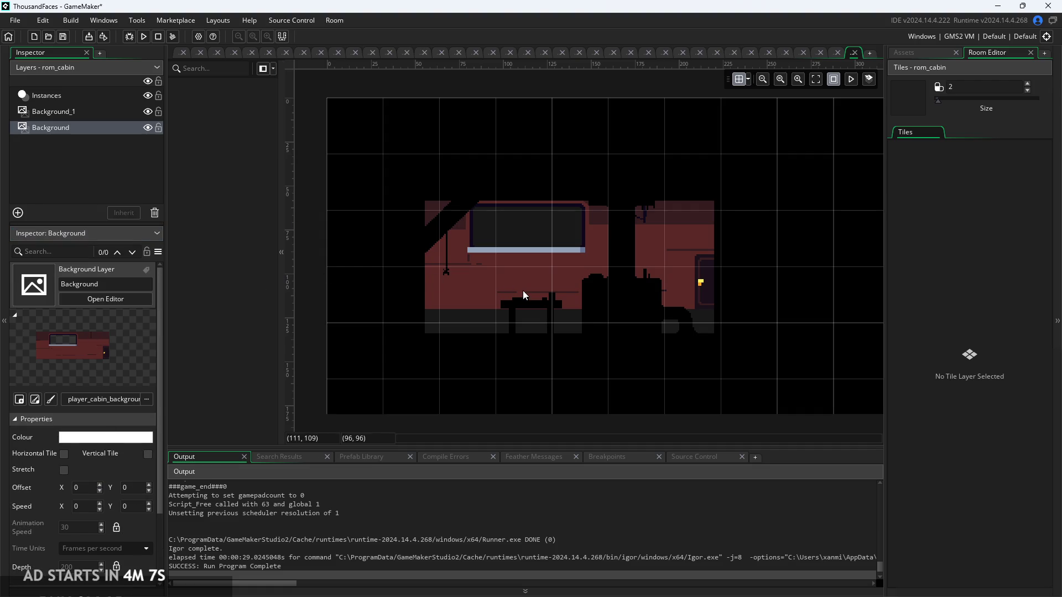
pyautogui.moveTo(523, 290); pyautogui.dragTo(484, 289)
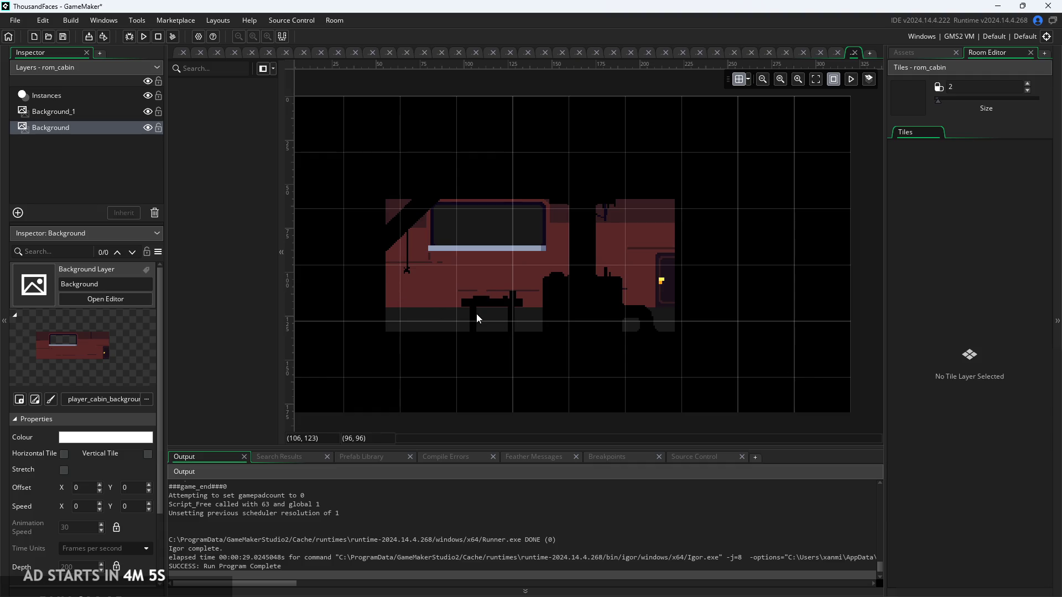
pyautogui.click(74, 168)
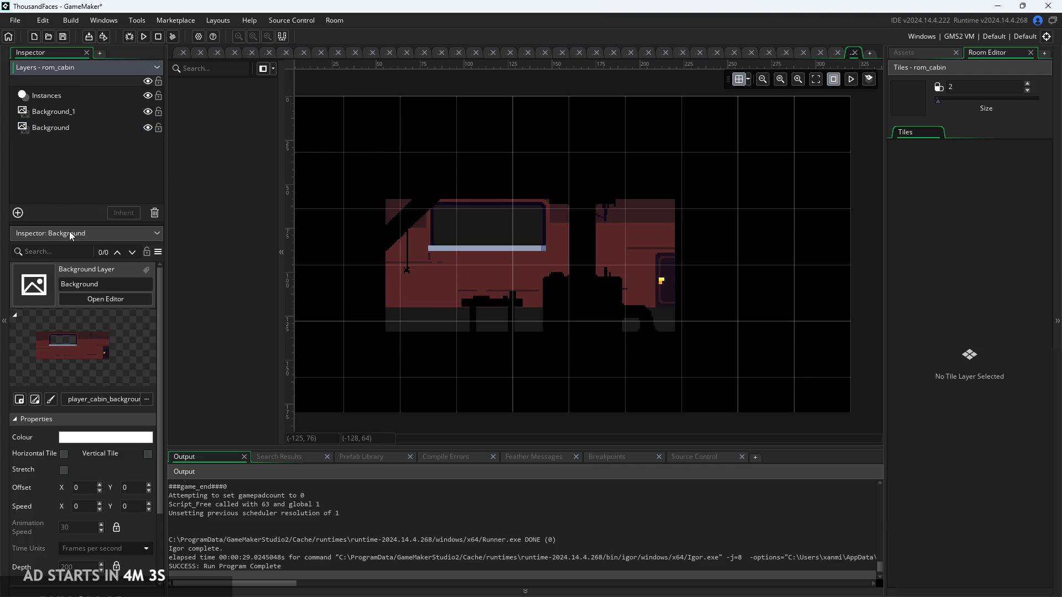
# Turn off Stretch on the Background_1 foreground layer
pyautogui.rightClick(79, 161)
pyautogui.click(45, 183)
pyautogui.click(52, 128)
pyautogui.click(45, 112)
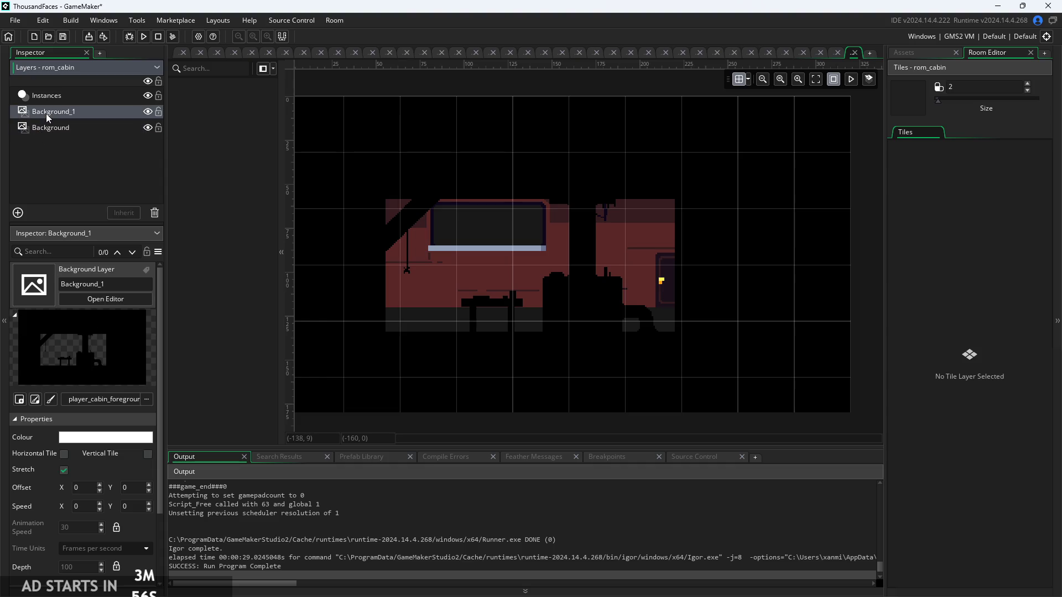
pyautogui.click(64, 471)
pyautogui.click(64, 470)
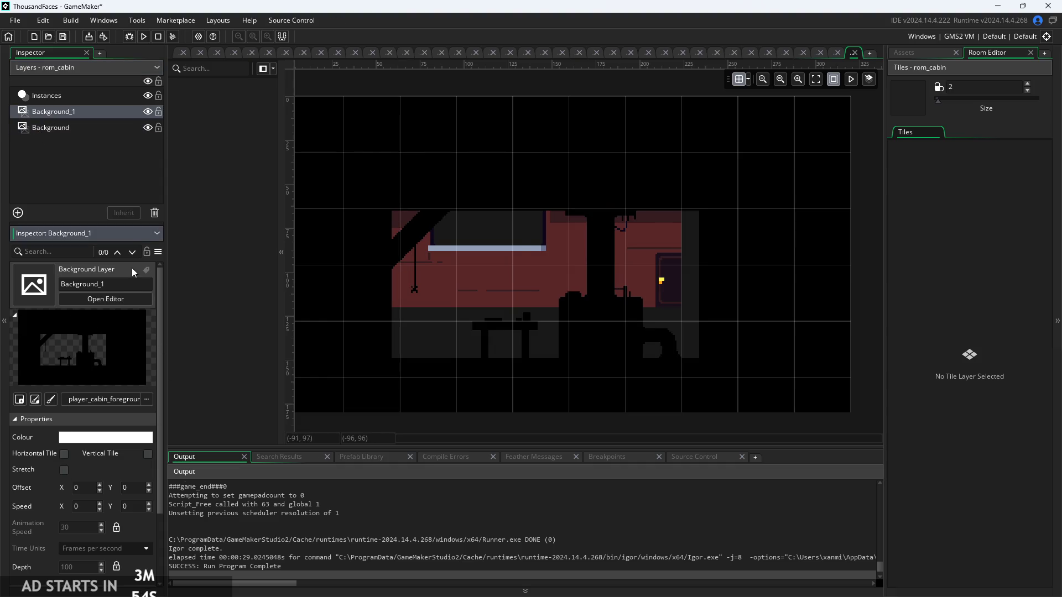
pyautogui.click(106, 190)
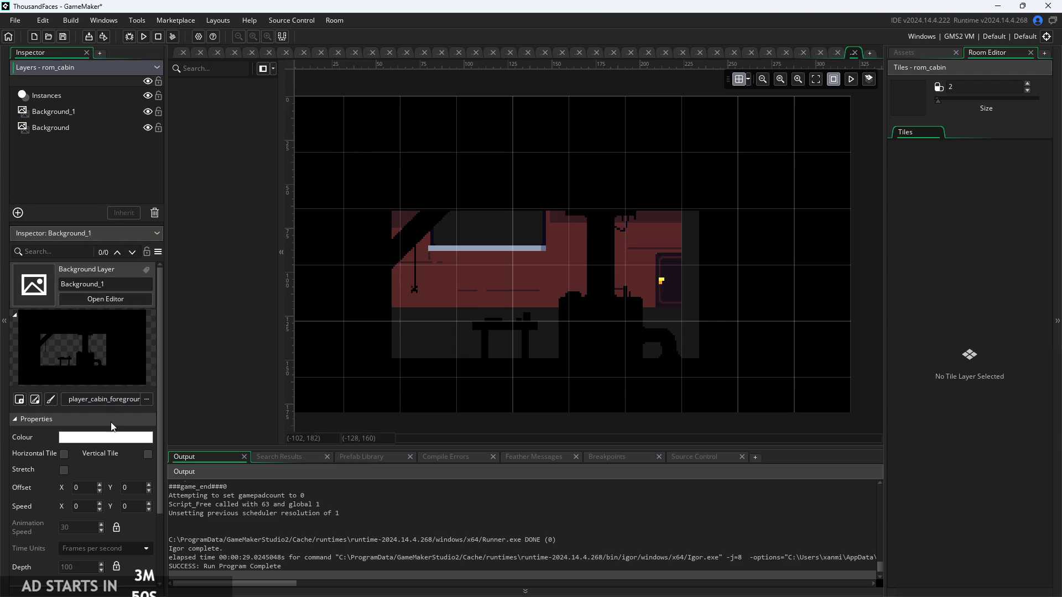
# Duplicate Background_1 into a new Background_1_1 layer
pyautogui.rightClick(55, 131)
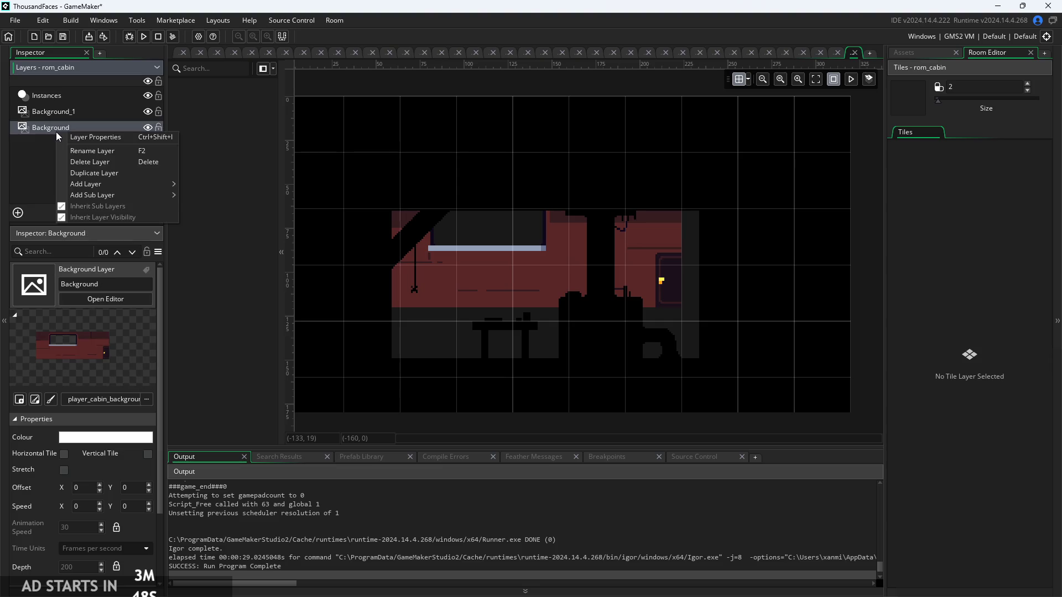
pyautogui.click(74, 118)
pyautogui.rightClick(74, 118)
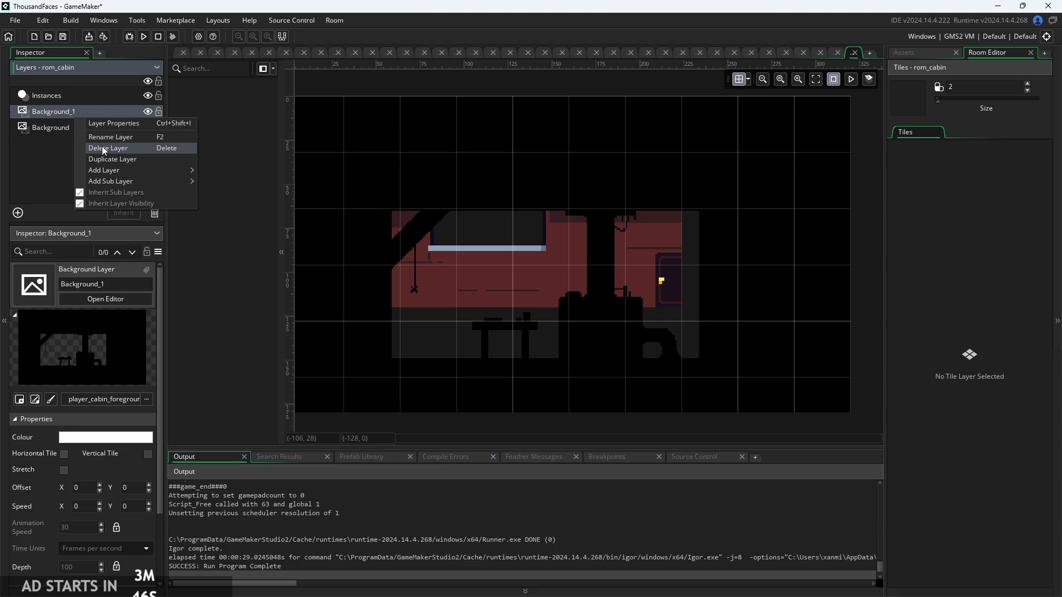
pyautogui.click(111, 157)
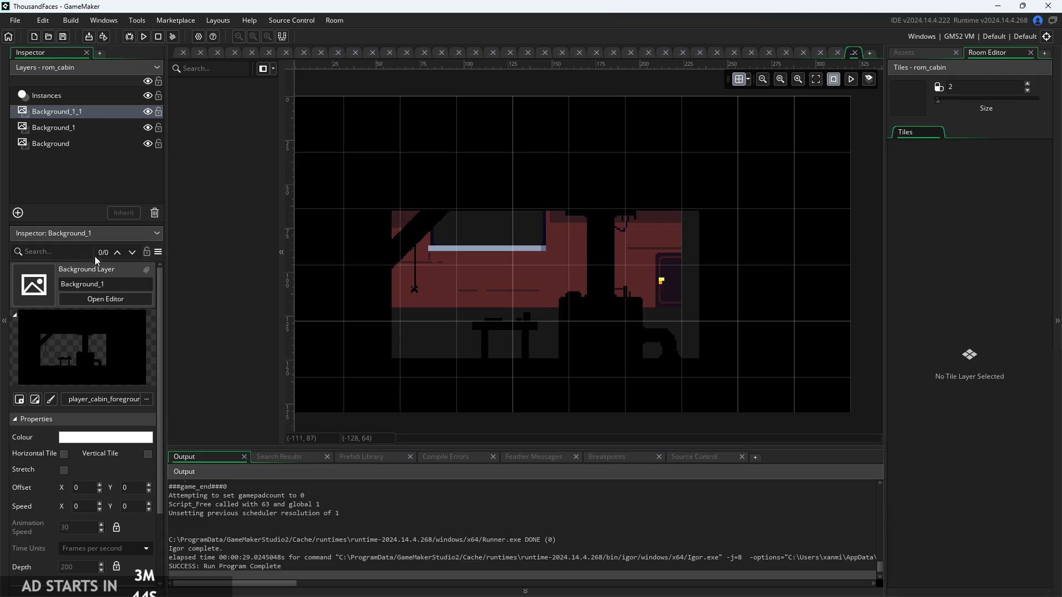
# Assign the player_cabin_floor sprite from Sprites > Backgrounds as Background_1's image
pyautogui.click(116, 399)
pyautogui.click(103, 467)
pyautogui.scroll(-2, 118, 520)
pyautogui.scroll(1, 130, 510)
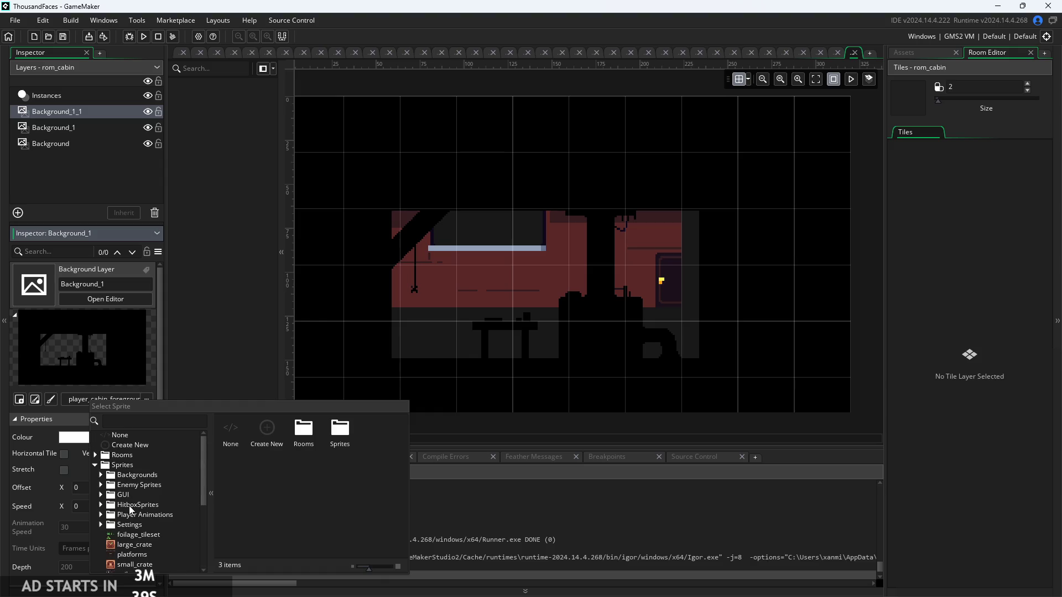
pyautogui.click(100, 475)
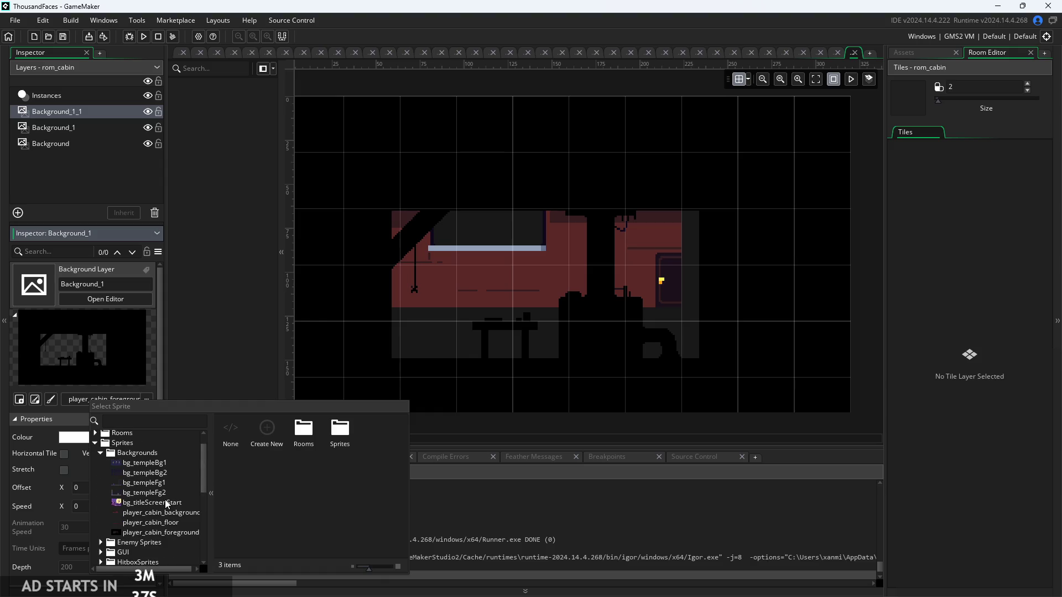
pyautogui.click(150, 524)
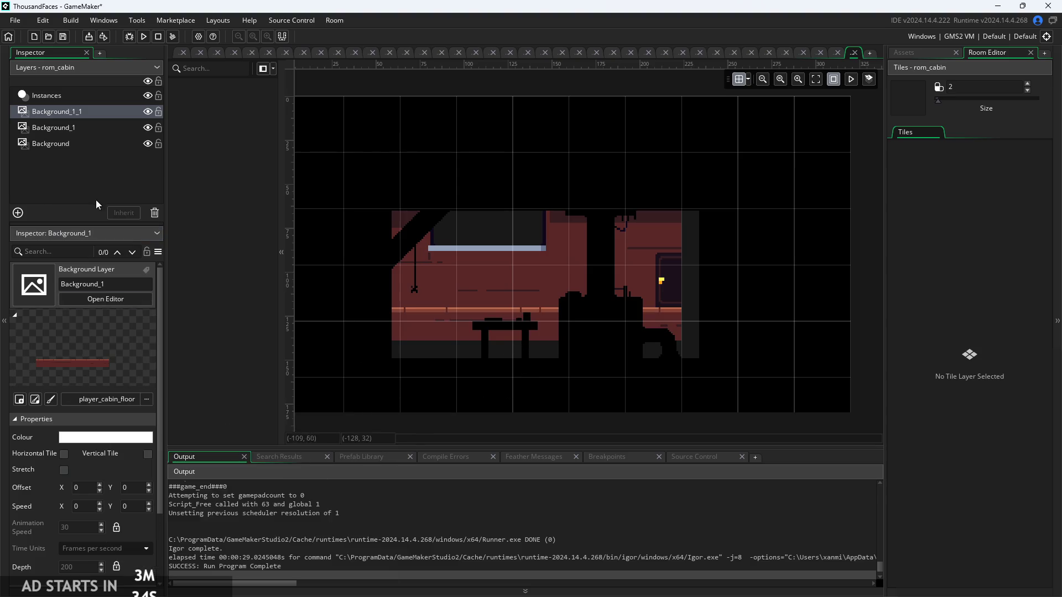
# Keep the floor image unstretched while making the Background layer's cabin image stretch to fill the room
pyautogui.click(81, 145)
pyautogui.click(86, 126)
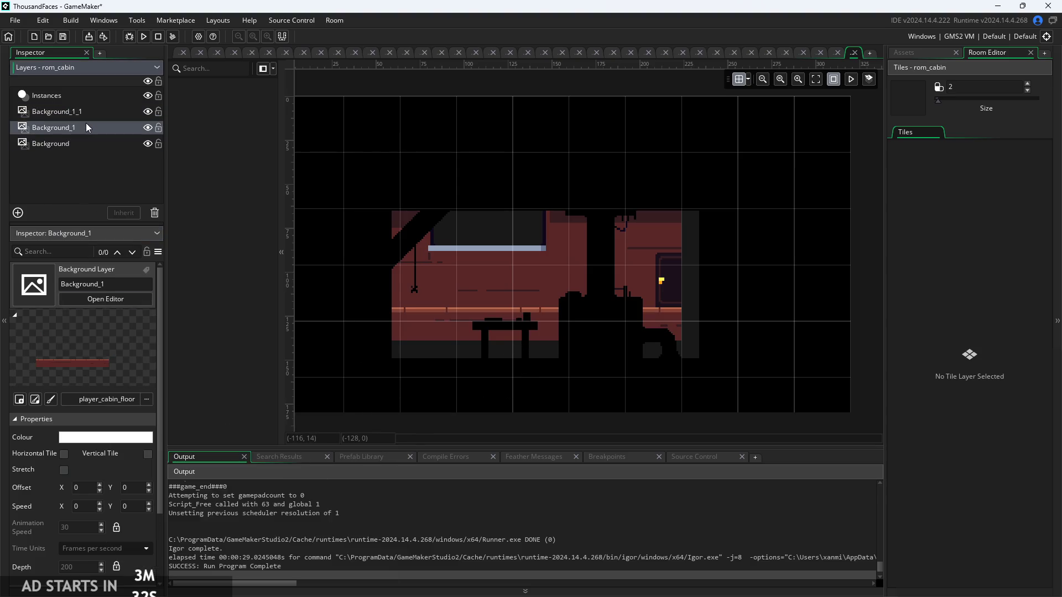
pyautogui.click(61, 475)
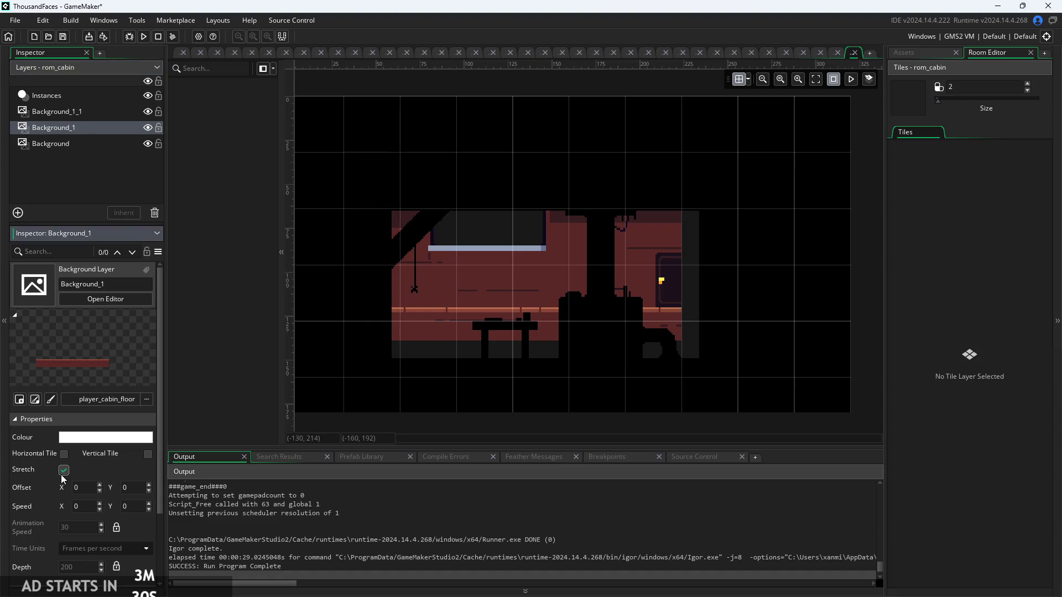
pyautogui.click(64, 470)
pyautogui.click(92, 159)
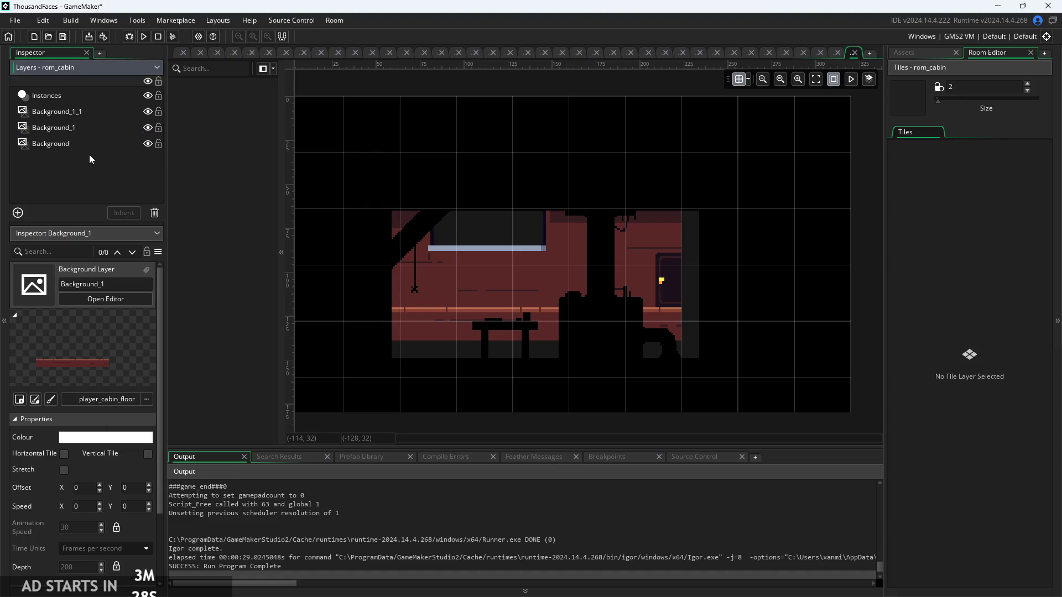
pyautogui.click(99, 124)
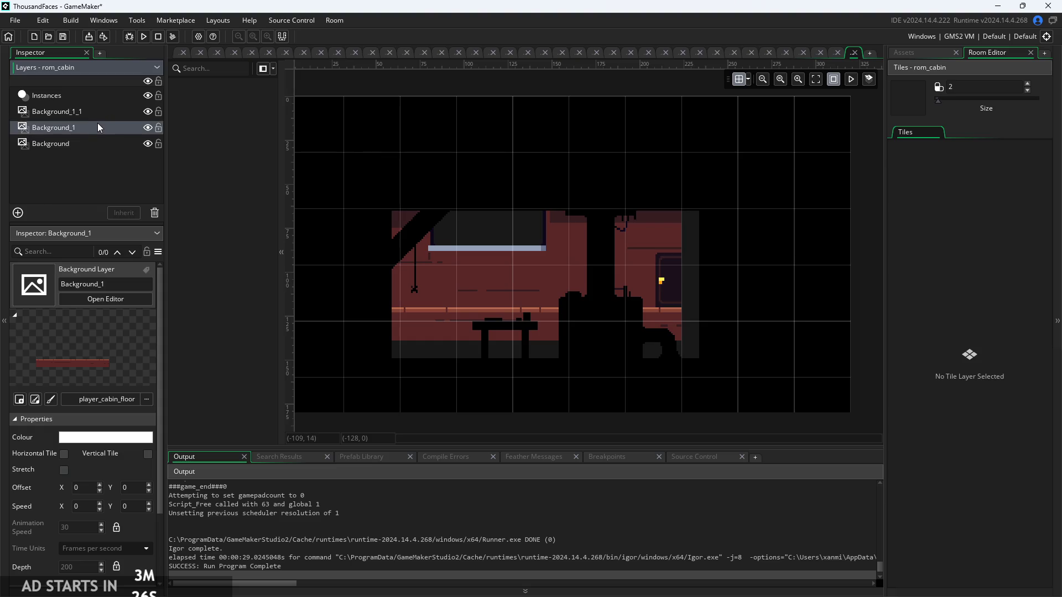
pyautogui.click(103, 141)
pyautogui.click(64, 472)
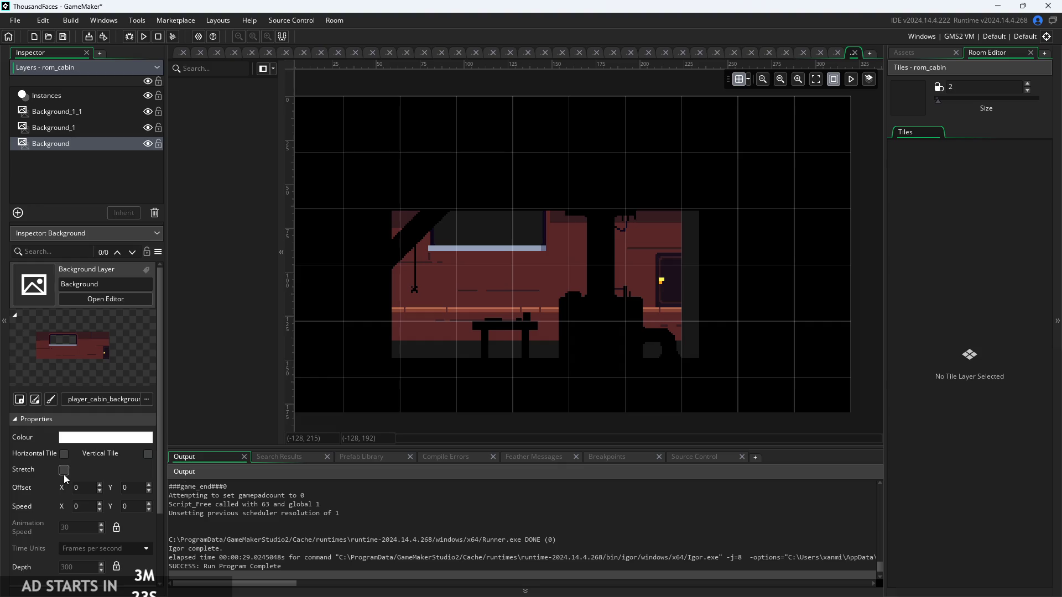
pyautogui.click(83, 133)
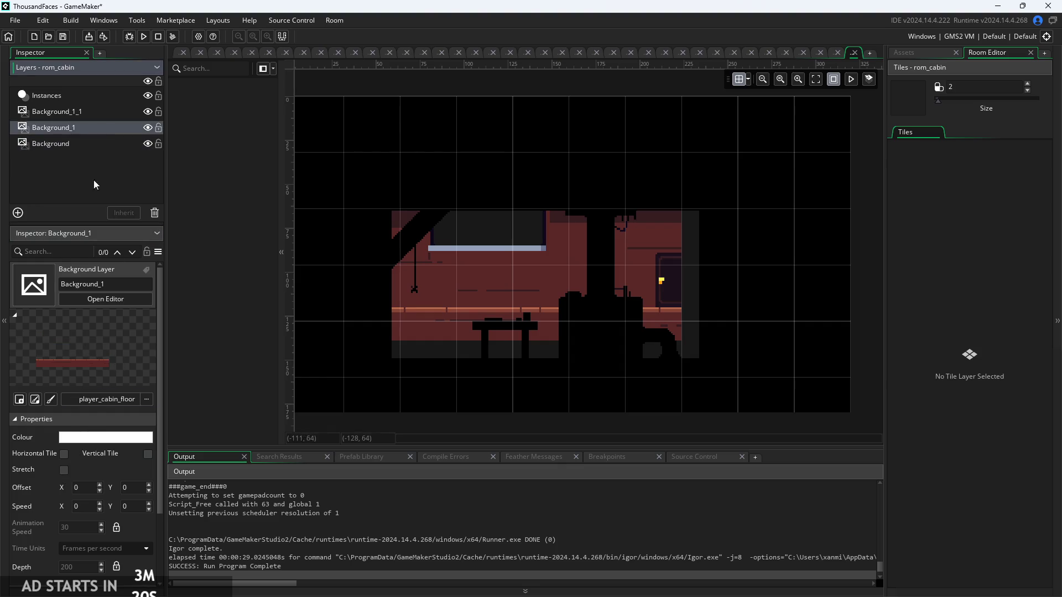
# Turn on Stretch for Background_1_1's player_cabin_foreground image, check the room, and select the Instances layer
pyautogui.click(98, 112)
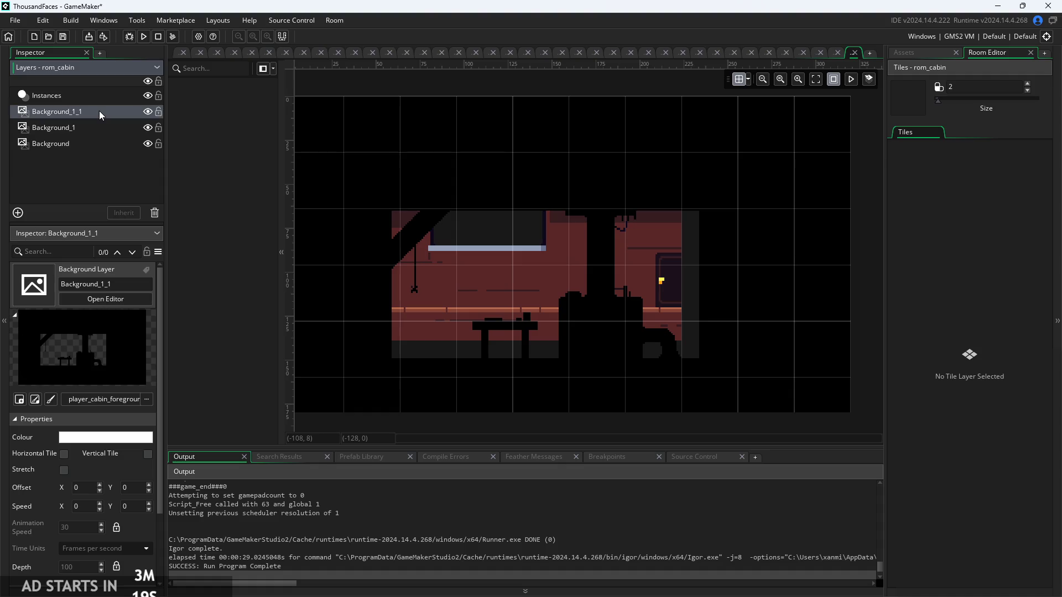
pyautogui.click(63, 470)
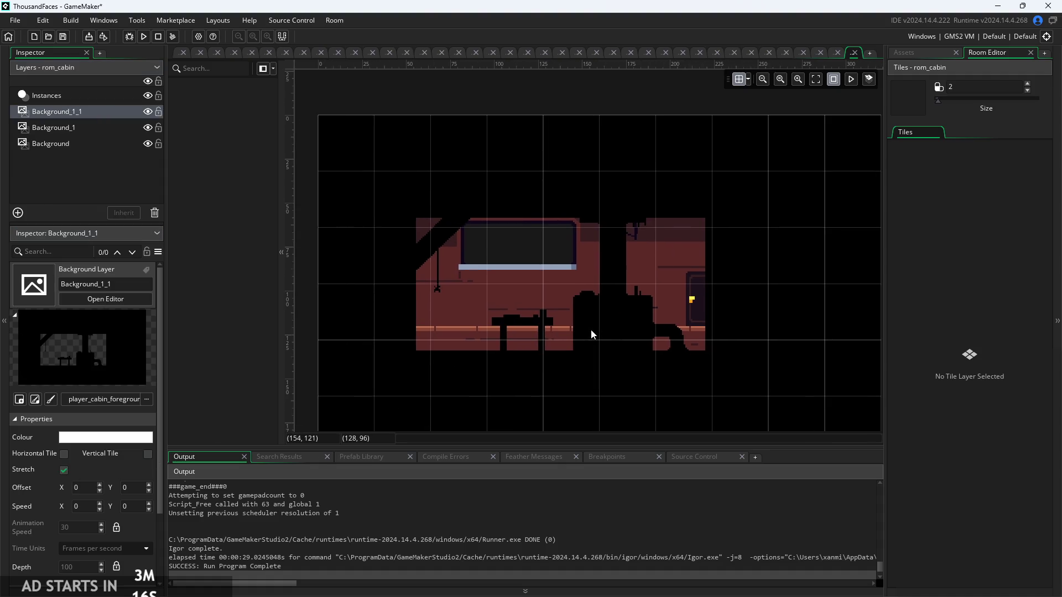
pyautogui.scroll(3, 591, 330)
pyautogui.scroll(-1, 605, 315)
pyautogui.scroll(-1, 588, 323)
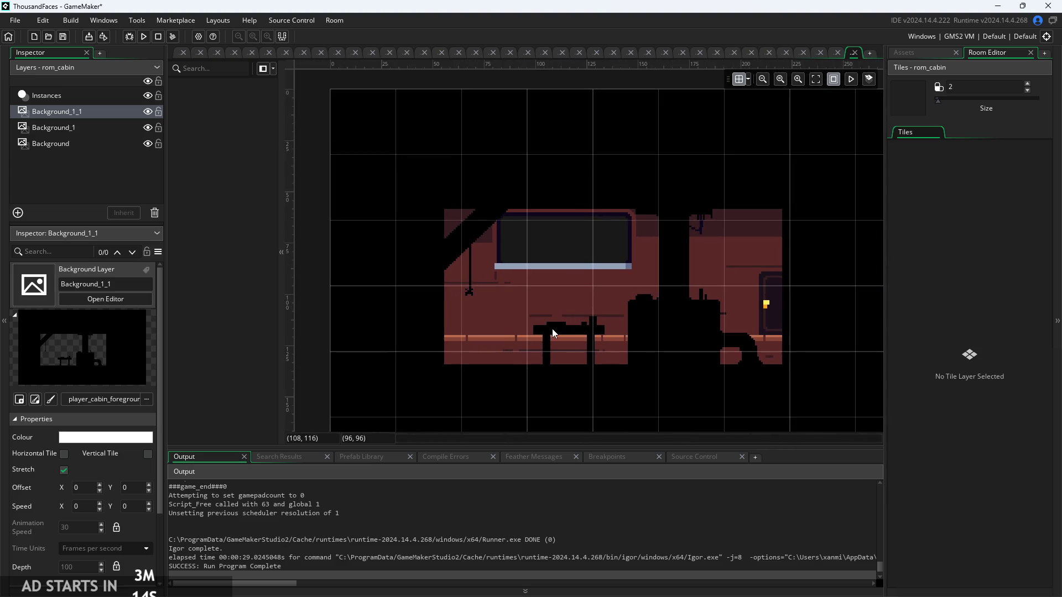
pyautogui.moveTo(551, 328); pyautogui.dragTo(495, 327)
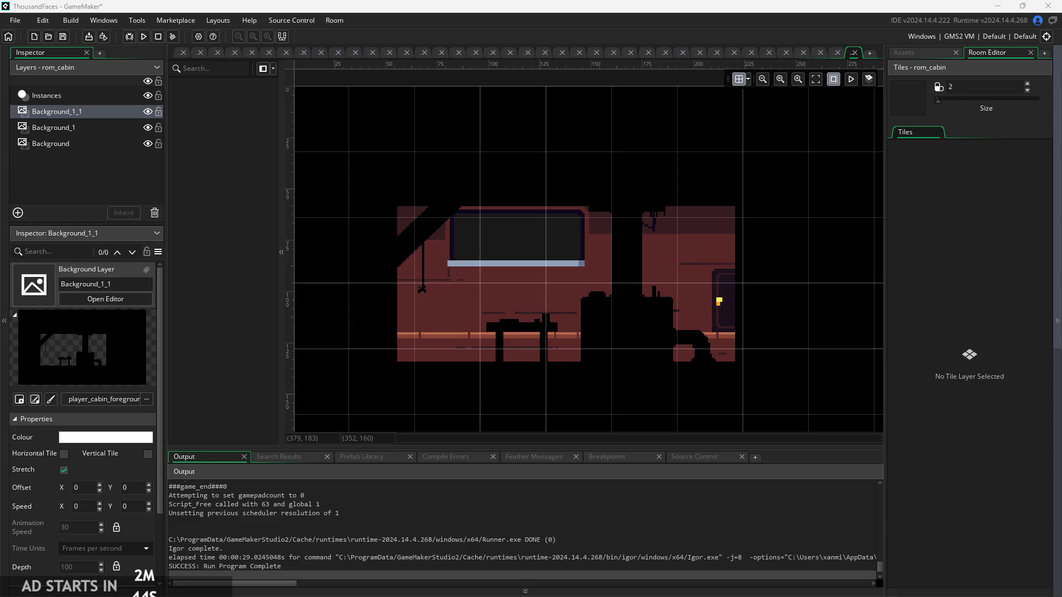
pyautogui.scroll(-1, 729, 339)
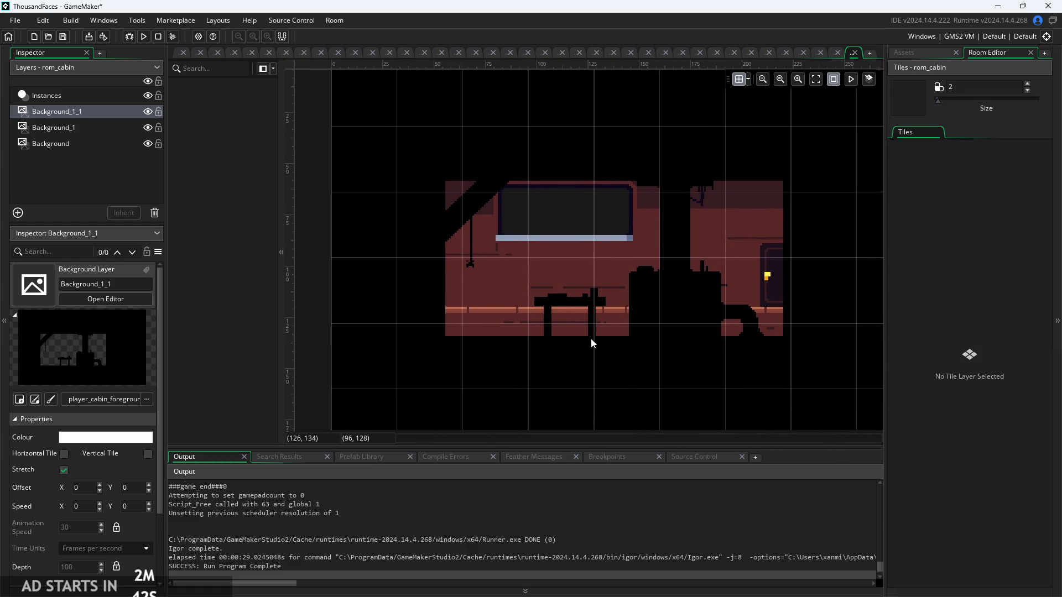
pyautogui.scroll(-1, 591, 339)
pyautogui.click(66, 164)
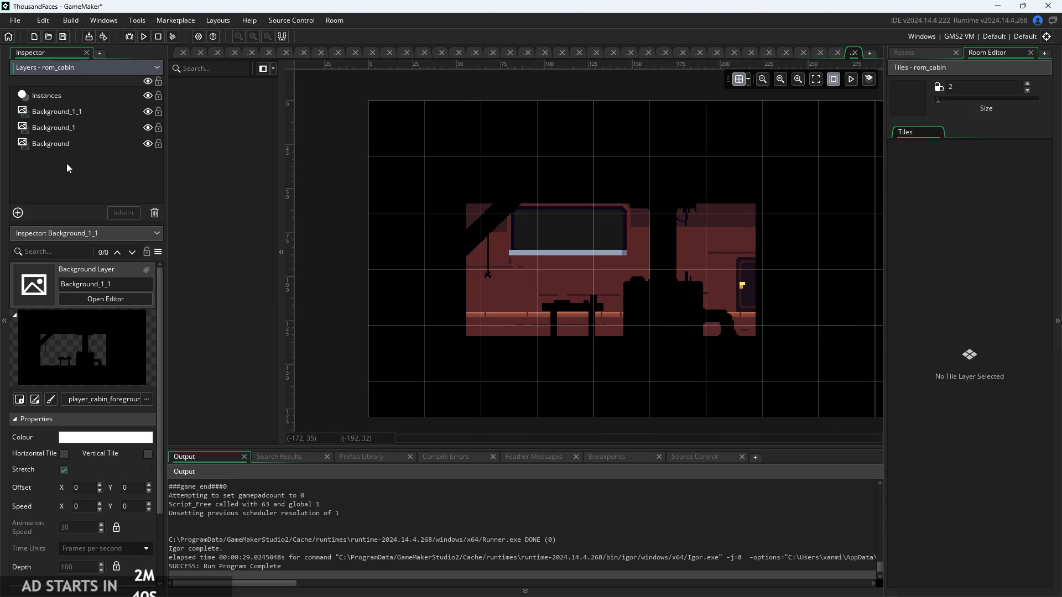
pyautogui.click(52, 98)
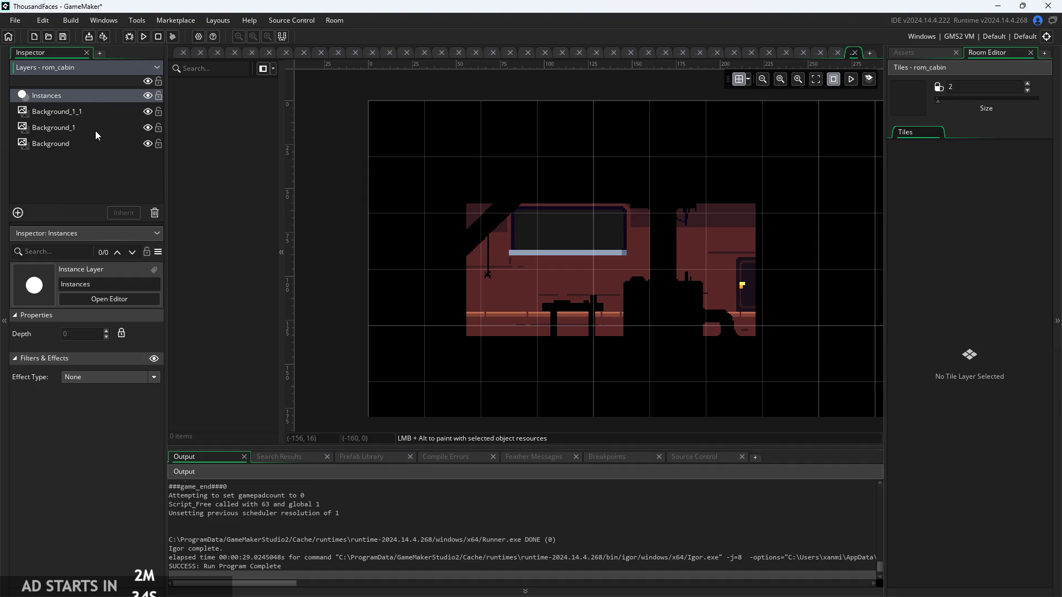
pyautogui.click(906, 51)
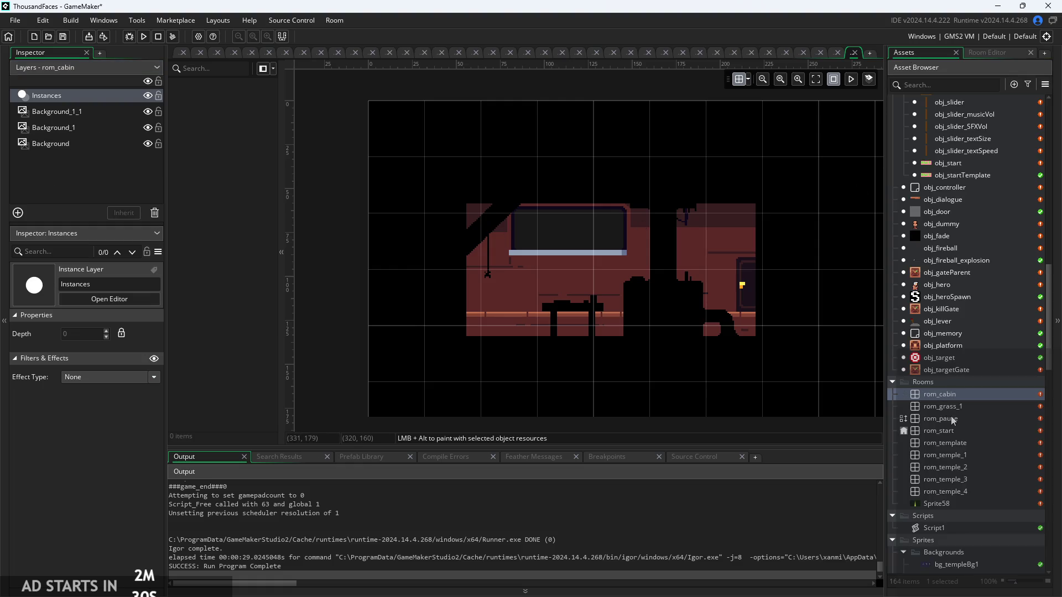
pyautogui.click(960, 455)
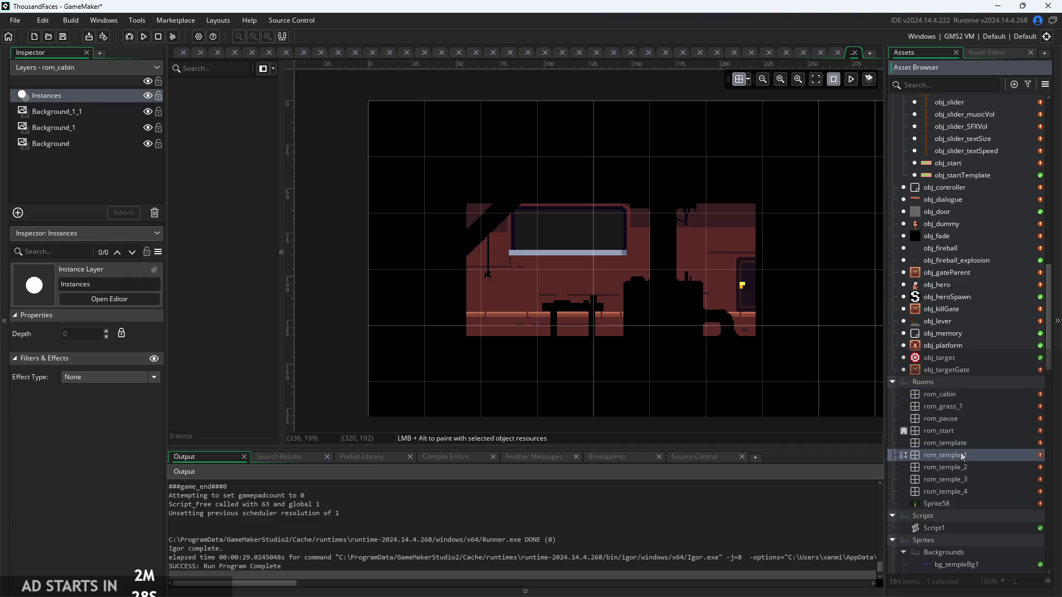
pyautogui.click(958, 441)
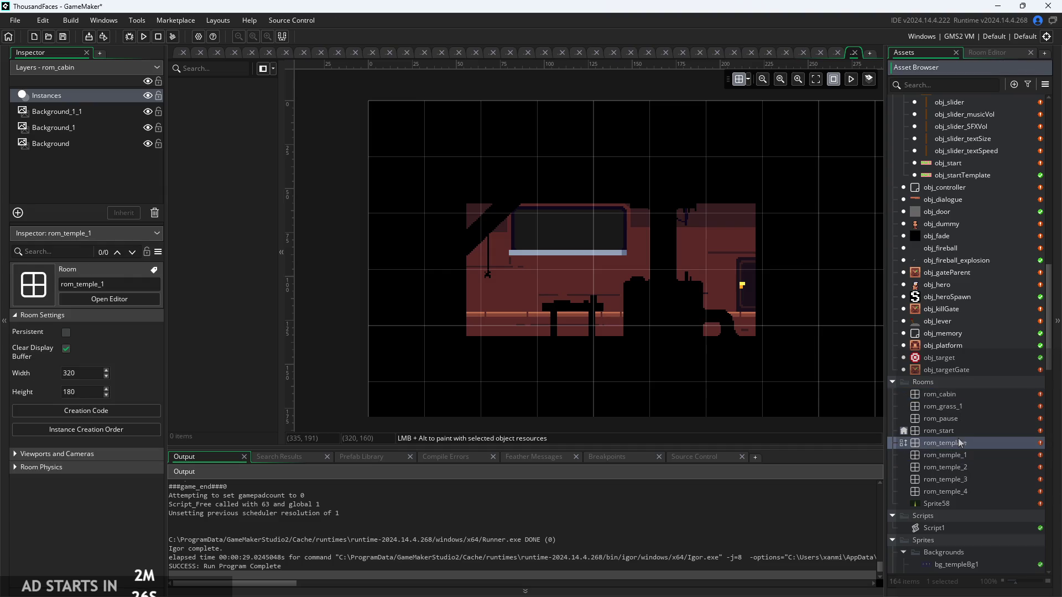
pyautogui.doubleClick(969, 454)
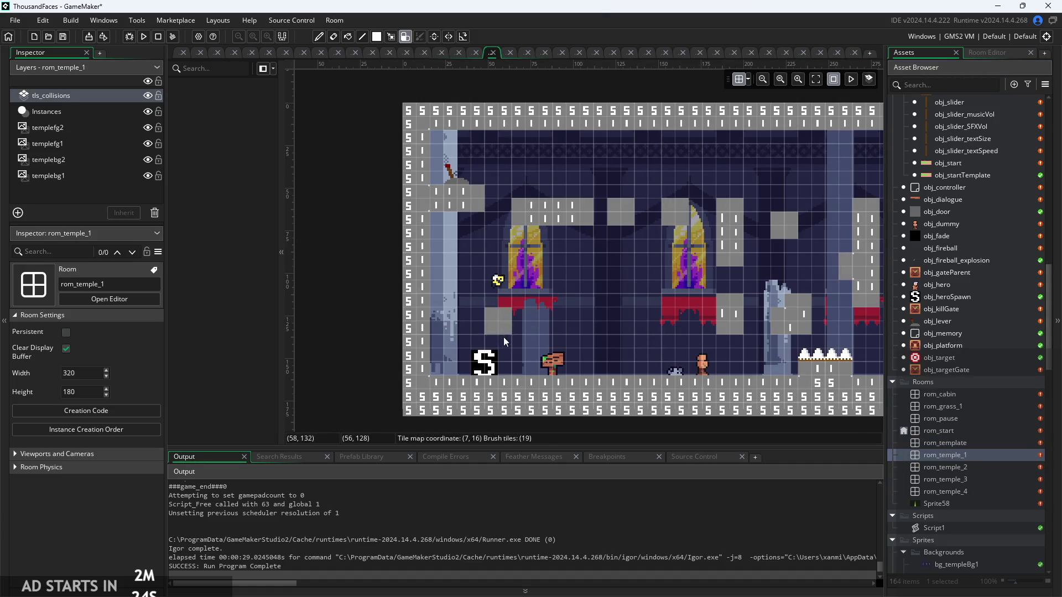
pyautogui.click(182, 56)
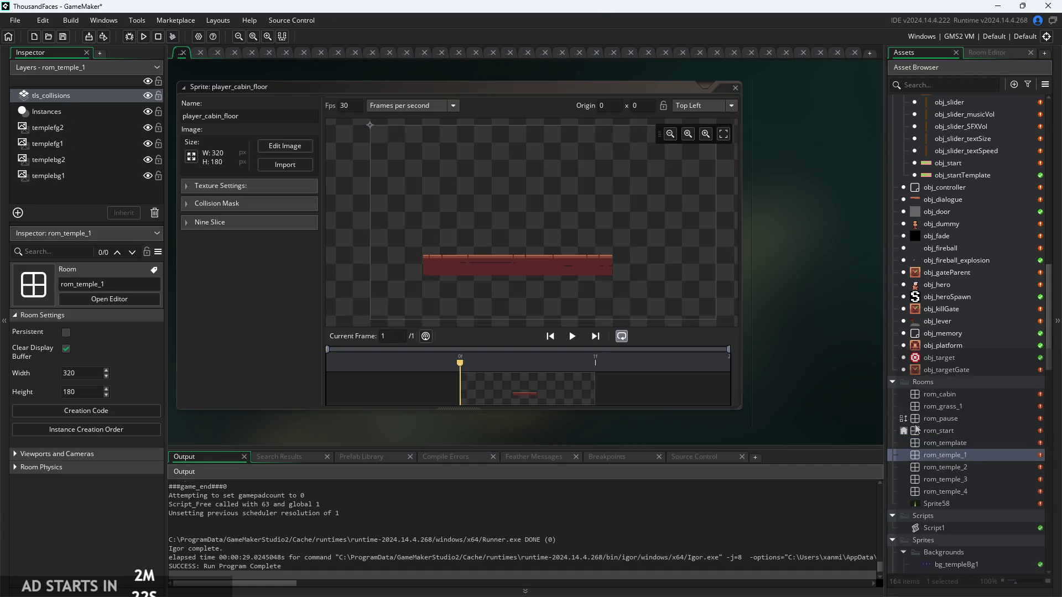
pyautogui.doubleClick(963, 393)
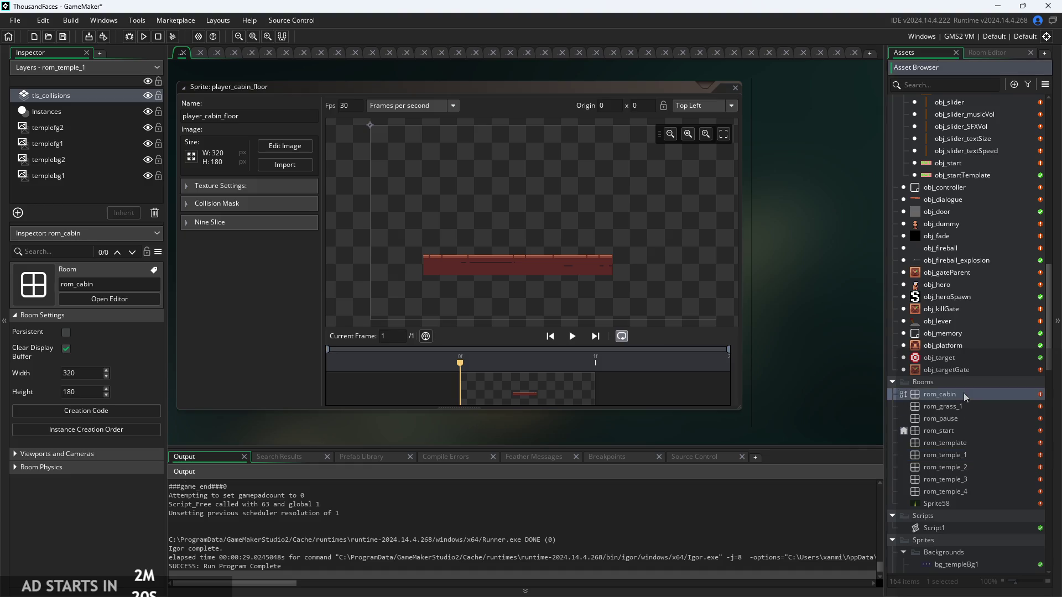
pyautogui.click(905, 55)
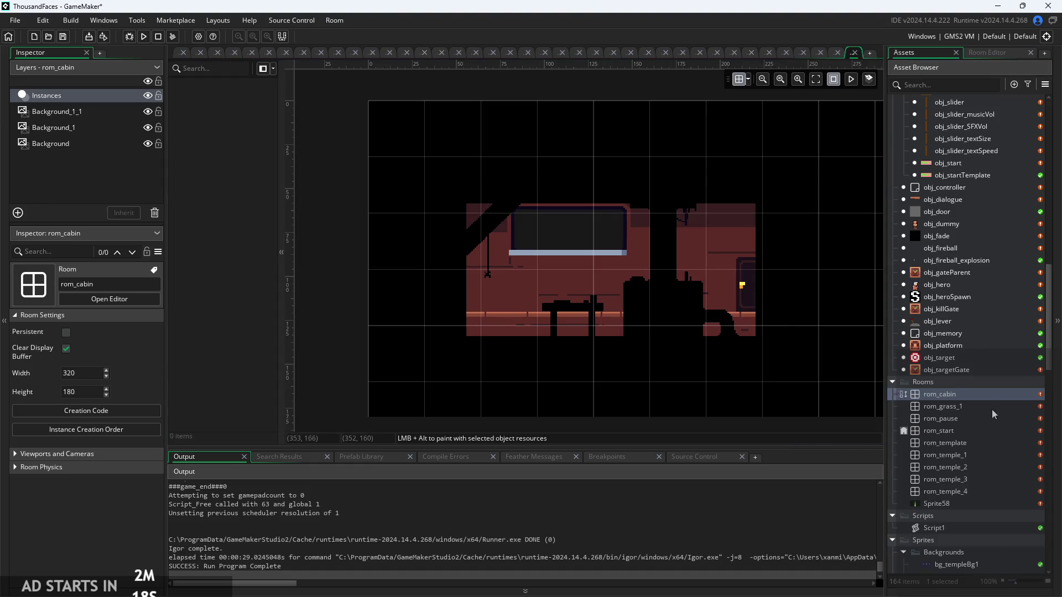
pyautogui.scroll(5, 938, 267)
pyautogui.scroll(-5, 938, 267)
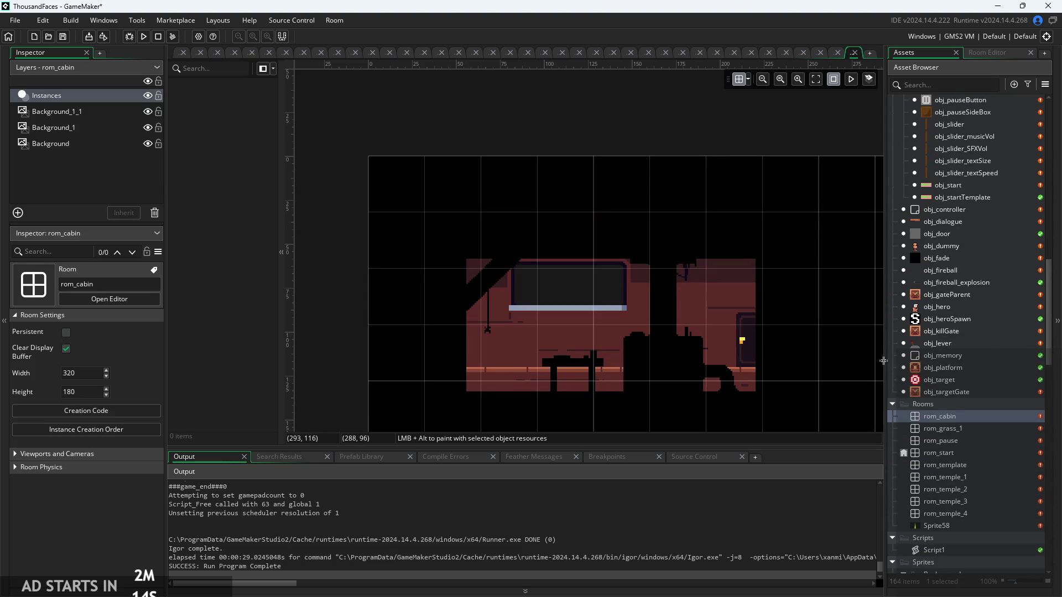
pyautogui.rightClick(86, 172)
# Add a new tile layer named tls_collisions using the tls_templateCollisions tile set
pyautogui.click(131, 200)
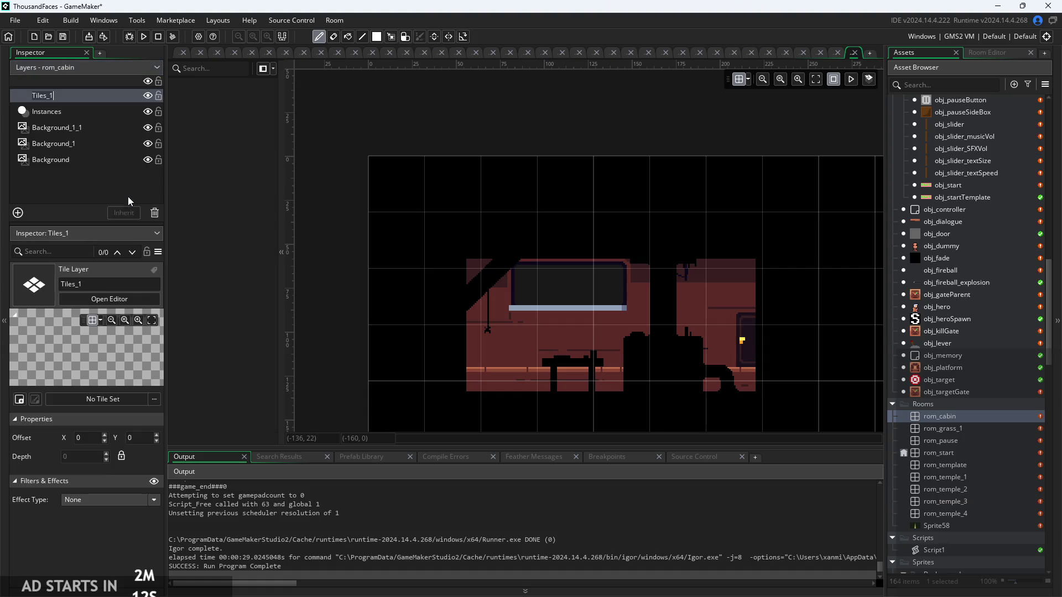
pyautogui.write('tls_collisions')
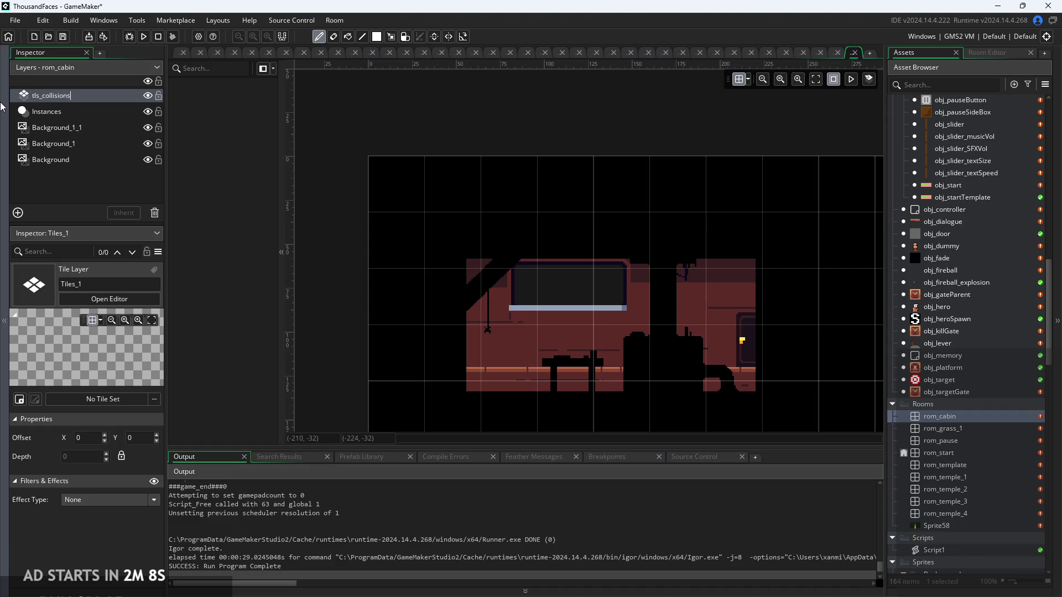
pyautogui.press('Return')
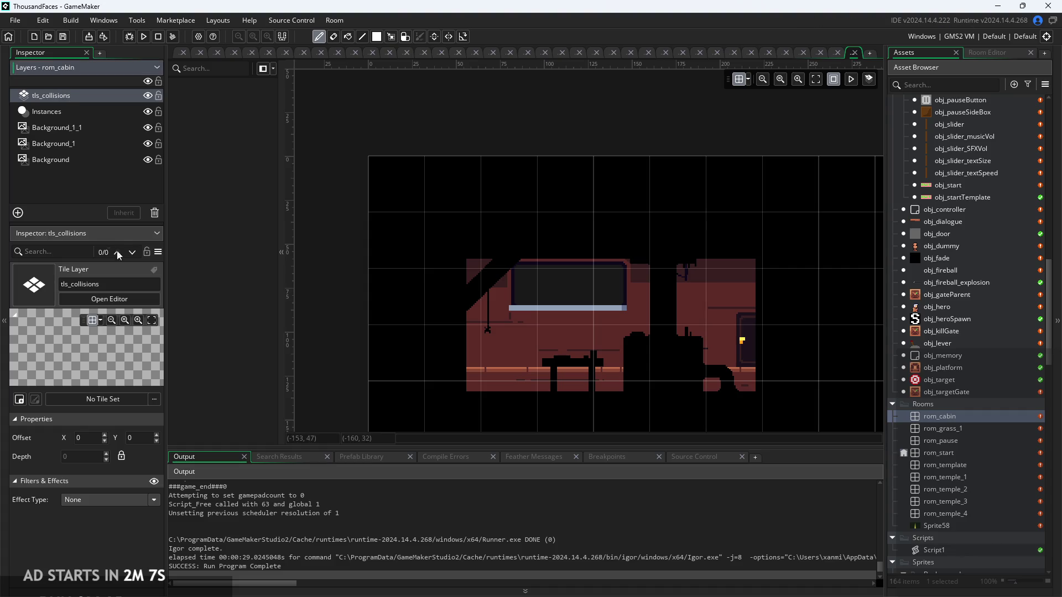
pyautogui.doubleClick(117, 458)
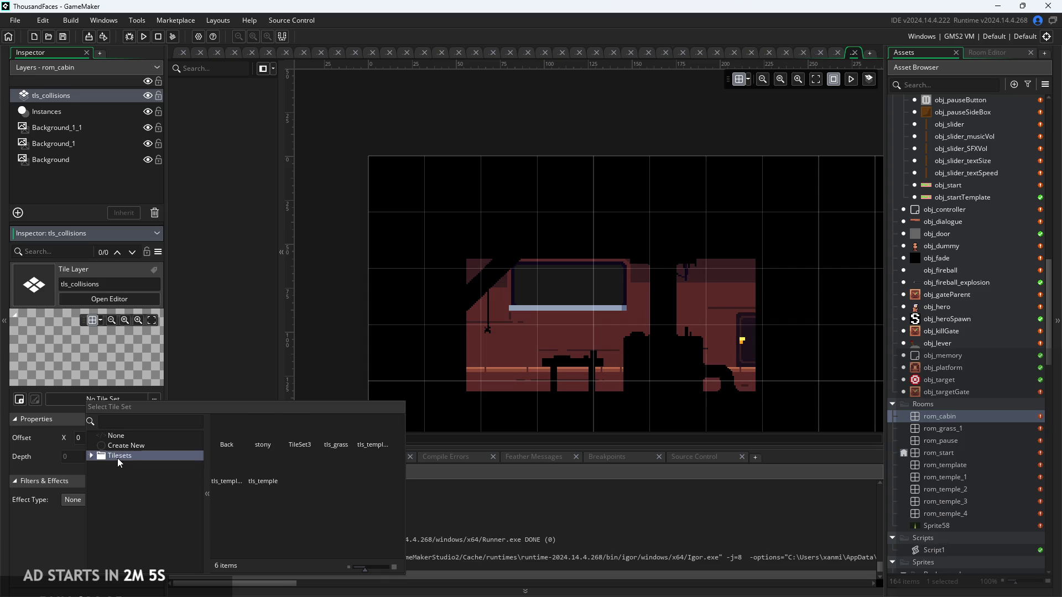
pyautogui.doubleClick(138, 508)
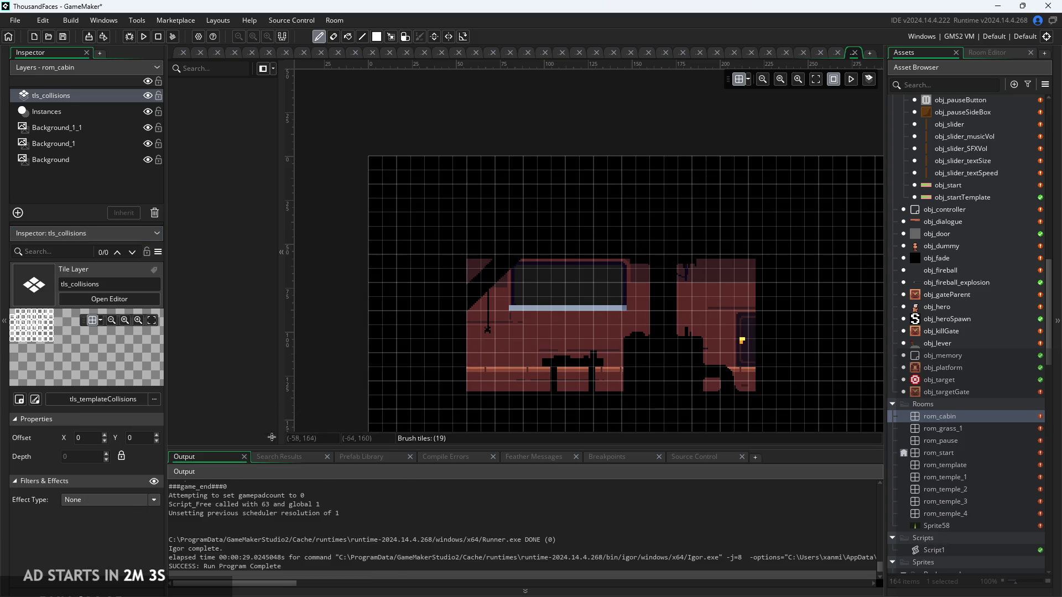
pyautogui.scroll(-3, 317, 251)
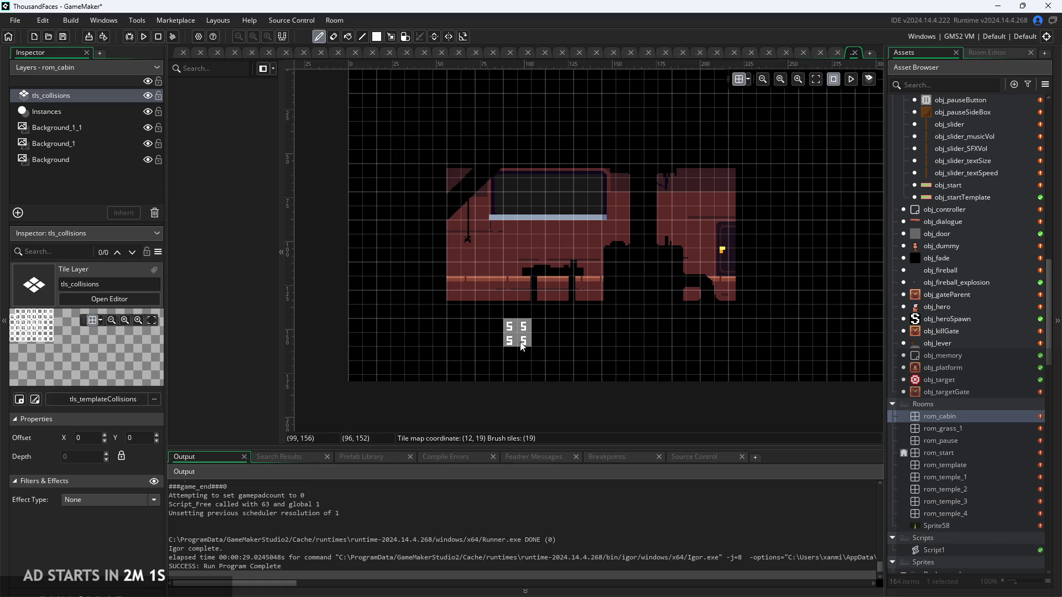
pyautogui.scroll(2, 442, 288)
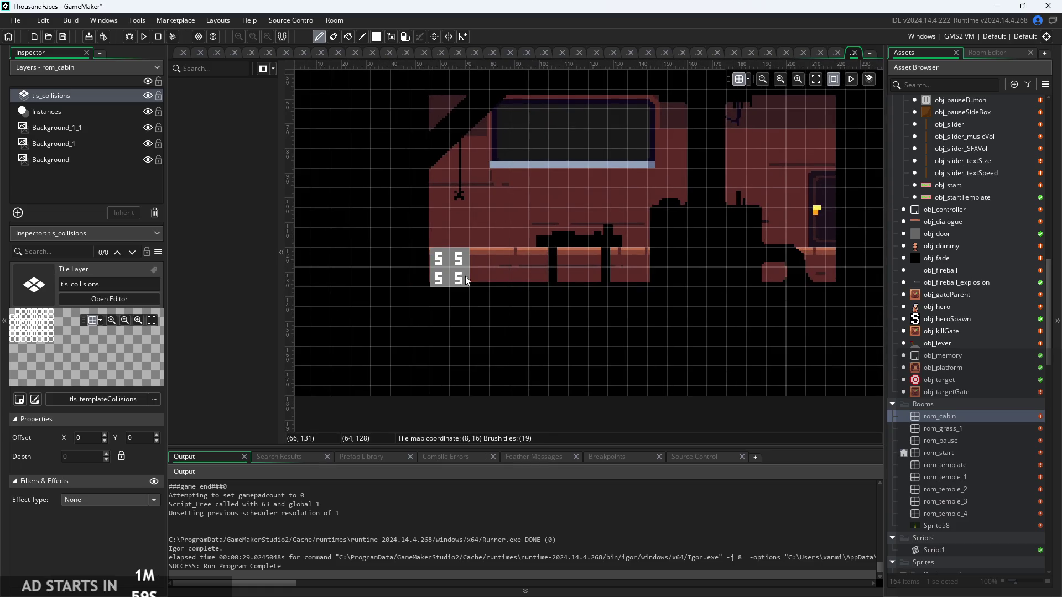
# Paint collision tiles along the cabin floor and left wall, then move tls_collisions beneath the backgrounds
pyautogui.moveTo(506, 333); pyautogui.dragTo(490, 382)
pyautogui.moveTo(96, 102); pyautogui.dragTo(98, 172)
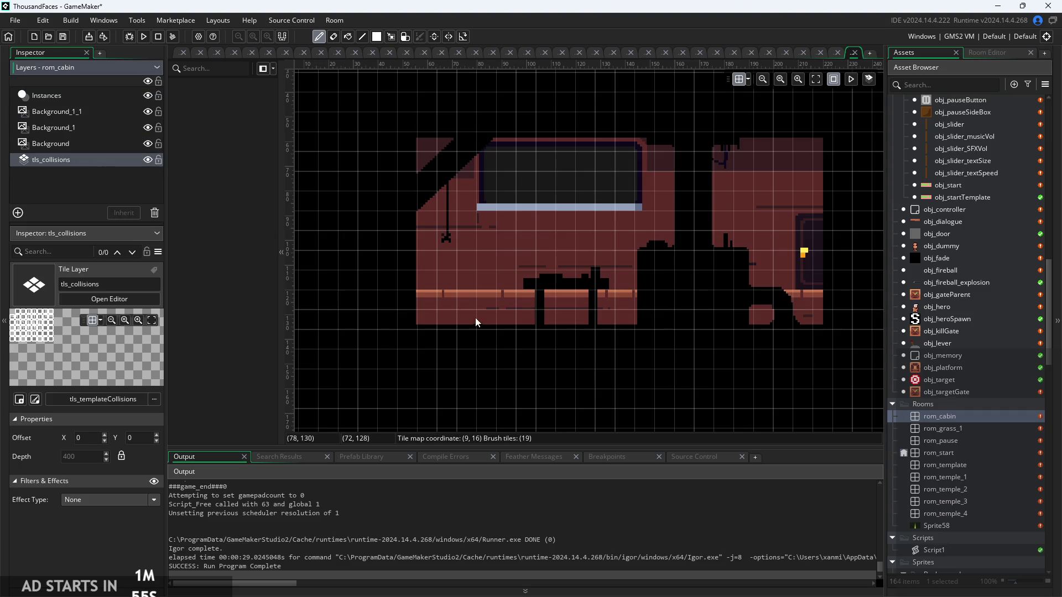
pyautogui.moveTo(89, 162); pyautogui.dragTo(83, 97)
pyautogui.moveTo(445, 324); pyautogui.dragTo(834, 329)
pyautogui.moveTo(387, 324); pyautogui.dragTo(406, 324)
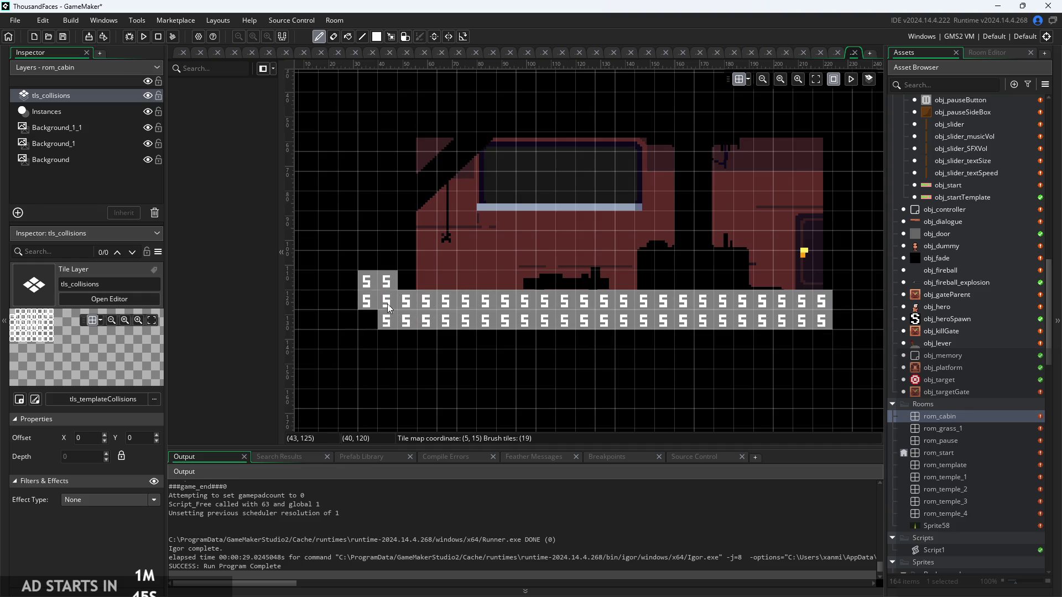
pyautogui.moveTo(390, 290)
pyautogui.mouseDown()
pyautogui.moveTo(398, 102)
pyautogui.moveTo(724, 113)
pyautogui.moveTo(860, 127)
pyautogui.moveTo(860, 323)
pyautogui.mouseUp()
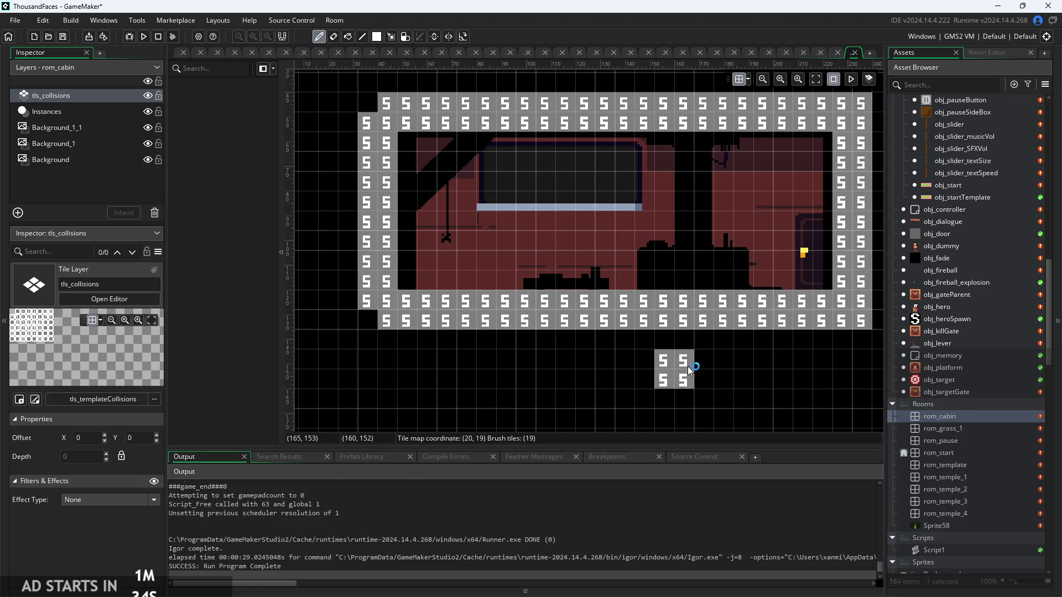
pyautogui.scroll(-1, 689, 365)
pyautogui.scroll(3, 658, 396)
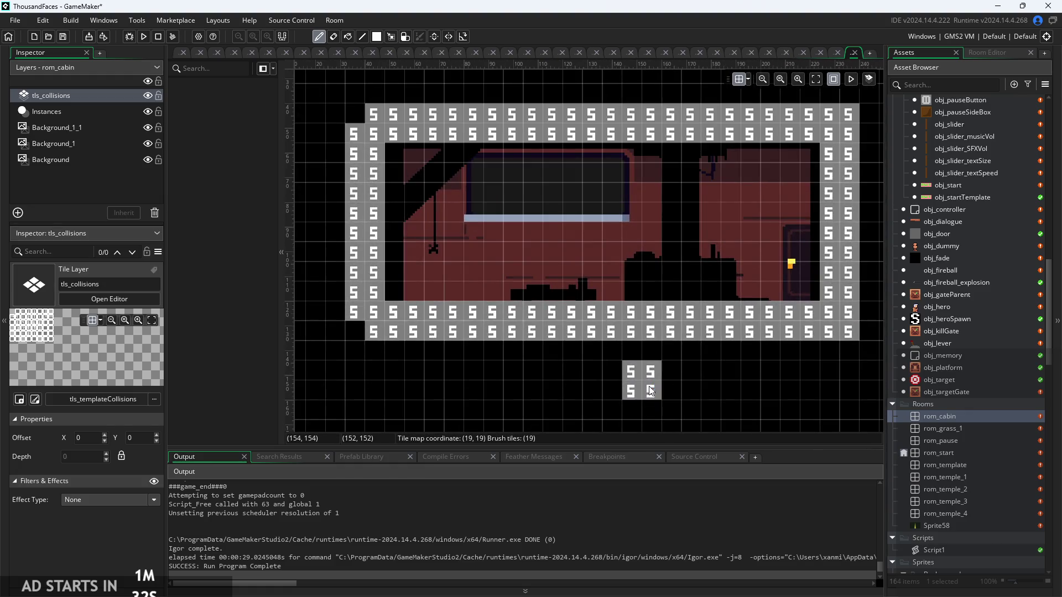
pyautogui.moveTo(571, 416); pyautogui.dragTo(592, 400)
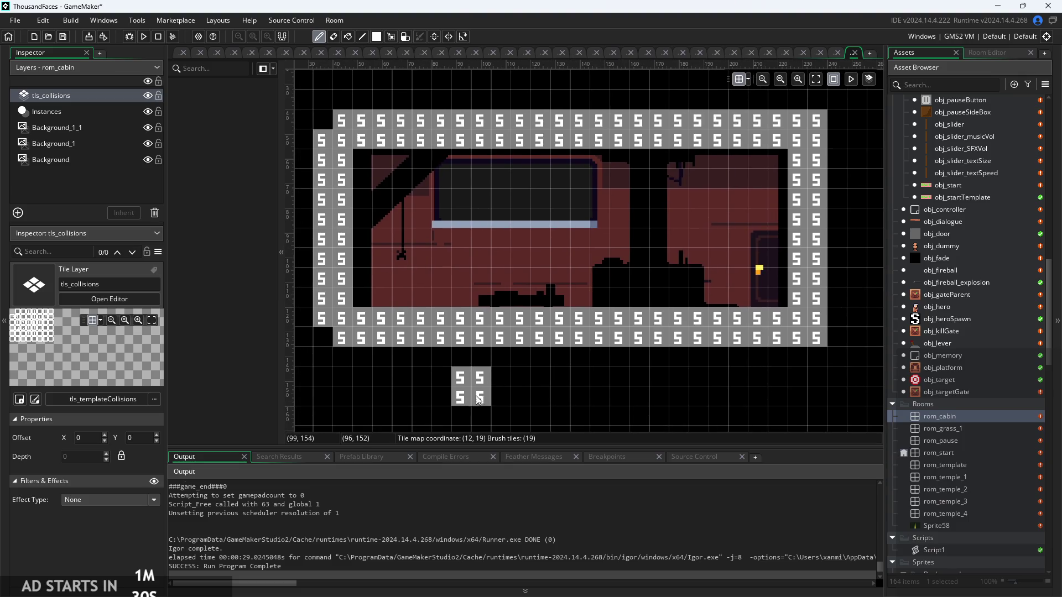
pyautogui.moveTo(49, 106)
pyautogui.mouseDown()
pyautogui.moveTo(52, 185)
pyautogui.moveTo(54, 169)
pyautogui.mouseUp()
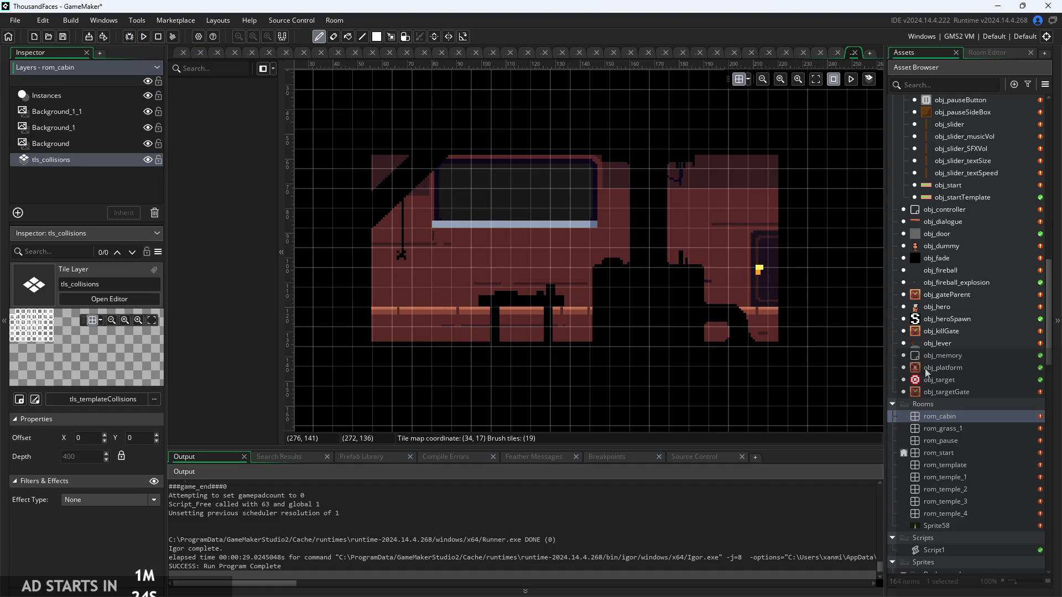
# Drag an obj_heroSpawn instance from the Asset Browser into the cabin
pyautogui.scroll(2, 969, 431)
pyautogui.scroll(1, 969, 431)
pyautogui.scroll(2, 964, 315)
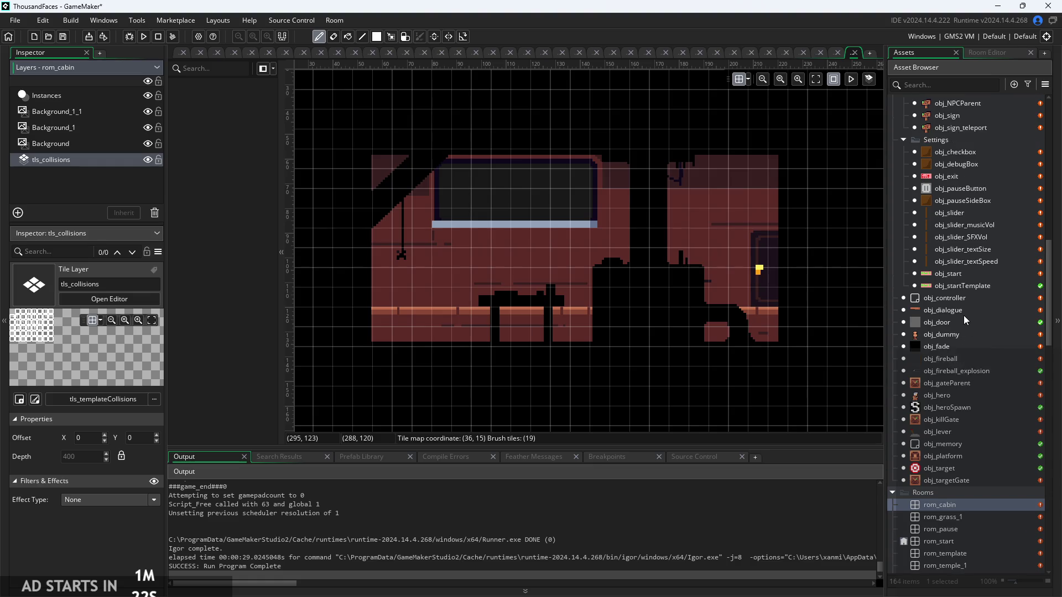
pyautogui.scroll(-3, 964, 315)
pyautogui.scroll(6, 963, 405)
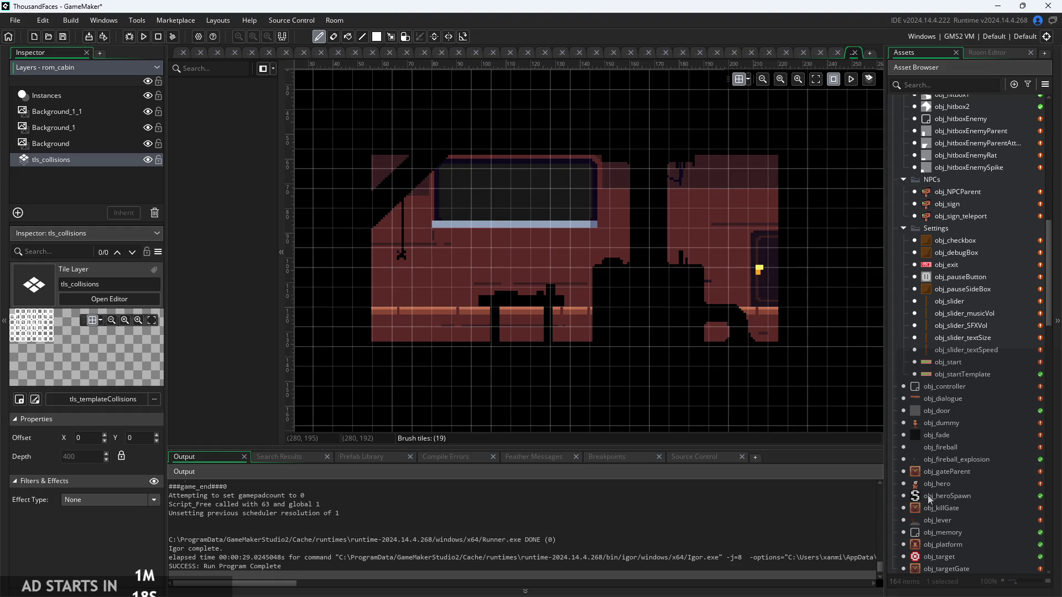
pyautogui.click(929, 498)
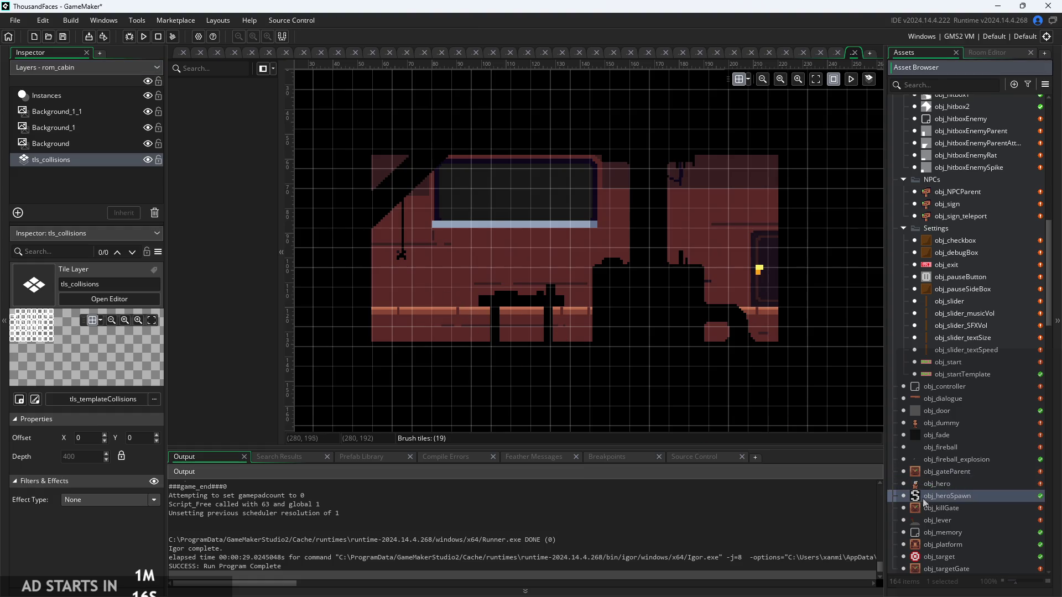
pyautogui.moveTo(952, 505)
pyautogui.mouseDown()
pyautogui.moveTo(500, 330)
pyautogui.moveTo(420, 252)
pyautogui.moveTo(498, 251)
pyautogui.mouseUp()
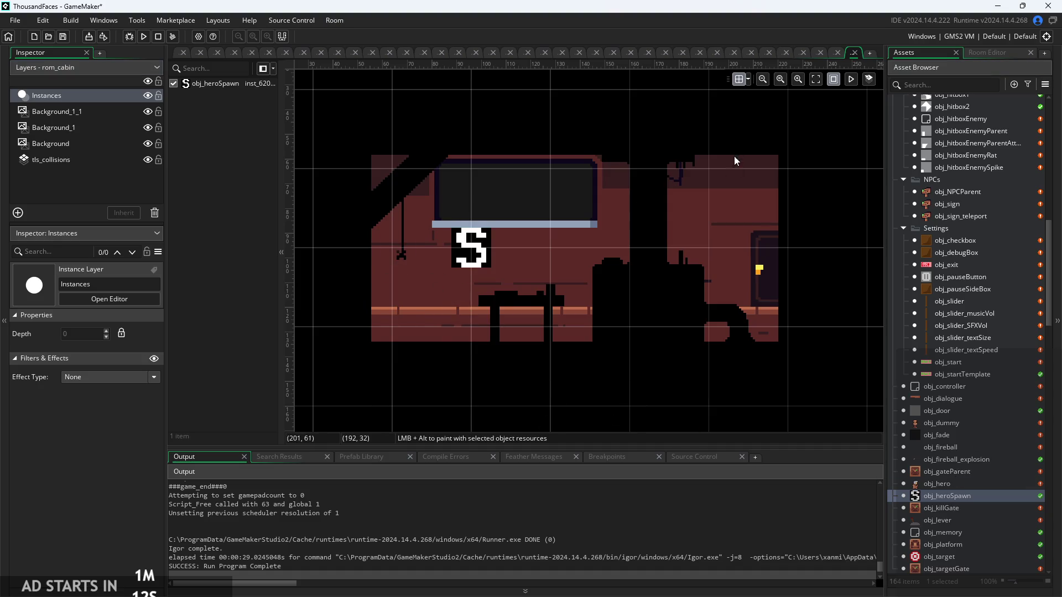
# Adjust the room grid spacing and position the obj_heroSpawn instance on the floor at 72, 112
pyautogui.click(748, 78)
pyautogui.doubleClick(780, 132)
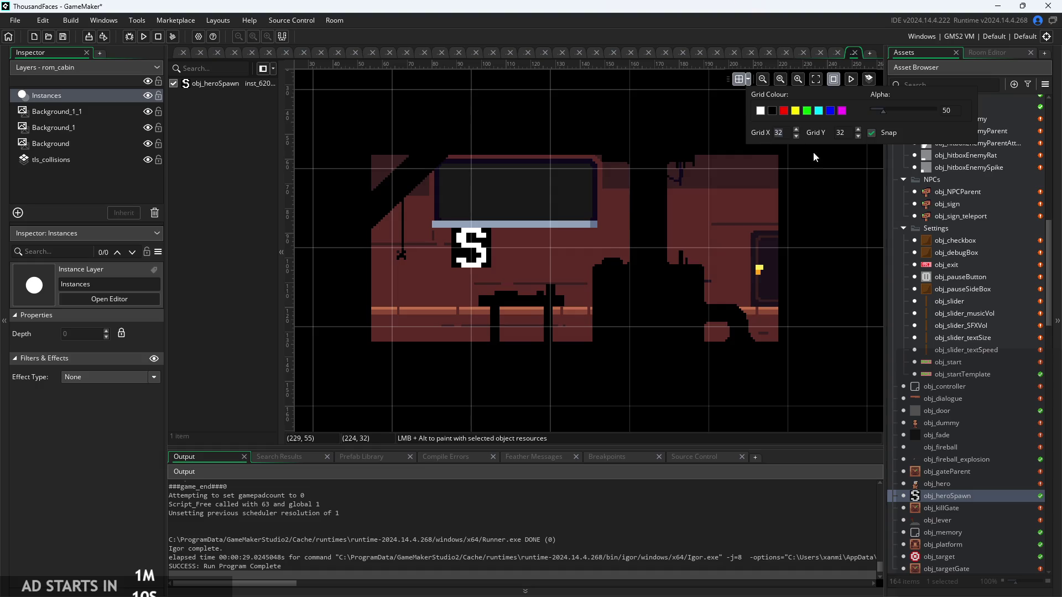
pyautogui.write('44')
pyautogui.moveTo(470, 261)
pyautogui.mouseDown()
pyautogui.moveTo(463, 281)
pyautogui.moveTo(411, 297)
pyautogui.mouseUp()
pyautogui.scroll(2, 411, 297)
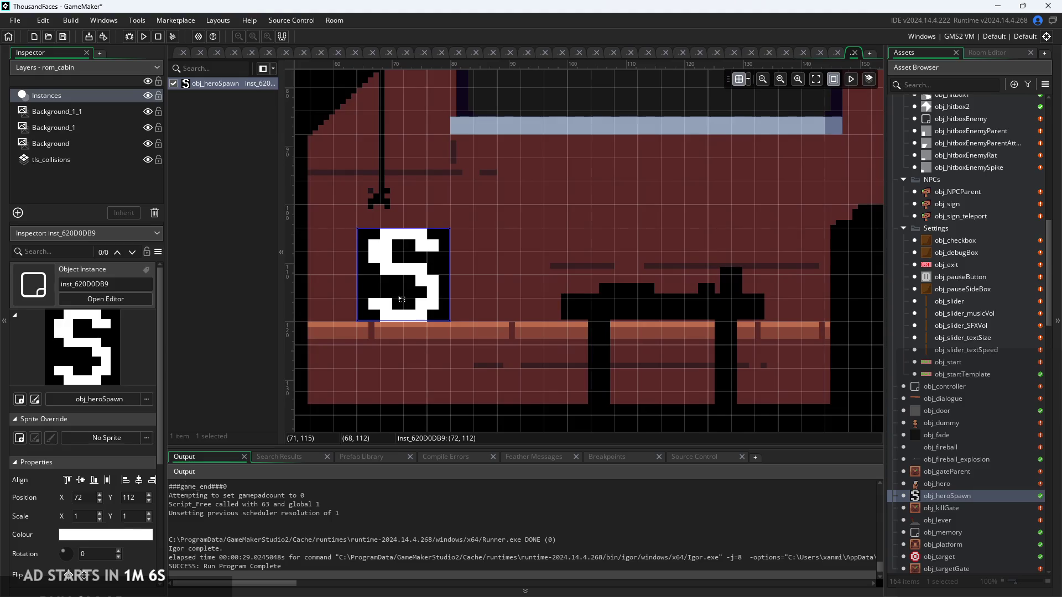
pyautogui.scroll(-2, 412, 288)
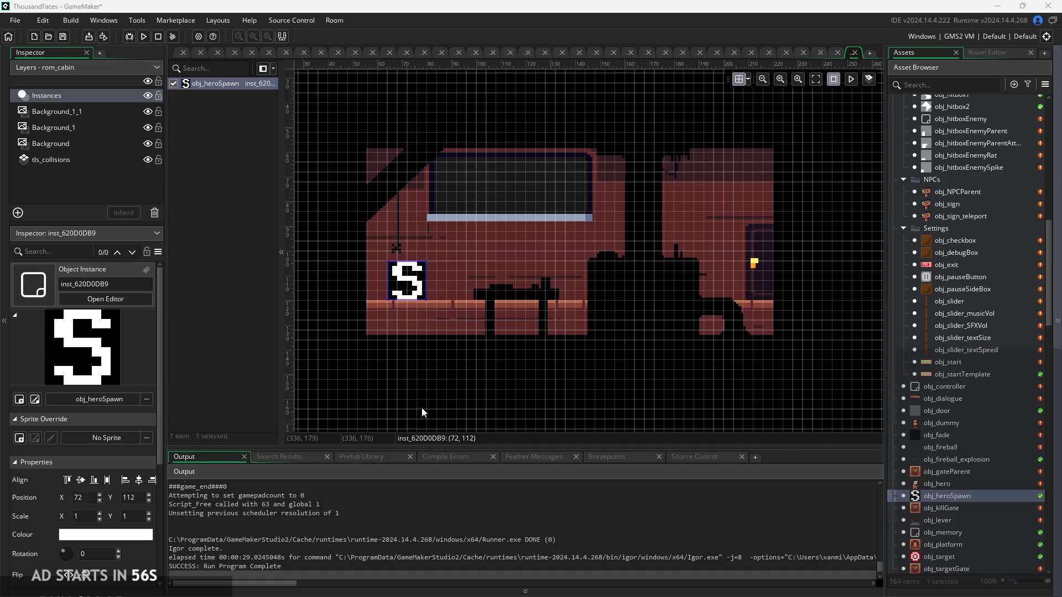
pyautogui.click(78, 160)
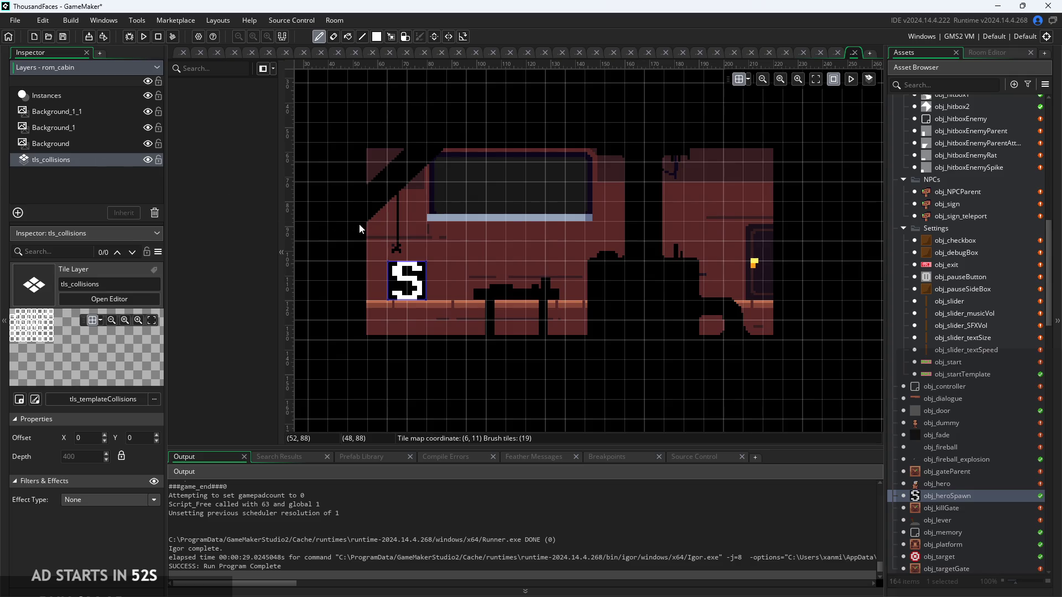
pyautogui.click(107, 97)
pyautogui.click(408, 287)
pyautogui.scroll(4, 409, 285)
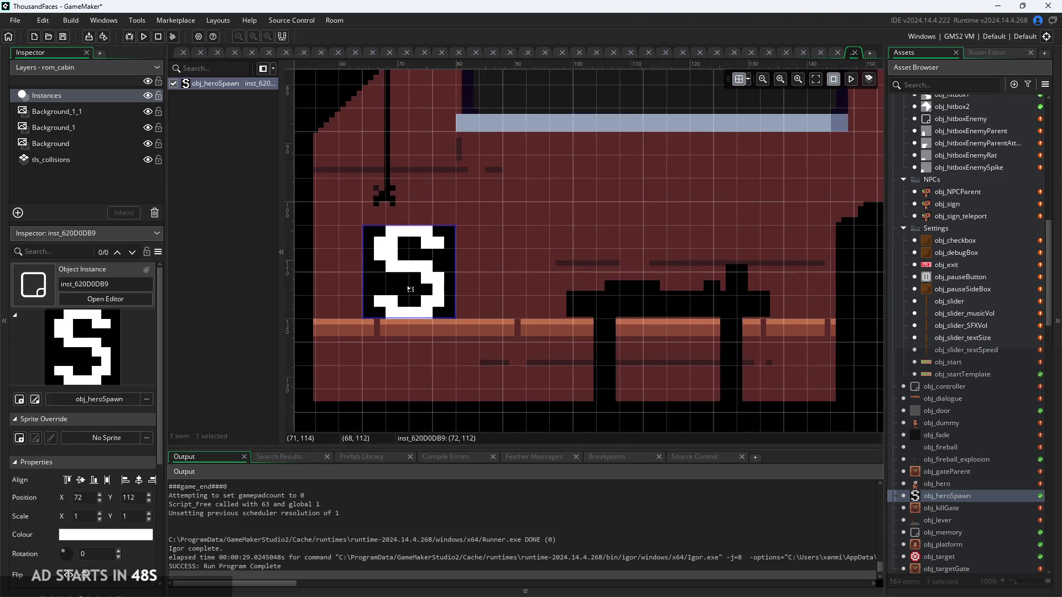
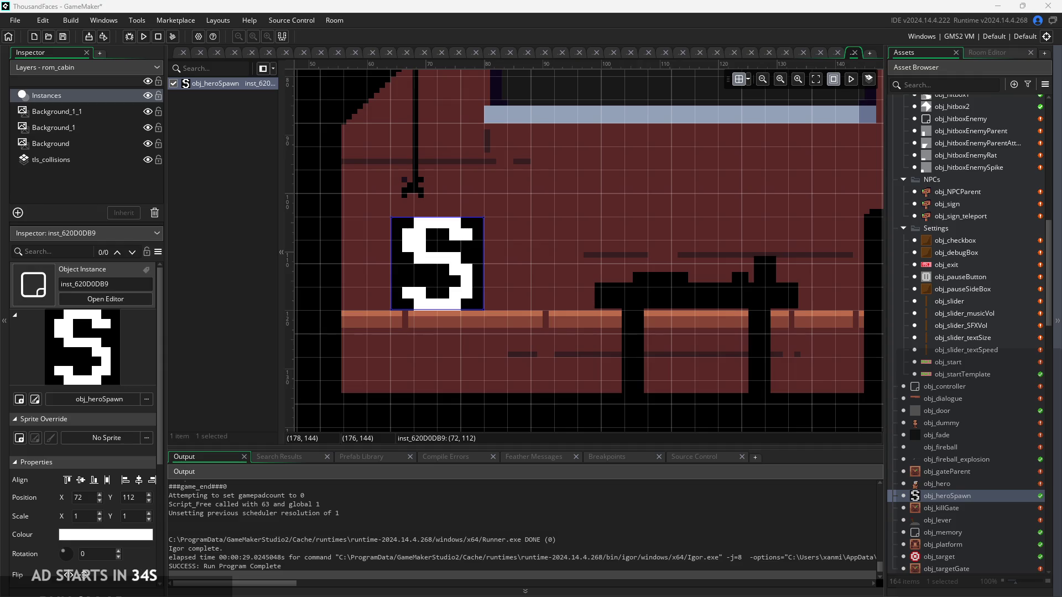
# Inspect the settings of the Background, Background_1 and Background_1_1 layers
pyautogui.click(615, 264)
pyautogui.scroll(-3, 623, 261)
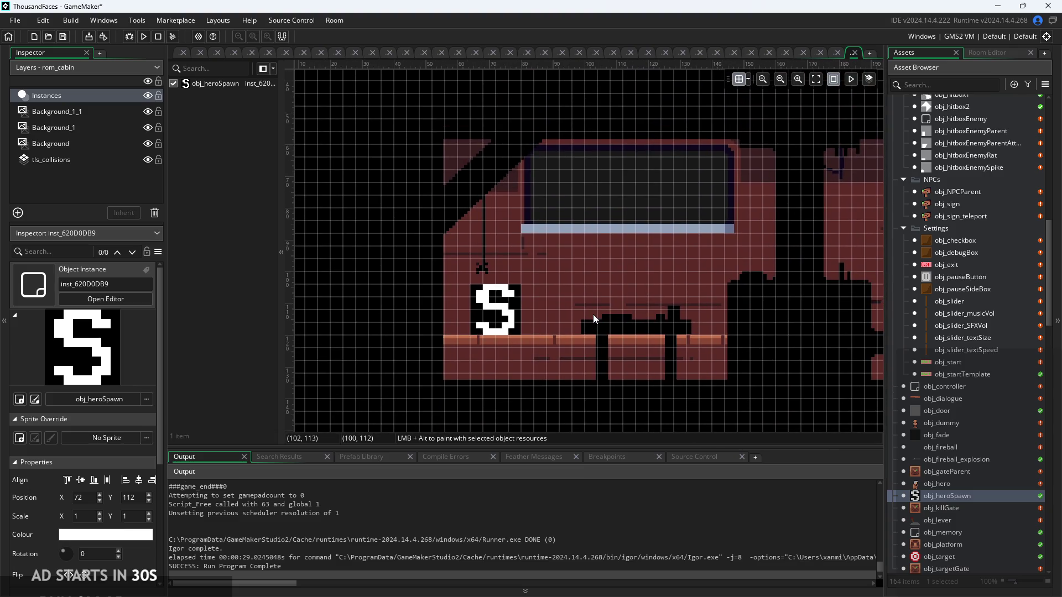
pyautogui.scroll(-2, 629, 223)
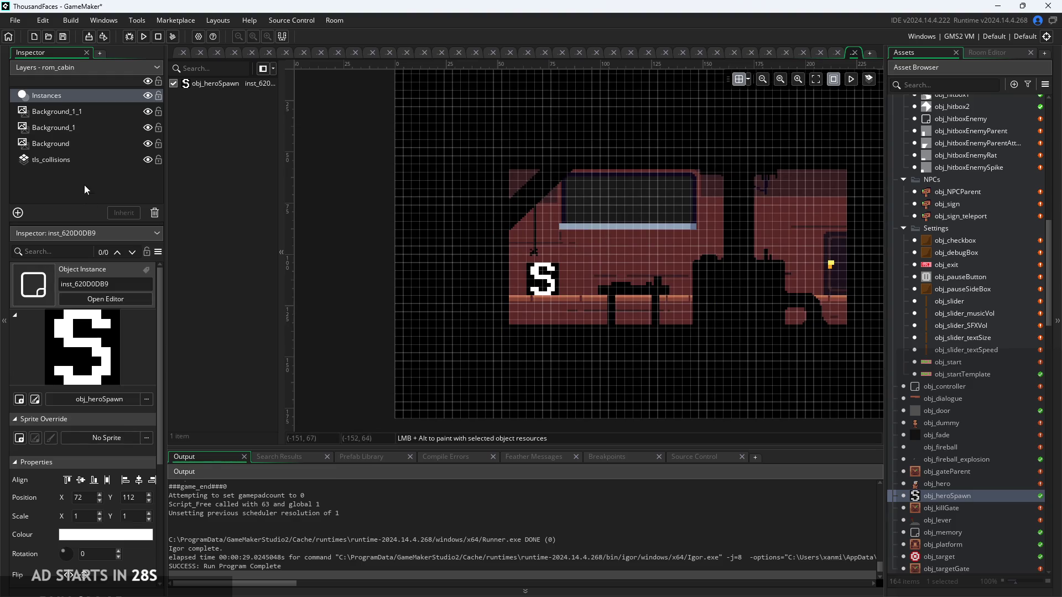
pyautogui.click(81, 144)
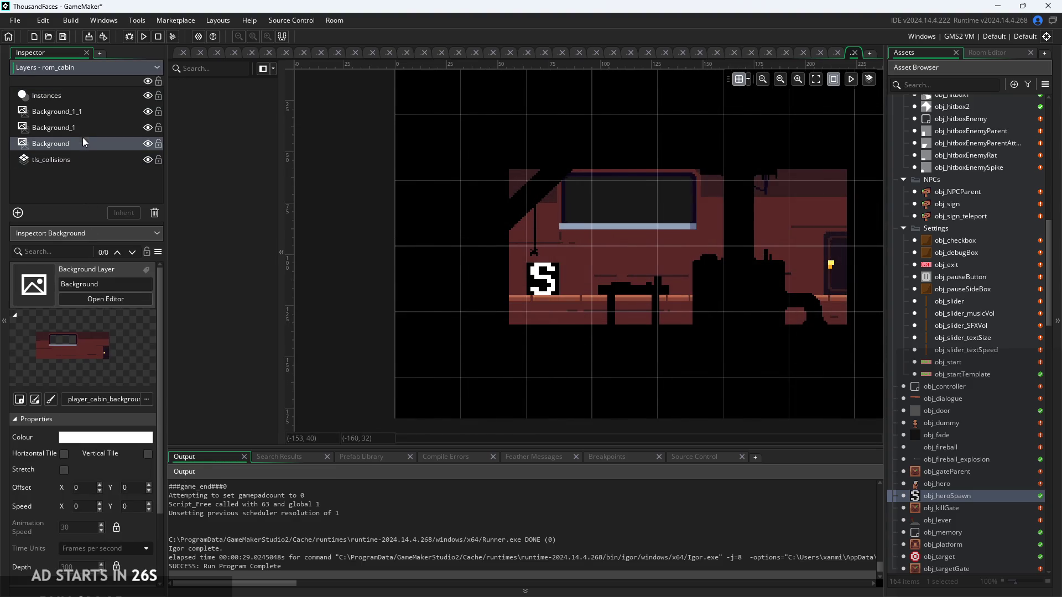
pyautogui.click(57, 129)
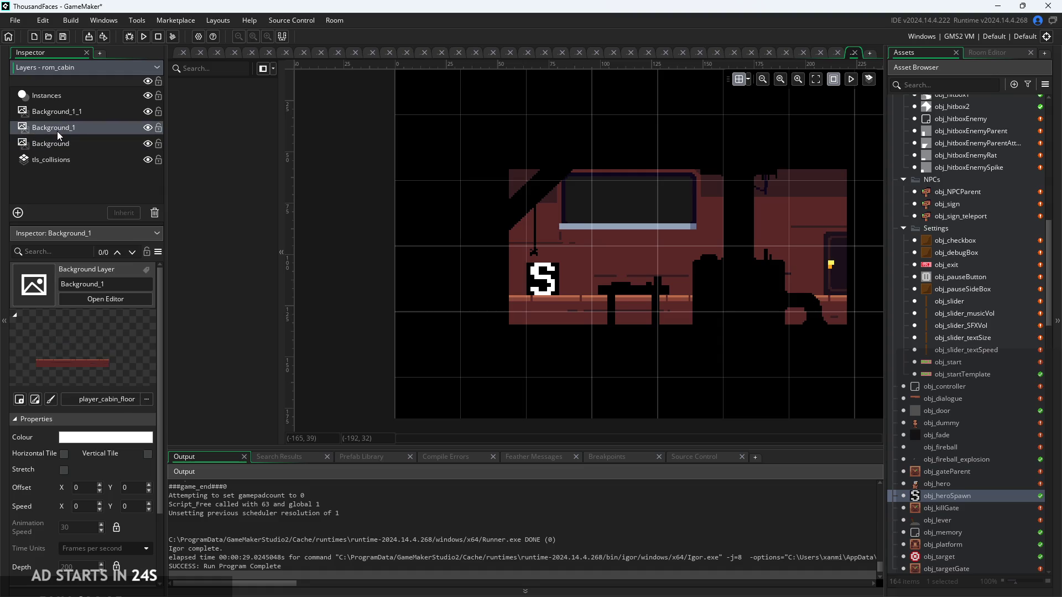
pyautogui.click(63, 113)
# Toggle stretching on Background_1_1 off and back on while recentring the cabin view
pyautogui.click(63, 470)
pyautogui.click(63, 470)
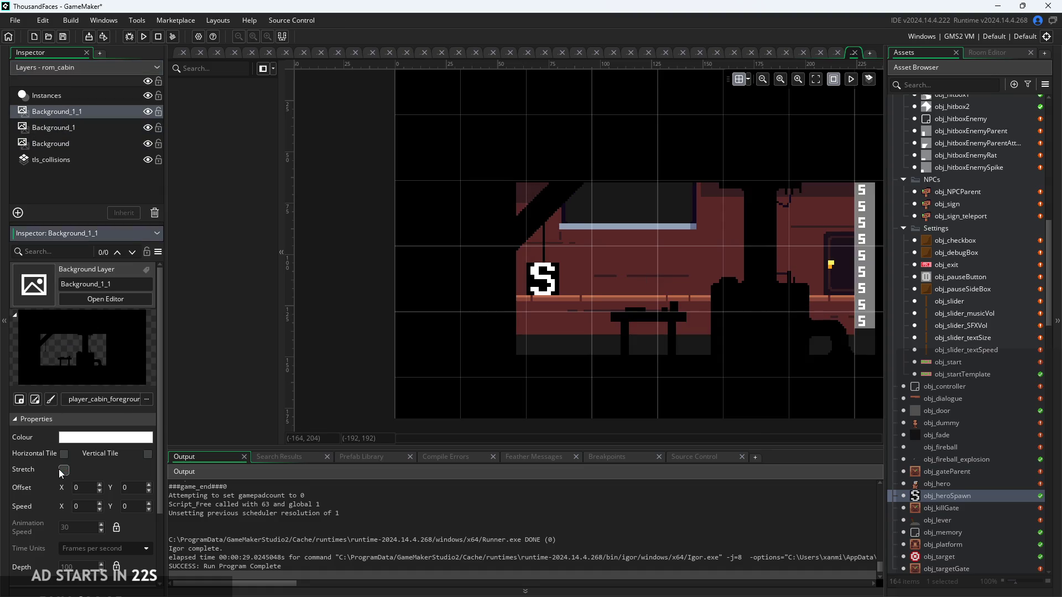
pyautogui.click(62, 470)
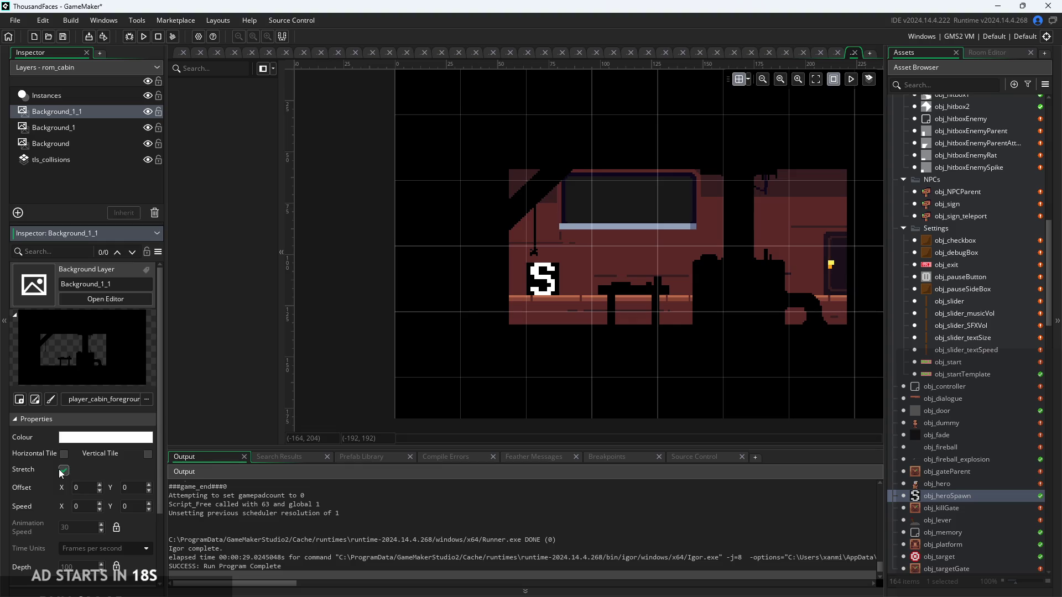
pyautogui.moveTo(632, 359); pyautogui.dragTo(571, 307)
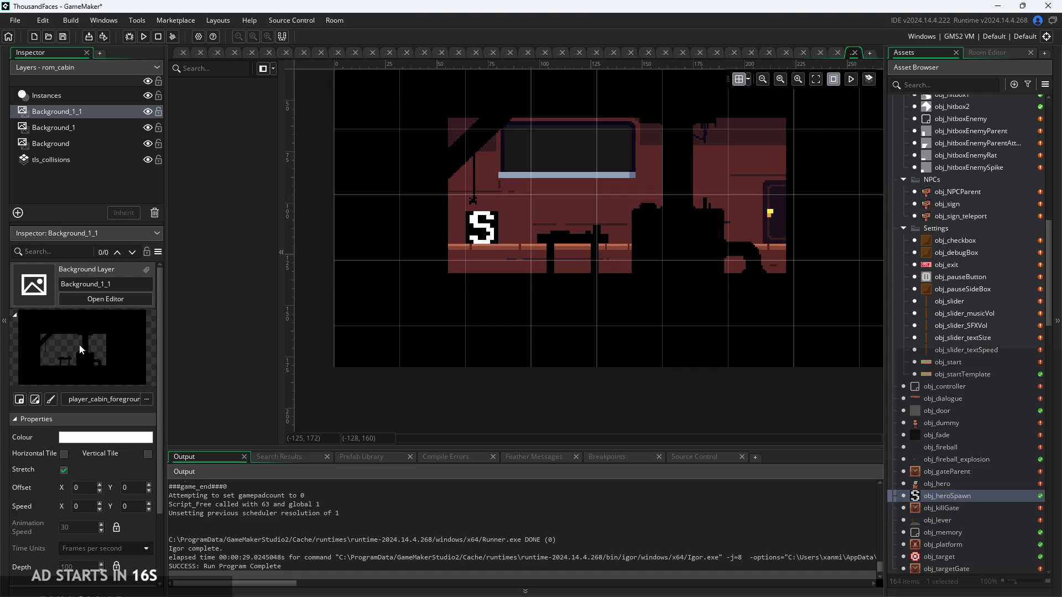
pyautogui.click(63, 470)
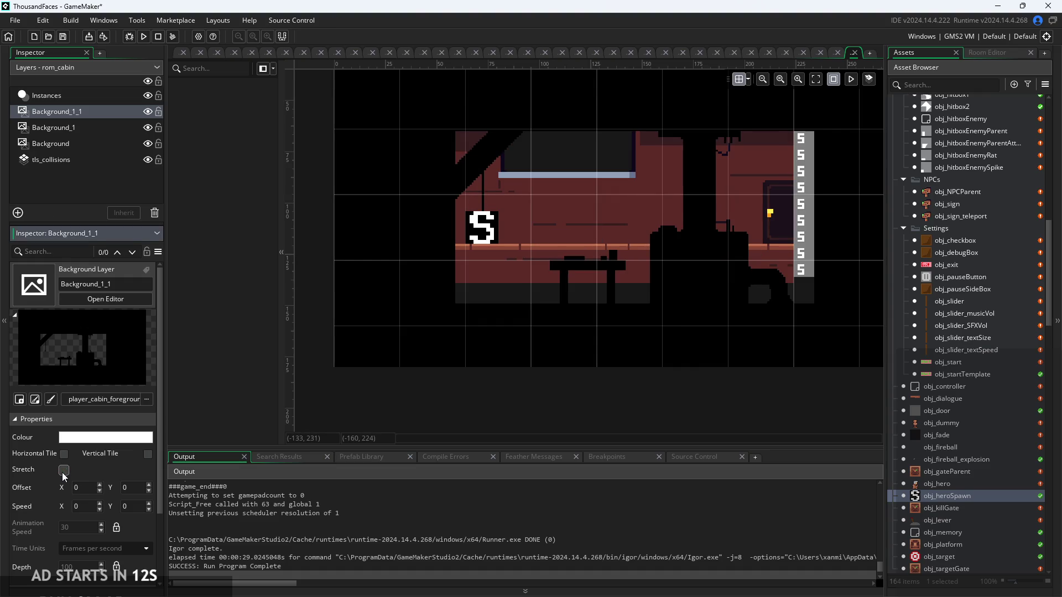
pyautogui.click(64, 470)
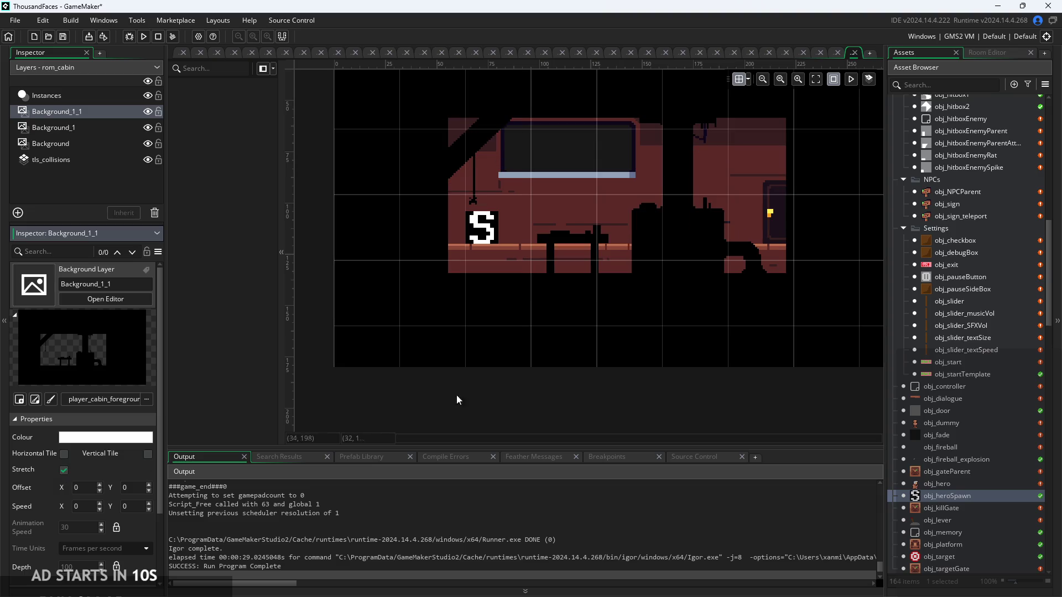
pyautogui.moveTo(495, 280); pyautogui.dragTo(468, 319)
pyautogui.scroll(4, 469, 317)
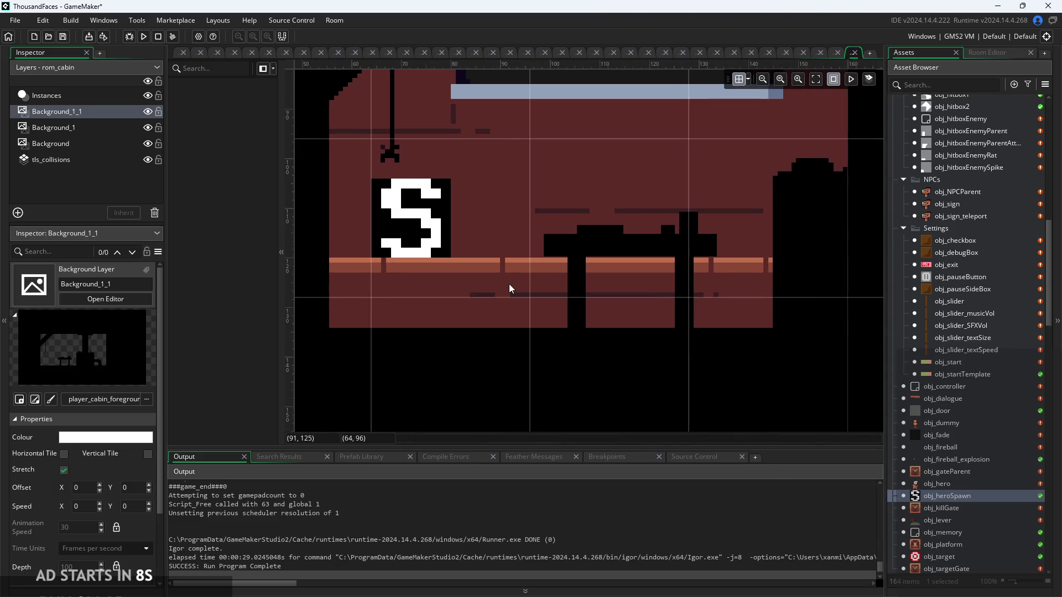
pyautogui.moveTo(508, 283); pyautogui.dragTo(510, 362)
pyautogui.scroll(-1, 456, 291)
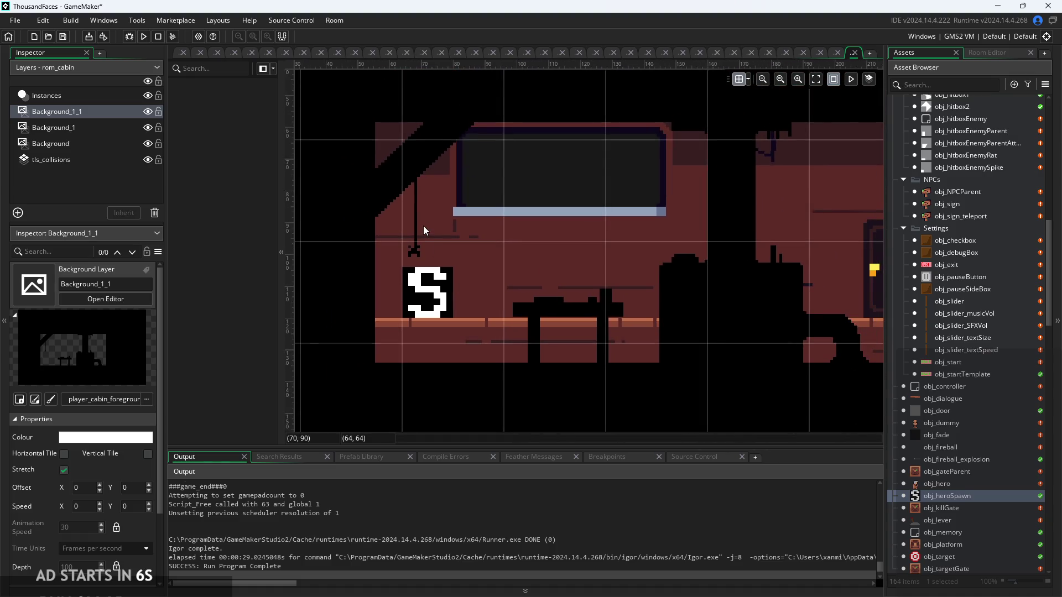
# Review the Background_1 and Background layer properties and recentre the cabin
pyautogui.click(116, 136)
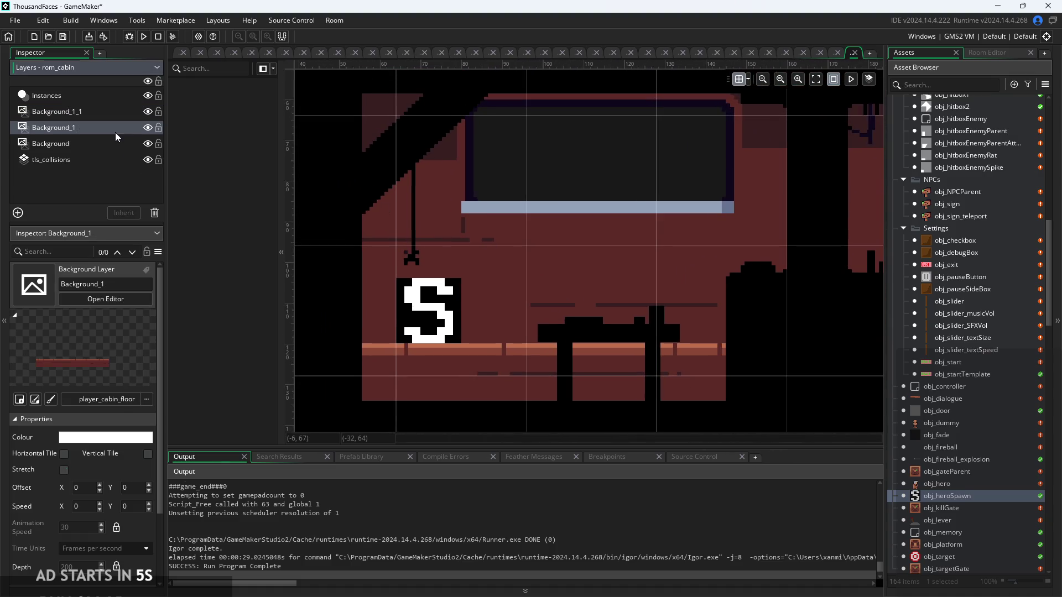
pyautogui.click(64, 478)
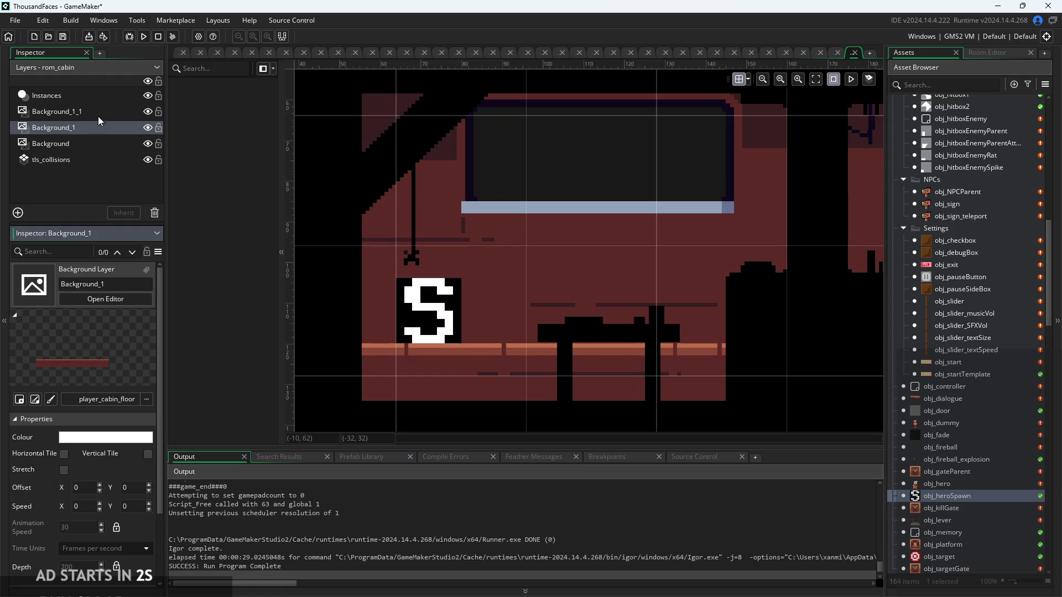
pyautogui.click(91, 147)
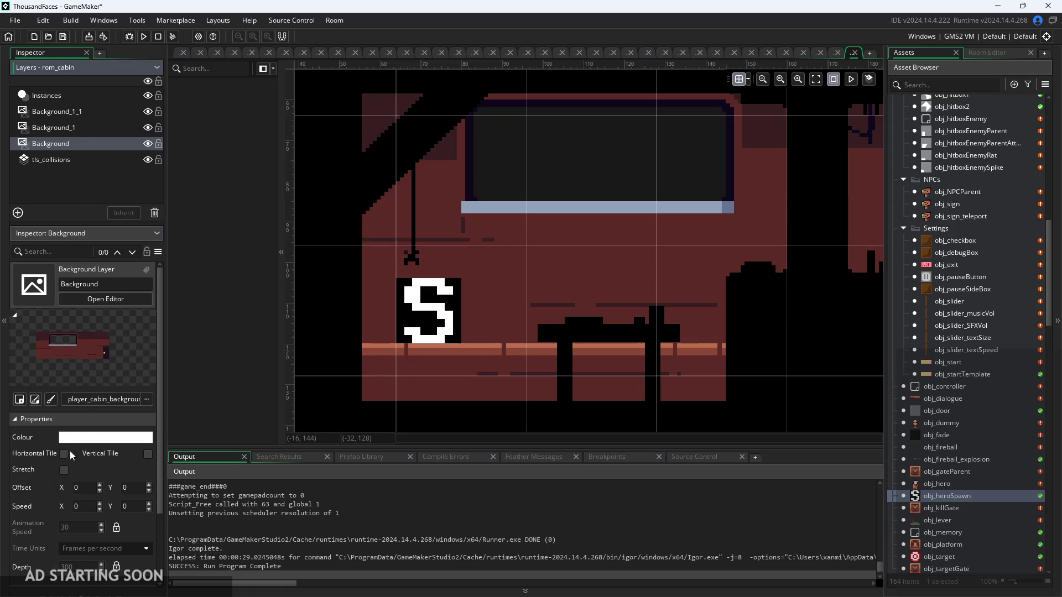
pyautogui.click(63, 471)
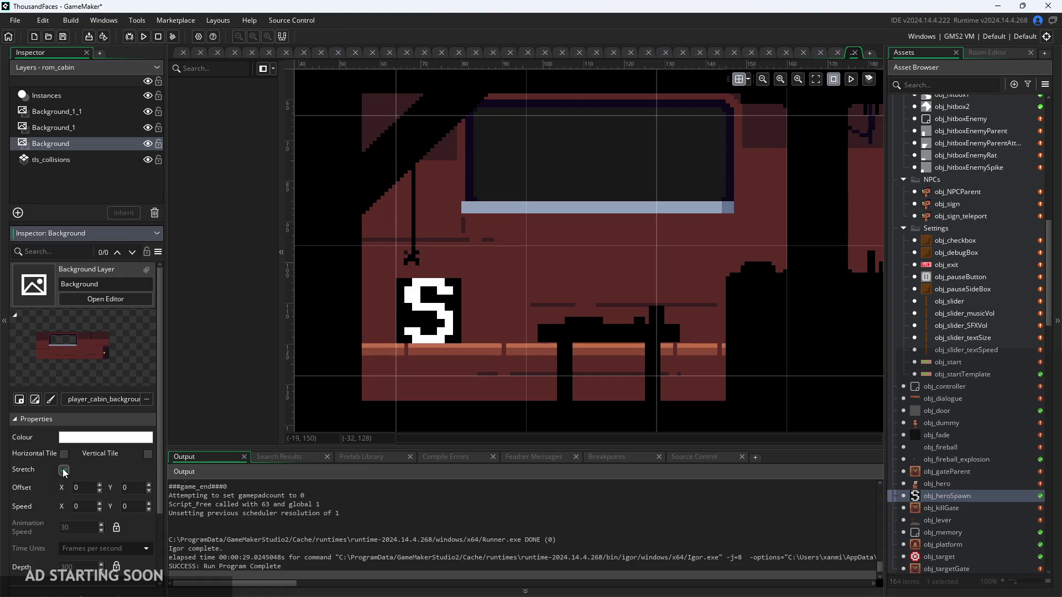
pyautogui.scroll(-3, 597, 316)
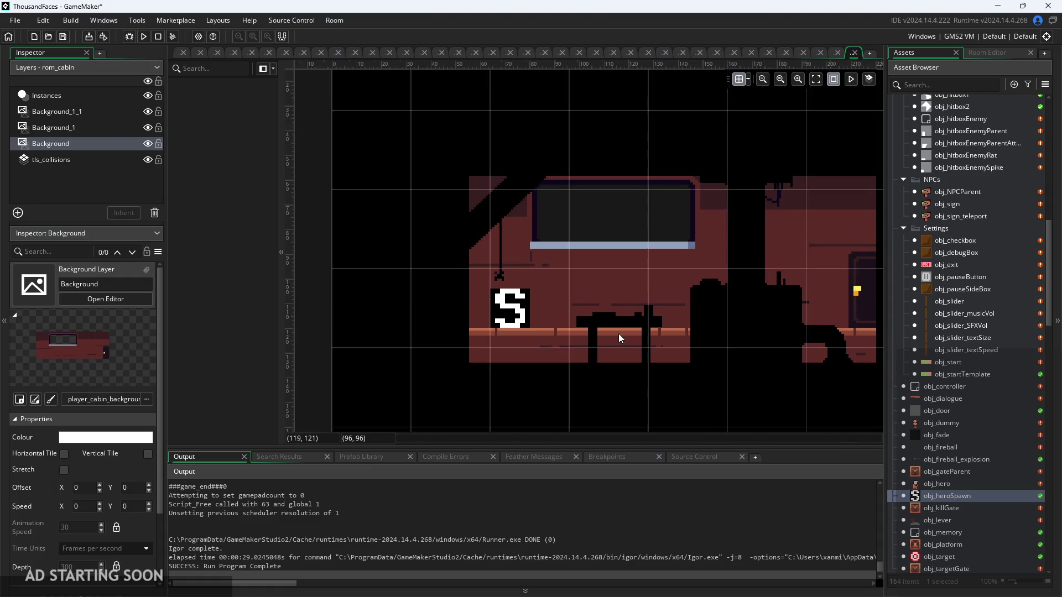
pyautogui.moveTo(618, 333); pyautogui.dragTo(555, 327)
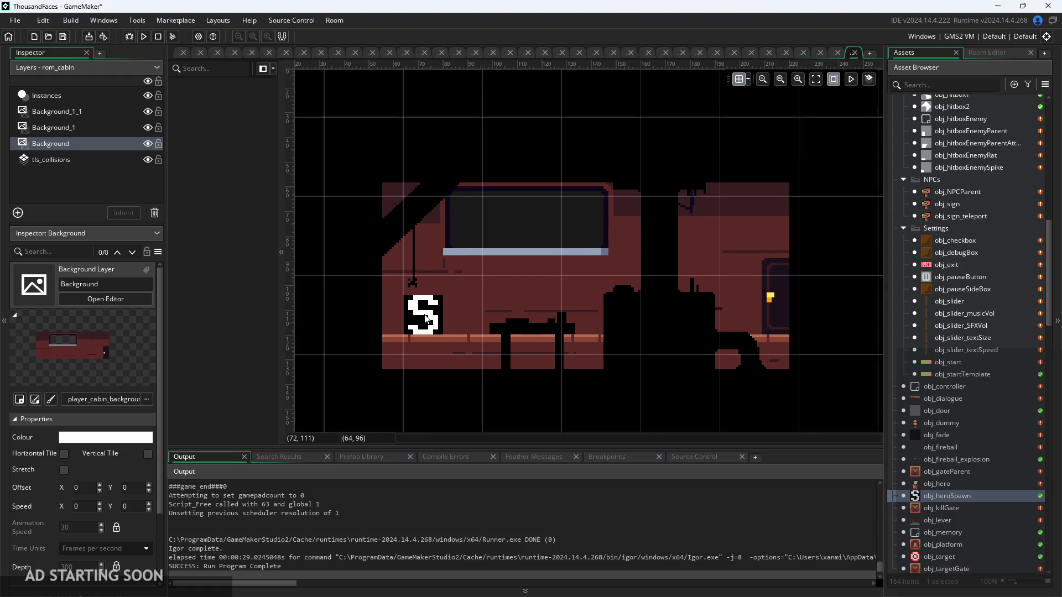
# Duplicate the obj_heroSpawn instance and place the copy at 200, 112
pyautogui.click(113, 96)
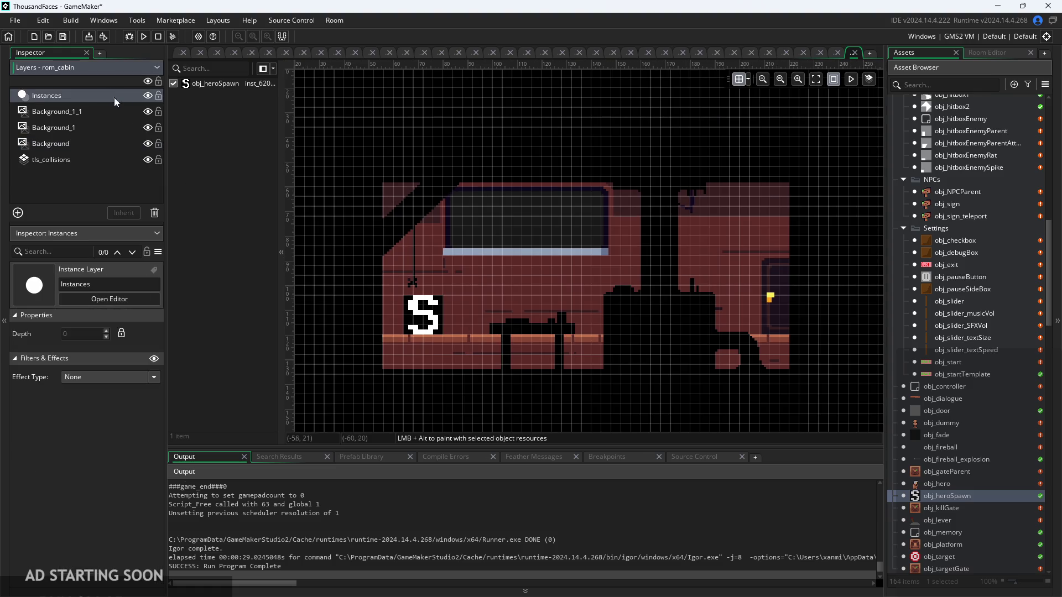
pyautogui.click(431, 316)
pyautogui.scroll(-2, 141, 358)
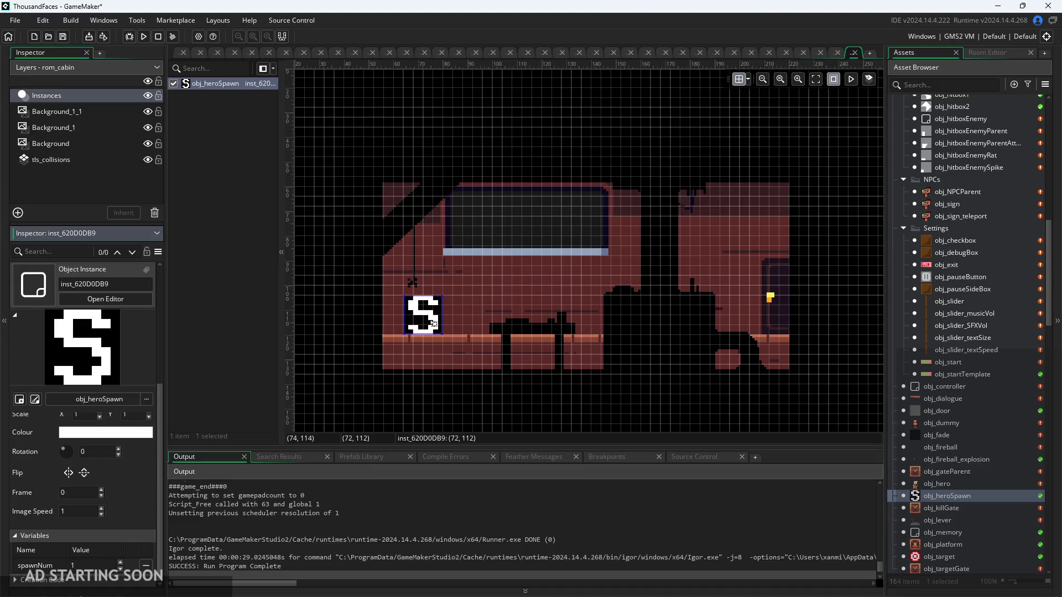
pyautogui.moveTo(428, 317)
pyautogui.mouseDown()
pyautogui.moveTo(485, 334)
pyautogui.moveTo(428, 317)
pyautogui.mouseUp()
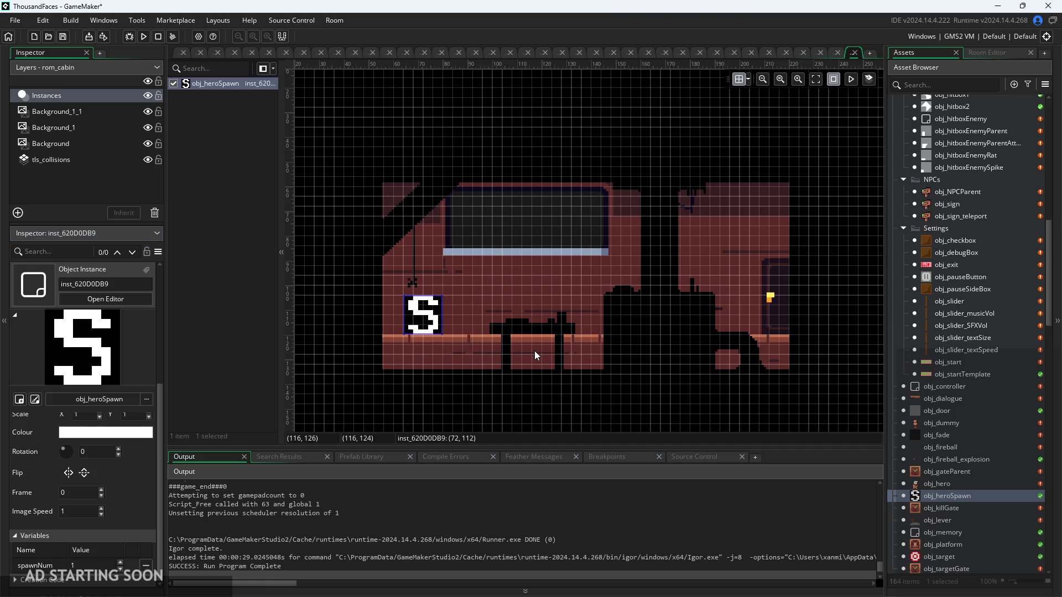
pyautogui.hotkey('ctrl', 'v')
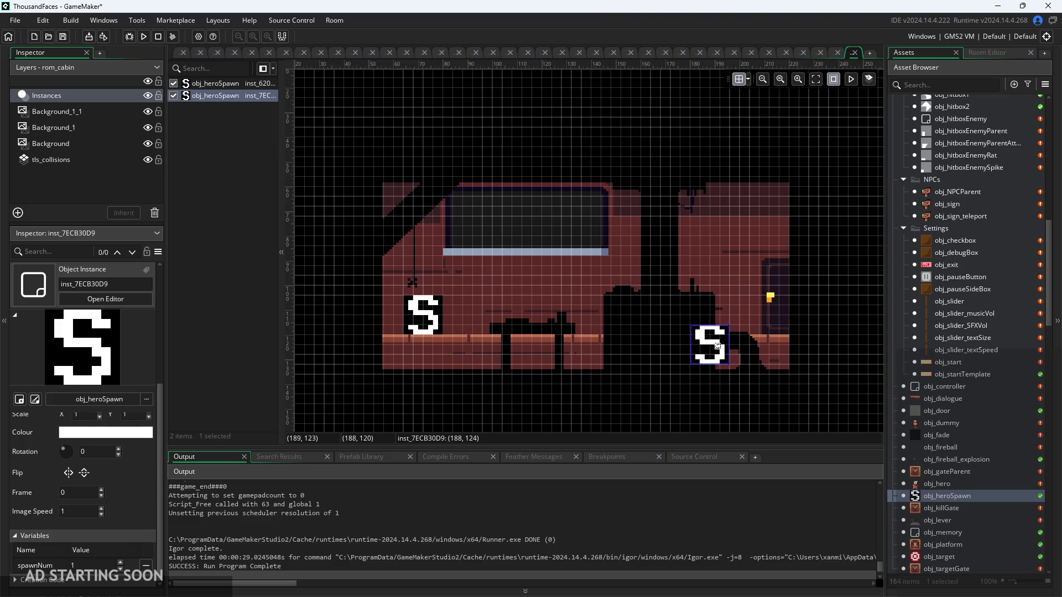
pyautogui.moveTo(733, 333)
pyautogui.mouseDown()
pyautogui.moveTo(746, 322)
pyautogui.moveTo(737, 320)
pyautogui.mouseUp()
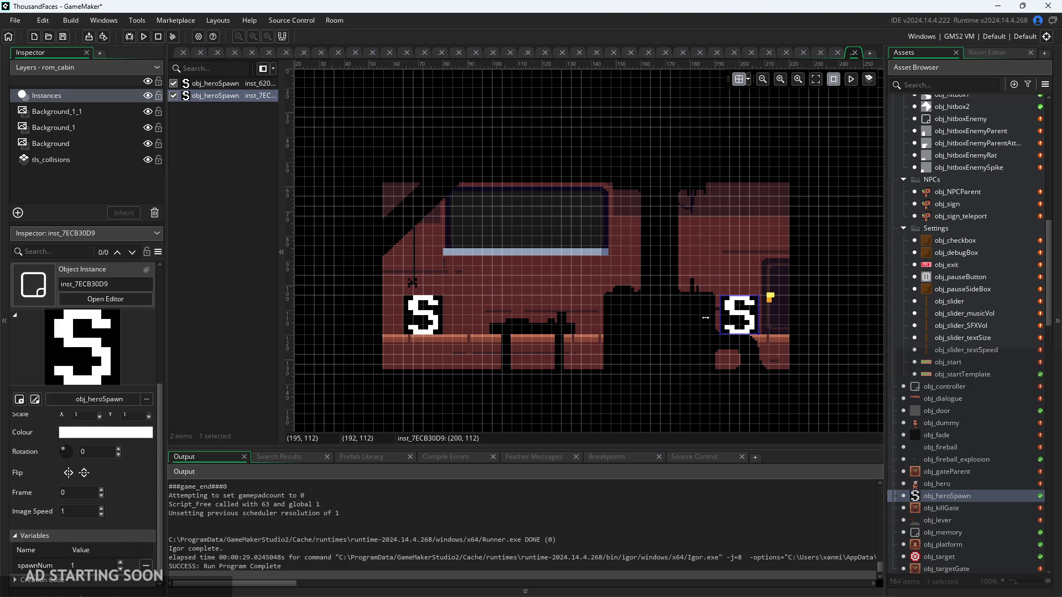
# Move the Background_1_1 layer above the Instances layer
pyautogui.click(99, 115)
pyautogui.click(96, 127)
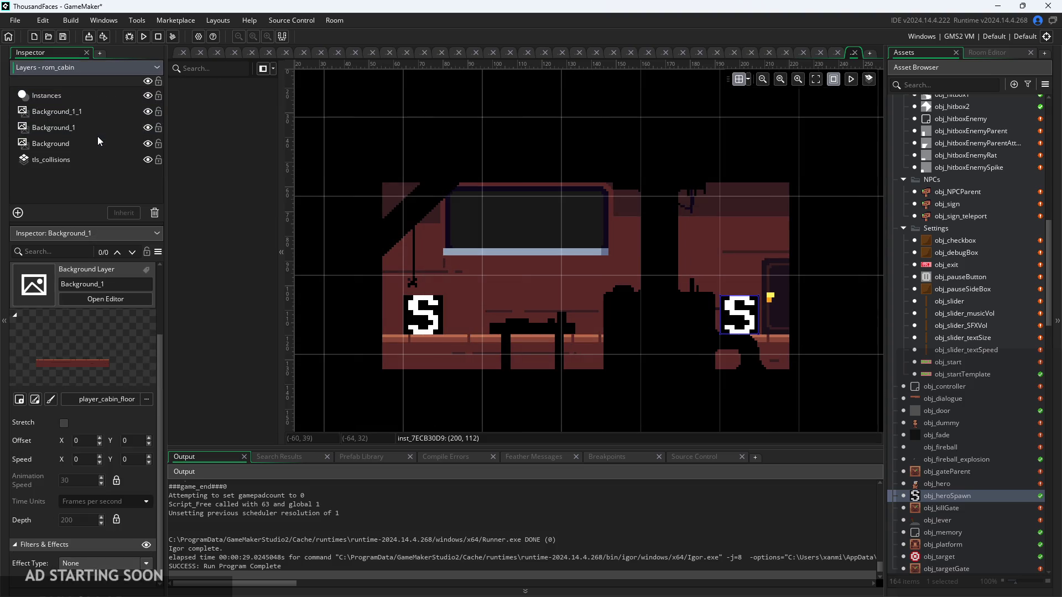
pyautogui.click(92, 114)
pyautogui.moveTo(92, 112); pyautogui.dragTo(92, 89)
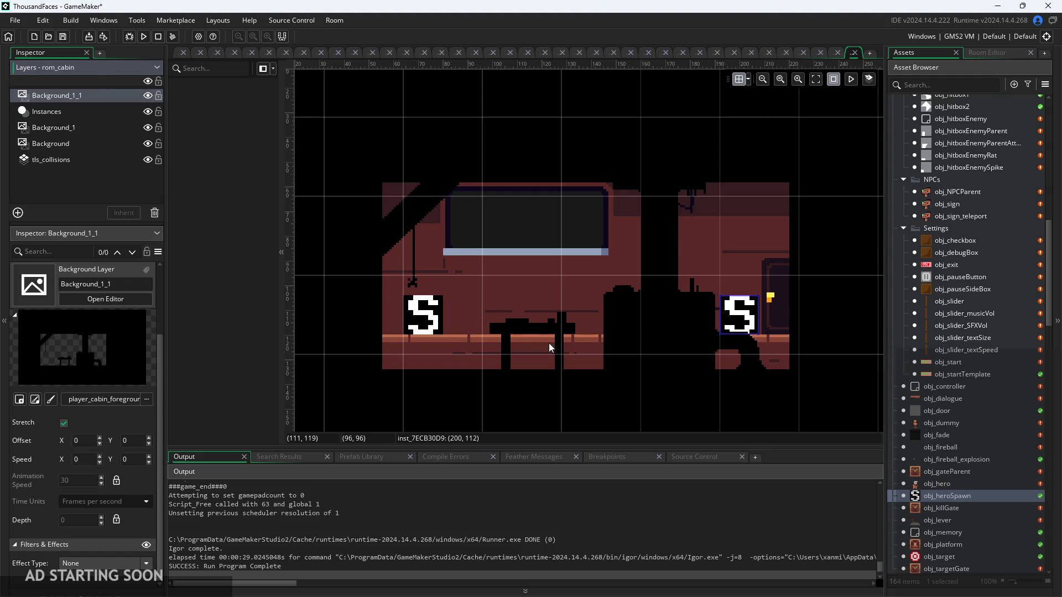
# Set the second hero spawn's spawnNum variable to 2
pyautogui.click(97, 112)
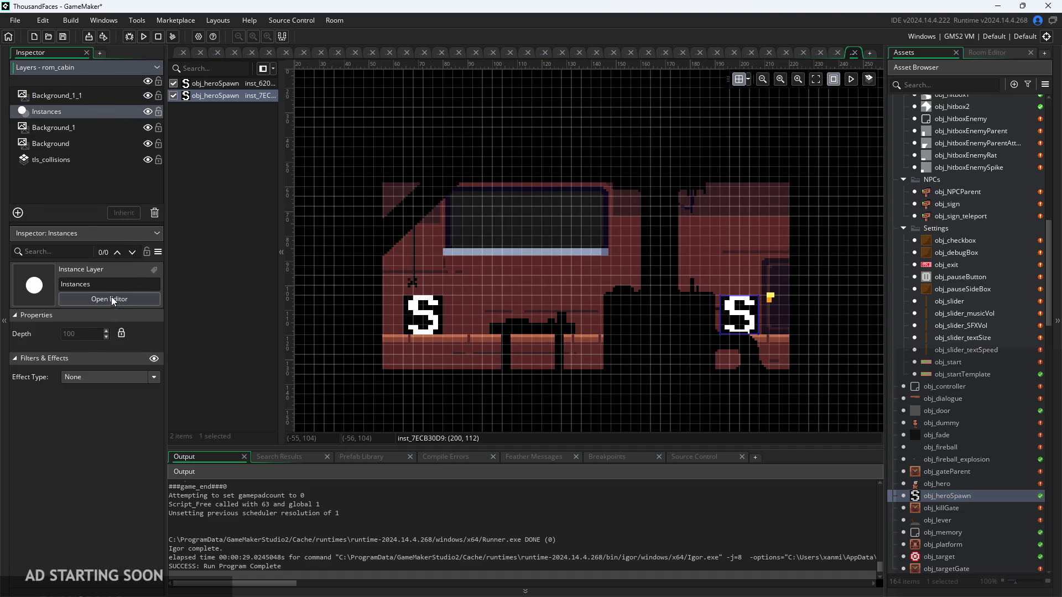
pyautogui.click(737, 323)
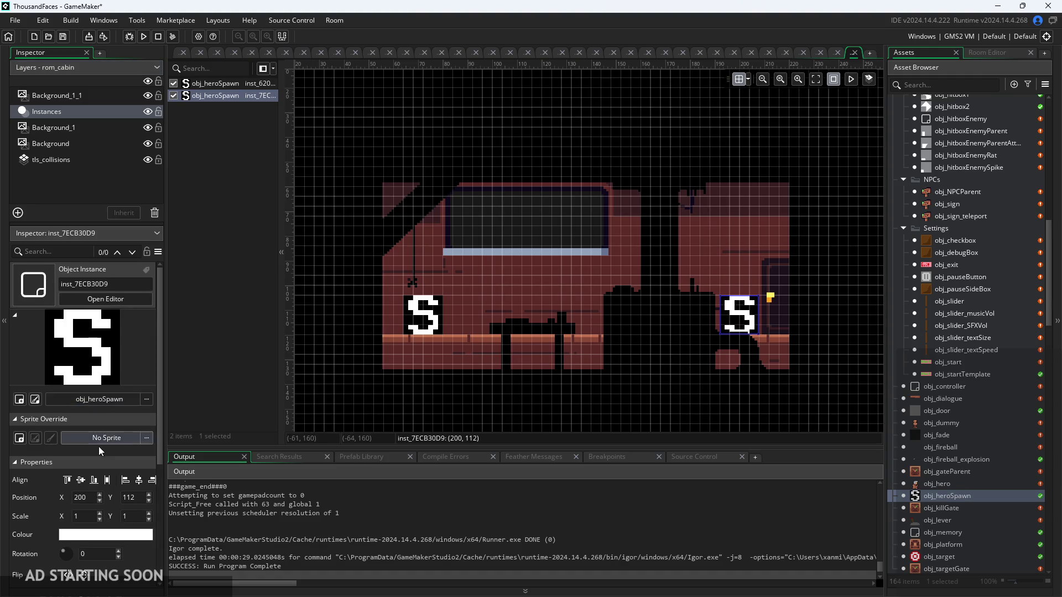
pyautogui.scroll(-3, 98, 446)
pyautogui.click(78, 565)
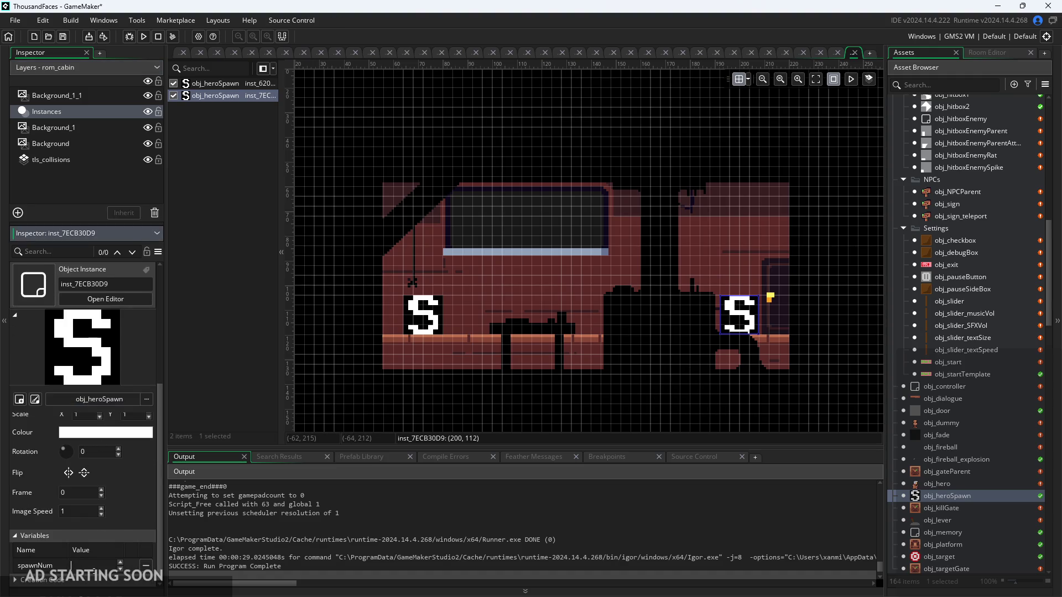
pyautogui.write('2')
pyautogui.click(204, 284)
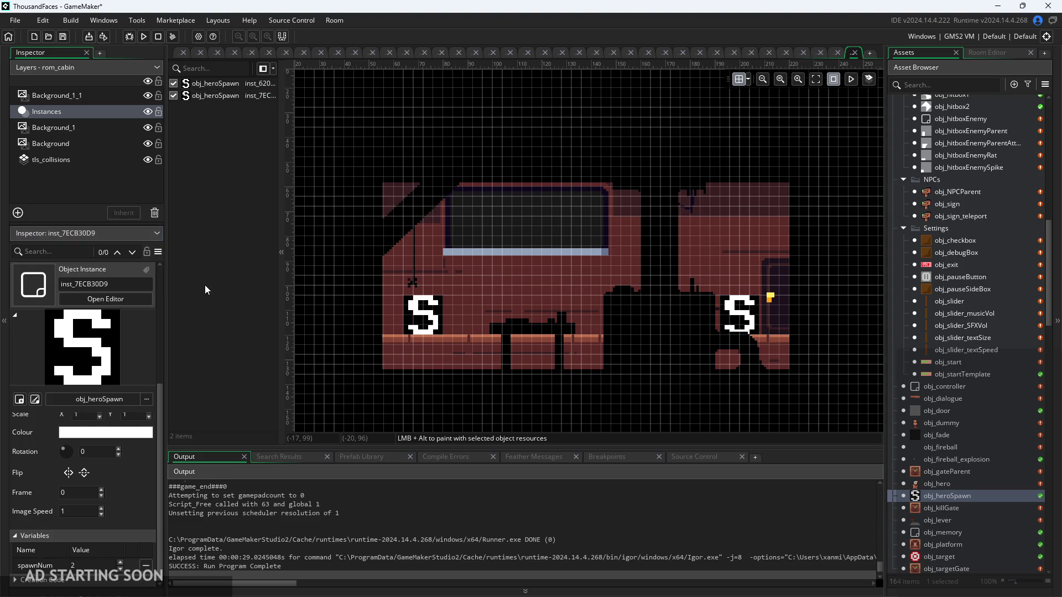
pyautogui.scroll(-3, 599, 337)
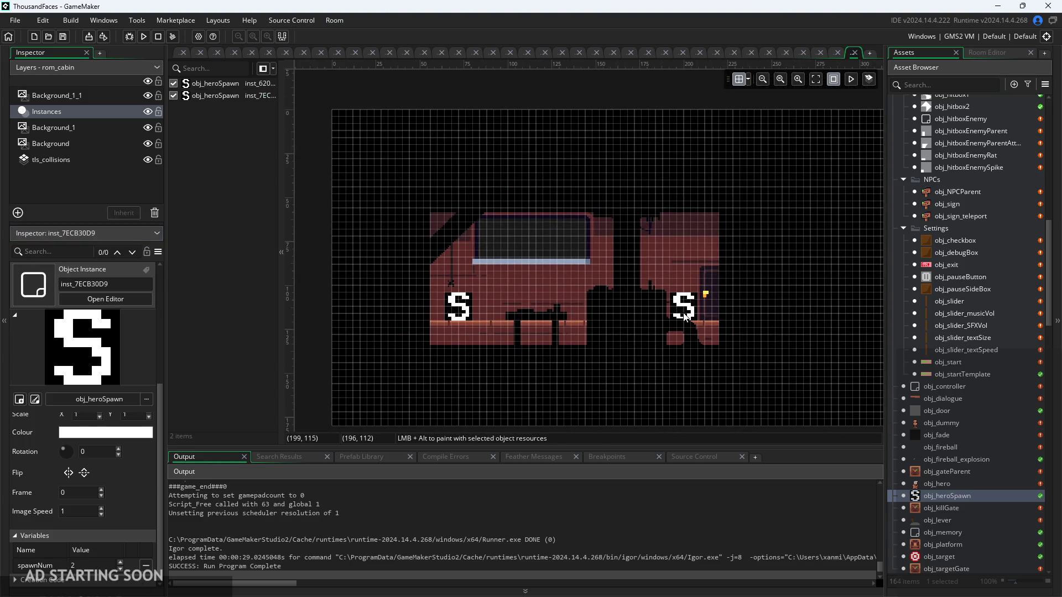
pyautogui.scroll(2, 579, 343)
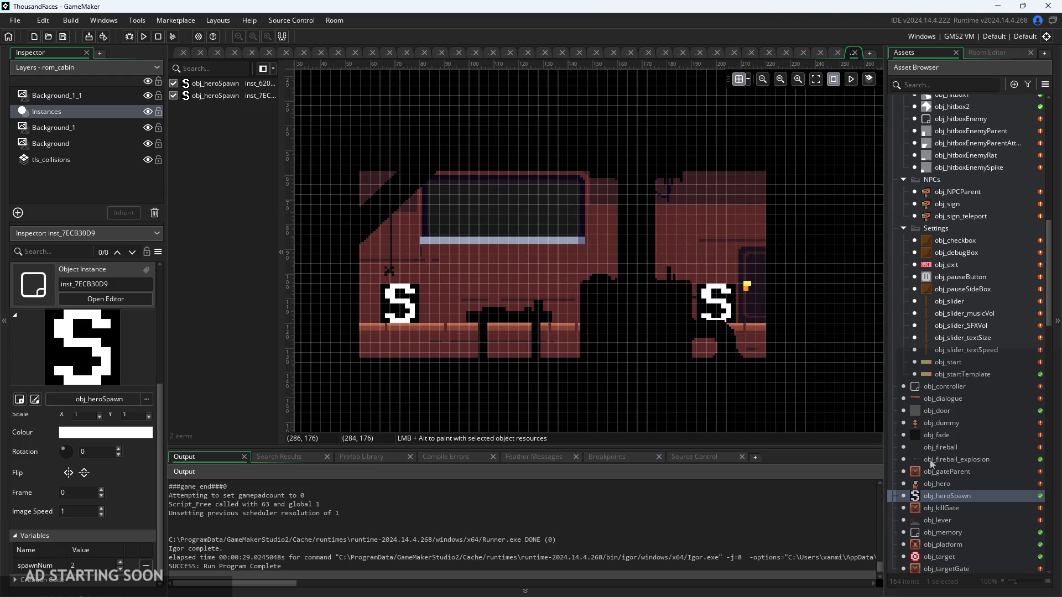
pyautogui.doubleClick(970, 410)
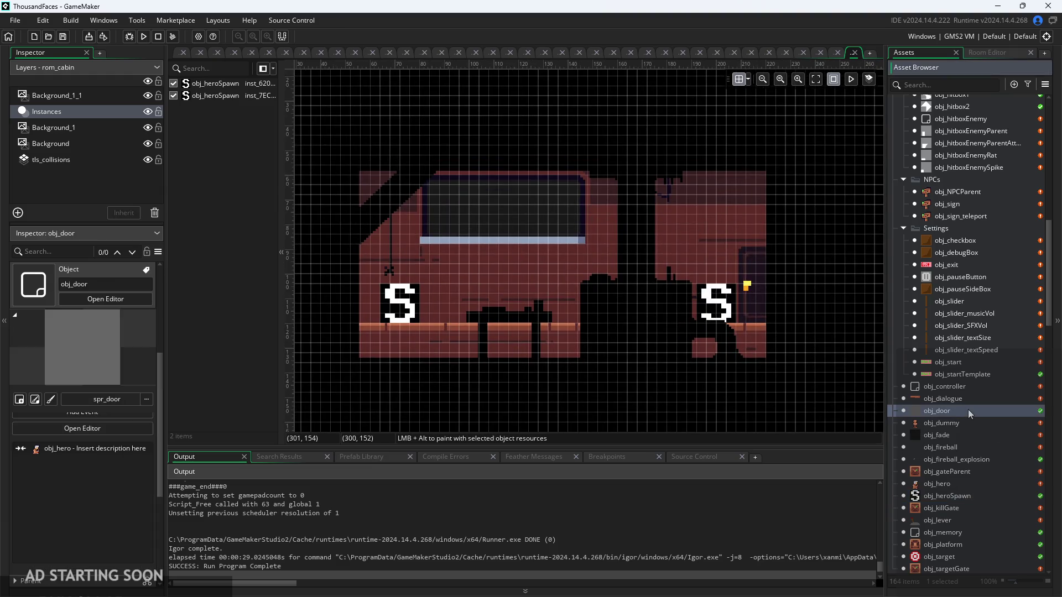
# Place an obj_door instance at the cabin's right edge, at 216, 88
pyautogui.scroll(-5, 950, 374)
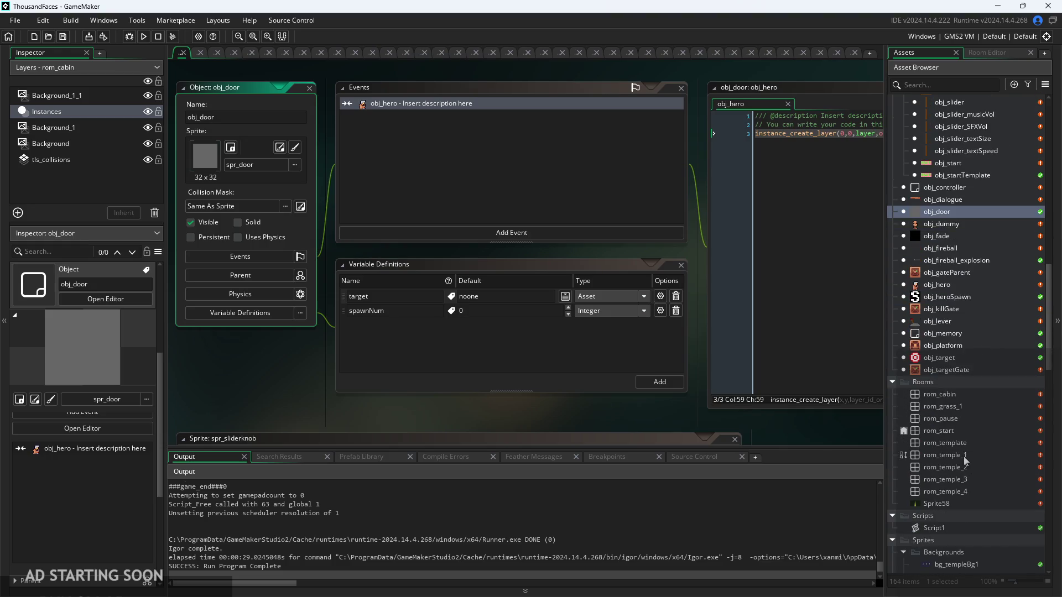
pyautogui.doubleClick(947, 398)
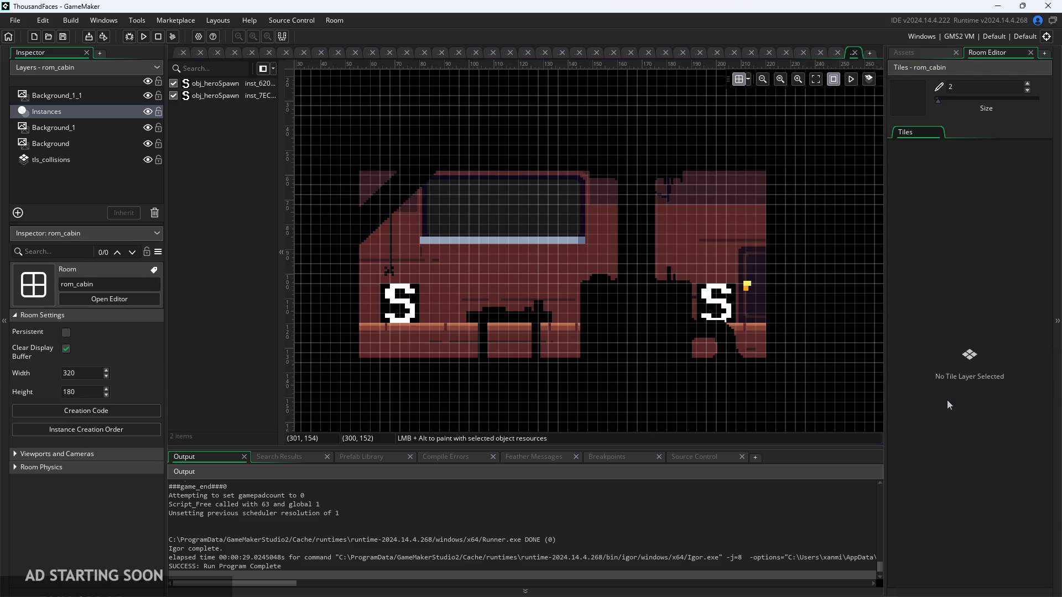
pyautogui.click(937, 58)
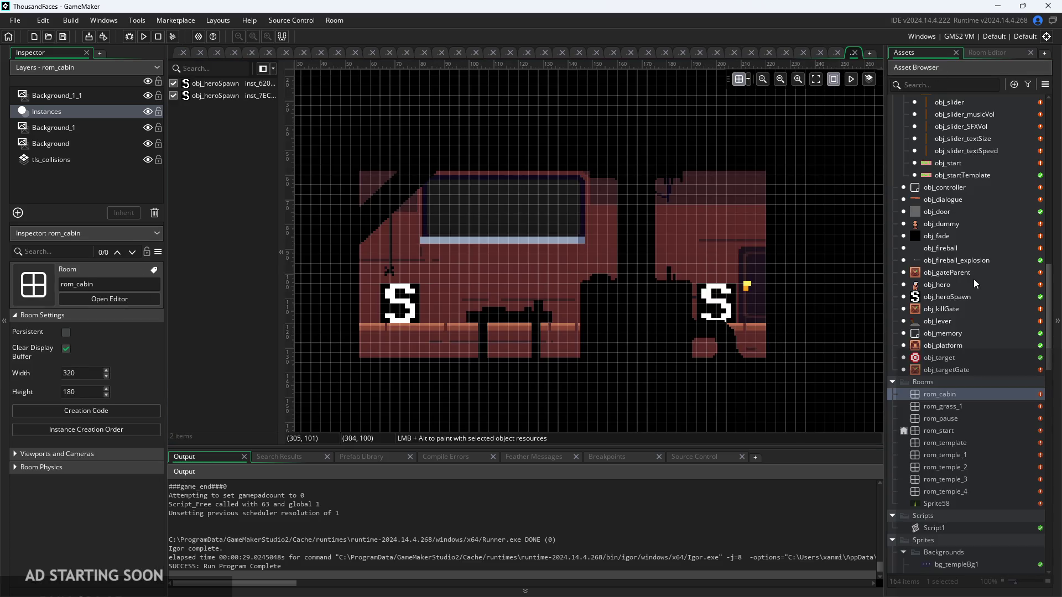
pyautogui.moveTo(942, 215); pyautogui.dragTo(765, 263)
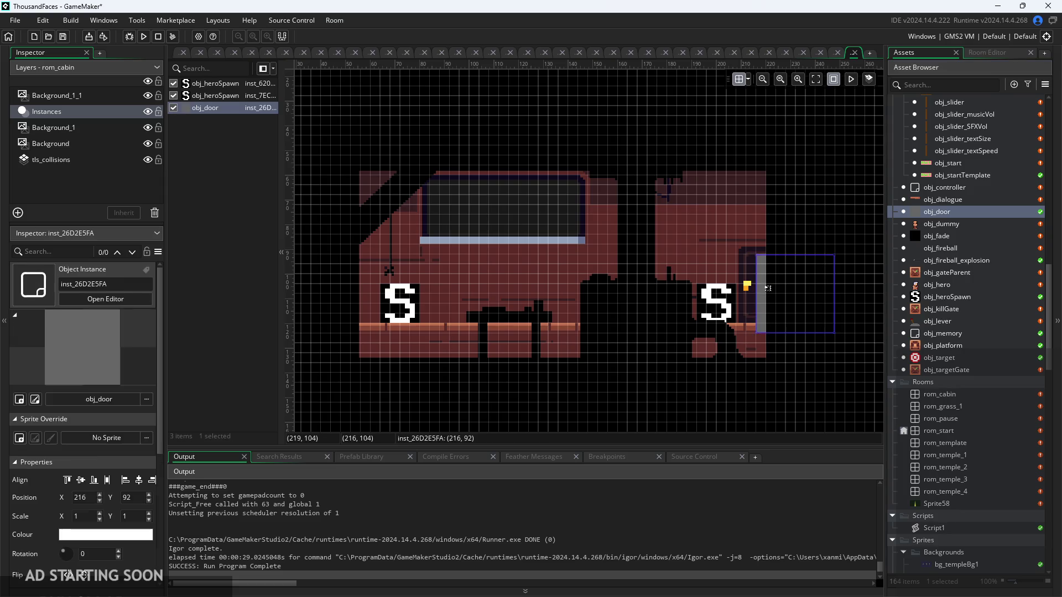
pyautogui.scroll(3, 763, 306)
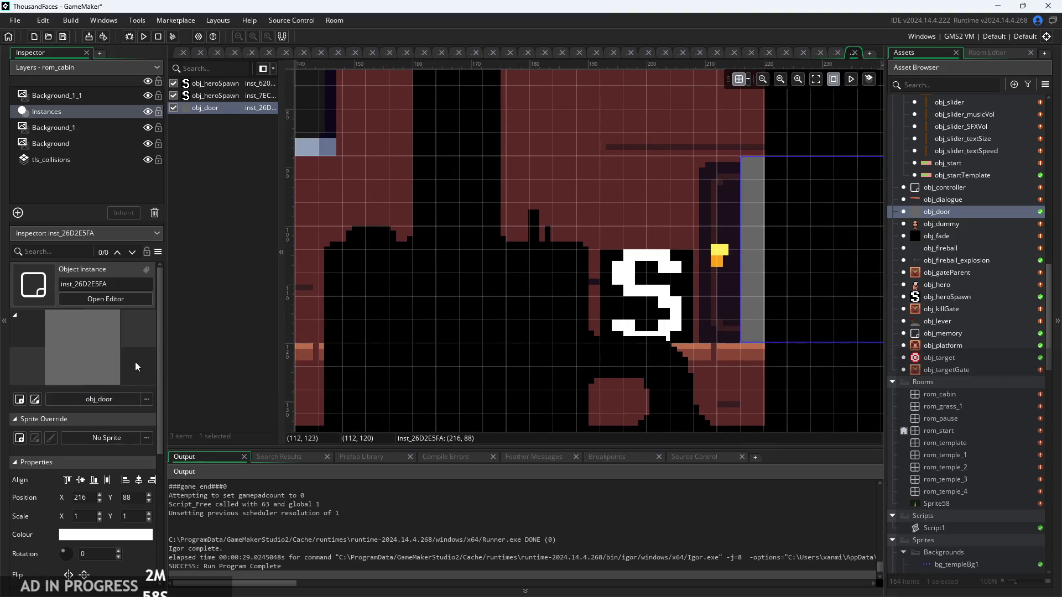
pyautogui.scroll(-4, 135, 362)
# Override the door's target to rom_temple_1 and its spawnNum to 1
pyautogui.click(114, 551)
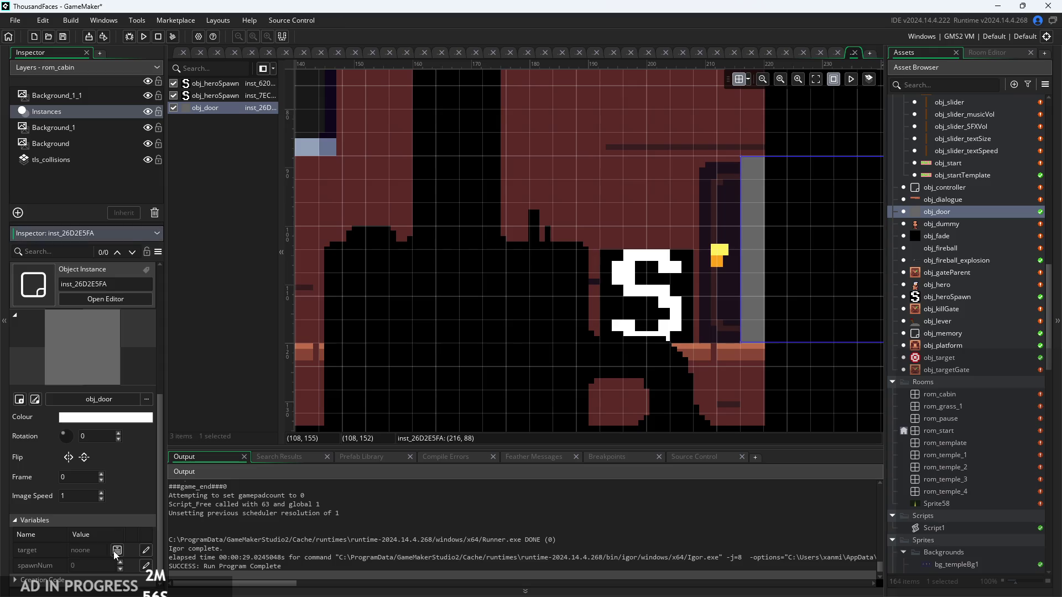
pyautogui.click(149, 549)
pyautogui.click(117, 550)
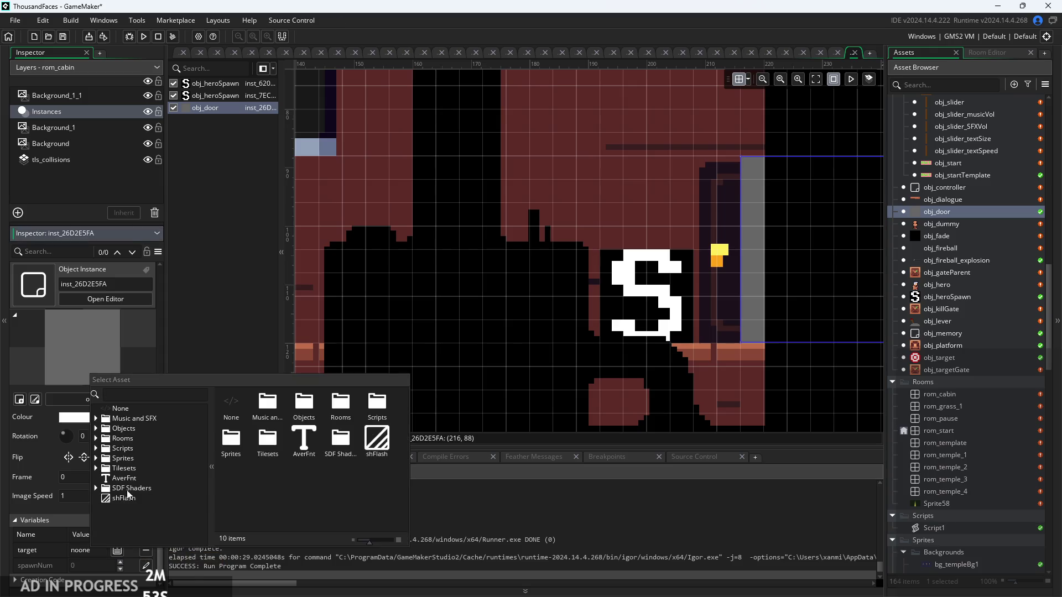
pyautogui.click(96, 439)
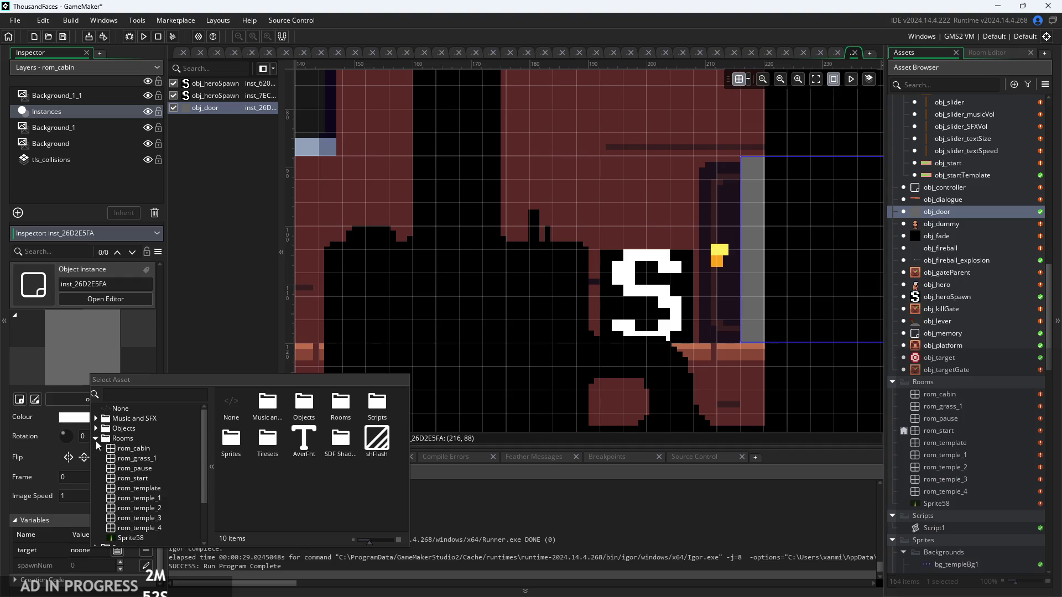
pyautogui.doubleClick(149, 498)
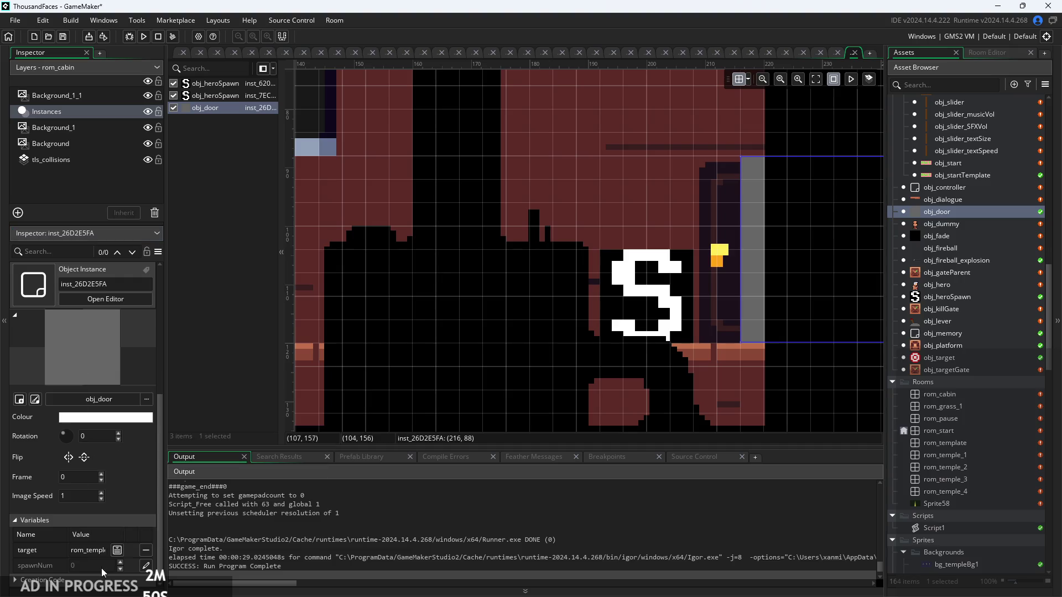
pyautogui.click(146, 565)
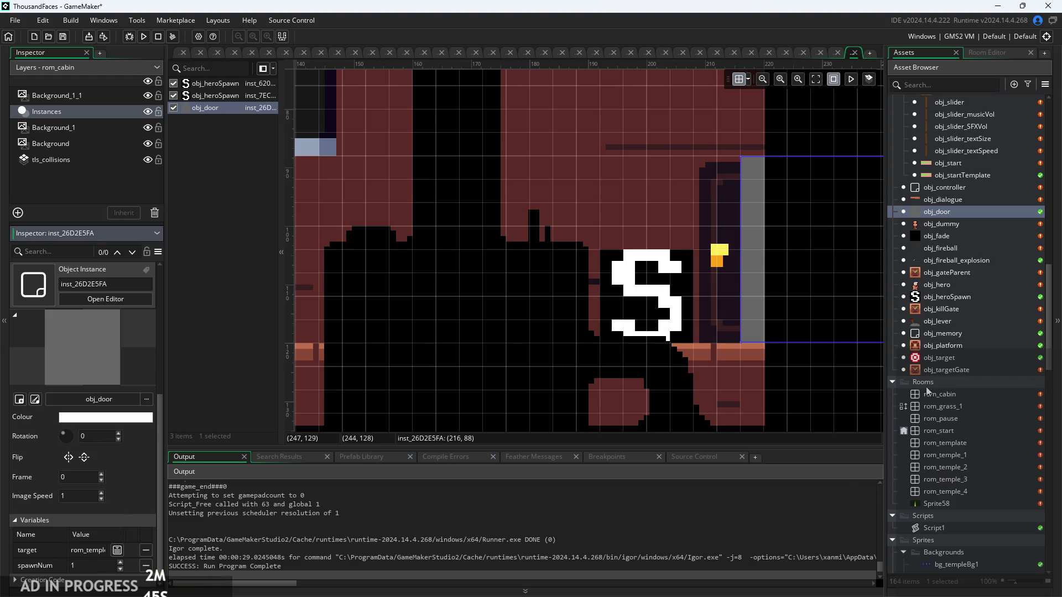
pyautogui.scroll(5, 955, 356)
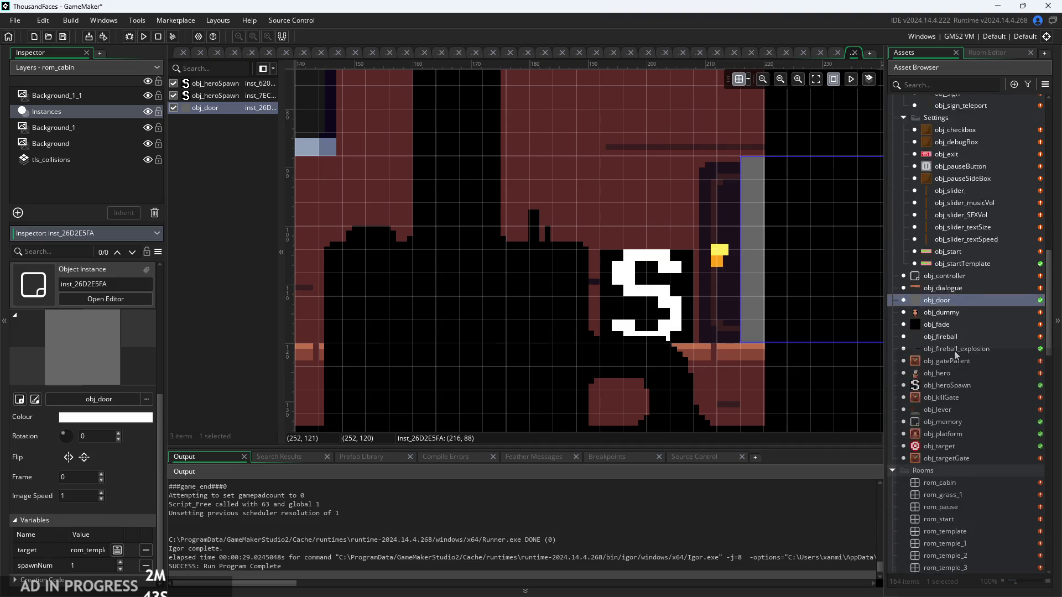
# Change rom_temple_1 to rom_cabin on line 3 of obj_start's Step event
pyautogui.click(951, 273)
pyautogui.doubleClick(951, 273)
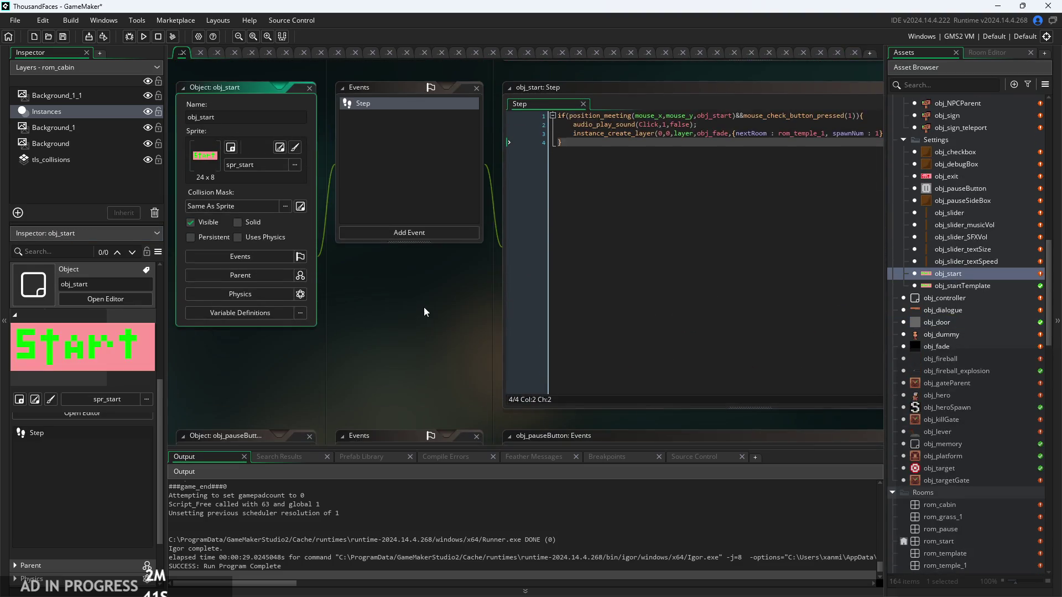
pyautogui.moveTo(705, 216); pyautogui.dragTo(680, 220)
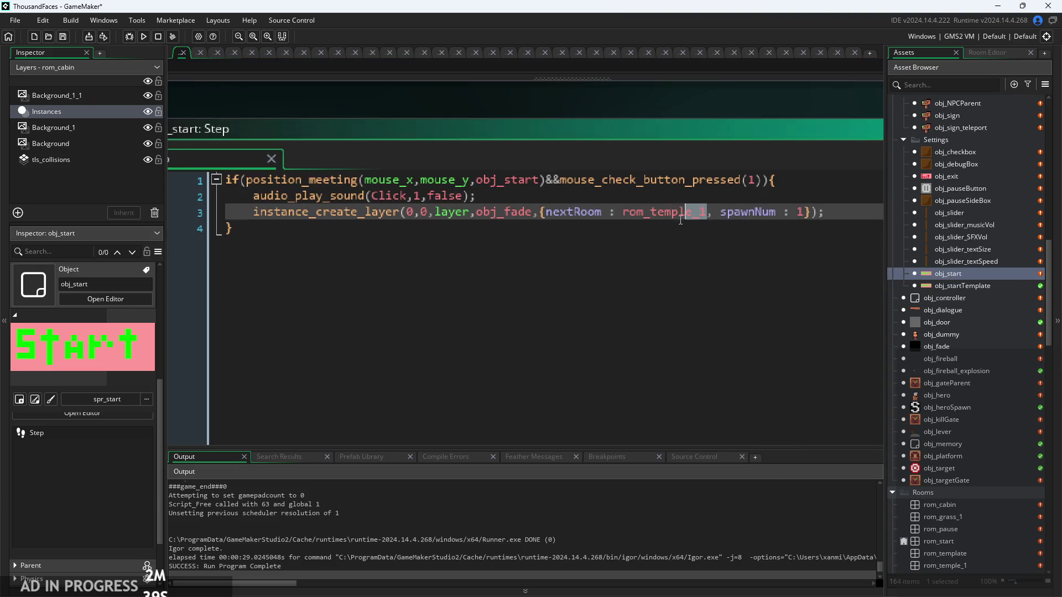
pyautogui.write('cabin')
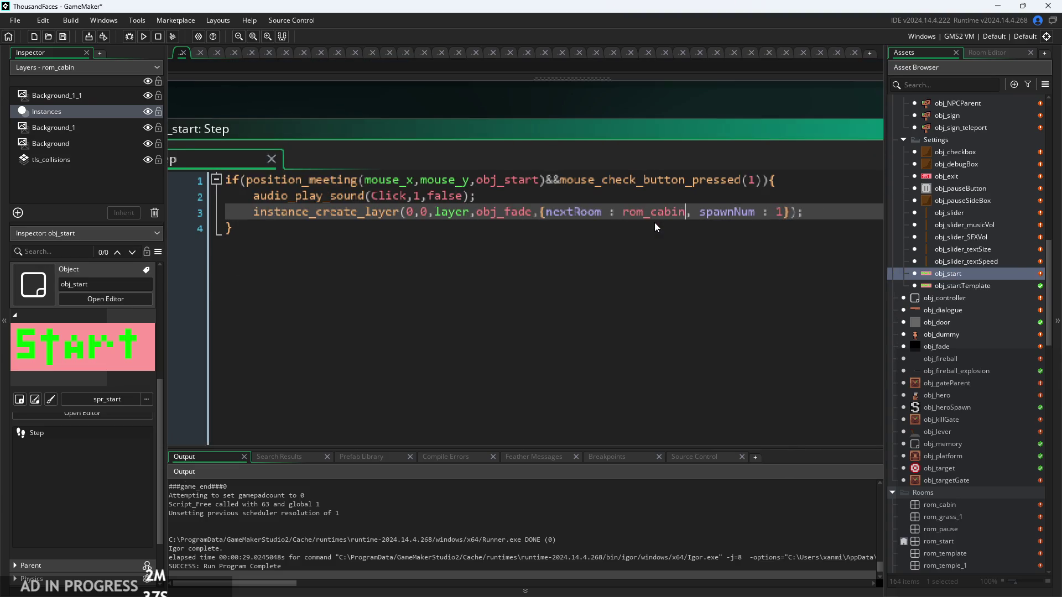
pyautogui.scroll(-2, 650, 250)
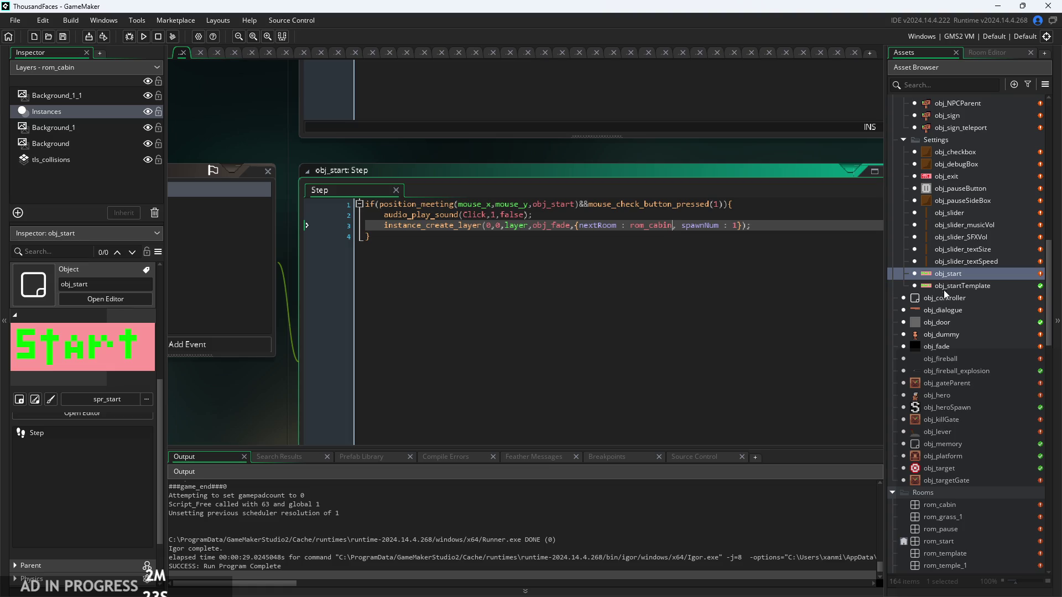
pyautogui.doubleClick(957, 300)
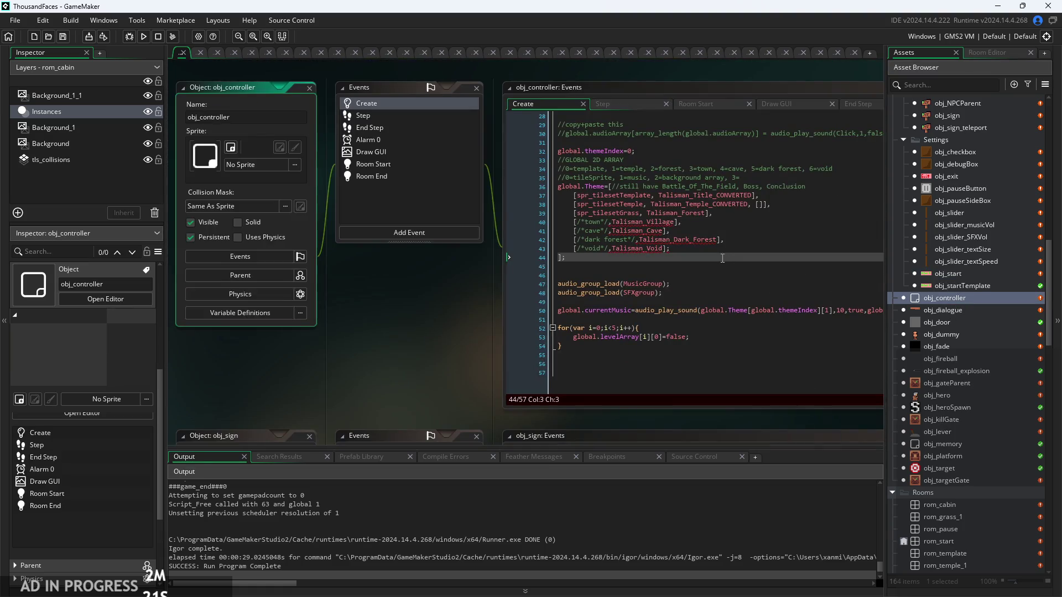
# Comment out lines 40–43 of global.Theme with Ctrl+K: the town, cave, dark forest and void rows
pyautogui.keyDown('ctrl'); pyautogui.scroll(3, 653, 260); pyautogui.keyUp('ctrl')
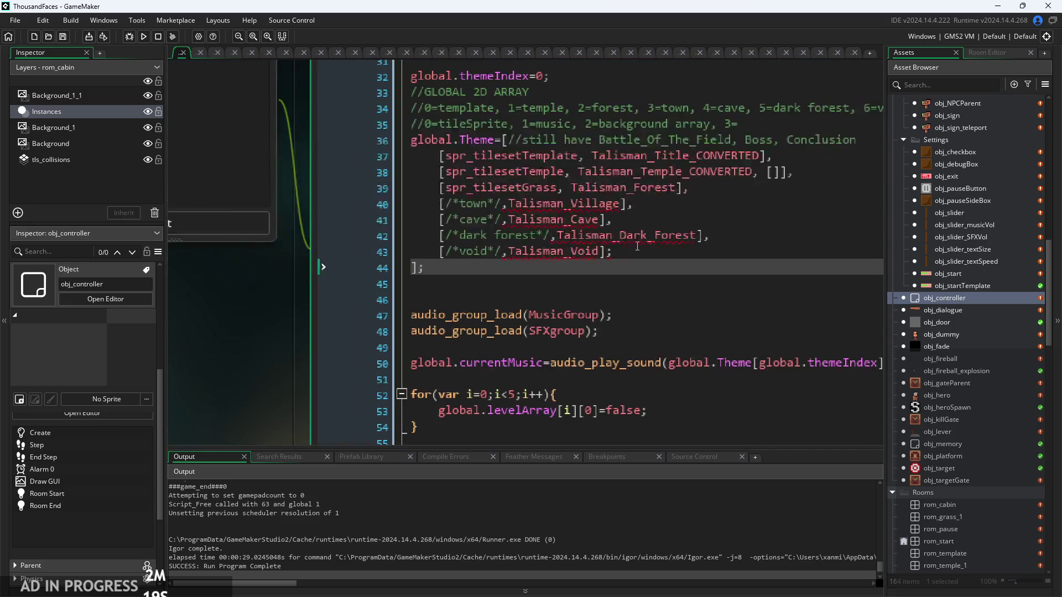
pyautogui.moveTo(614, 253); pyautogui.dragTo(299, 196)
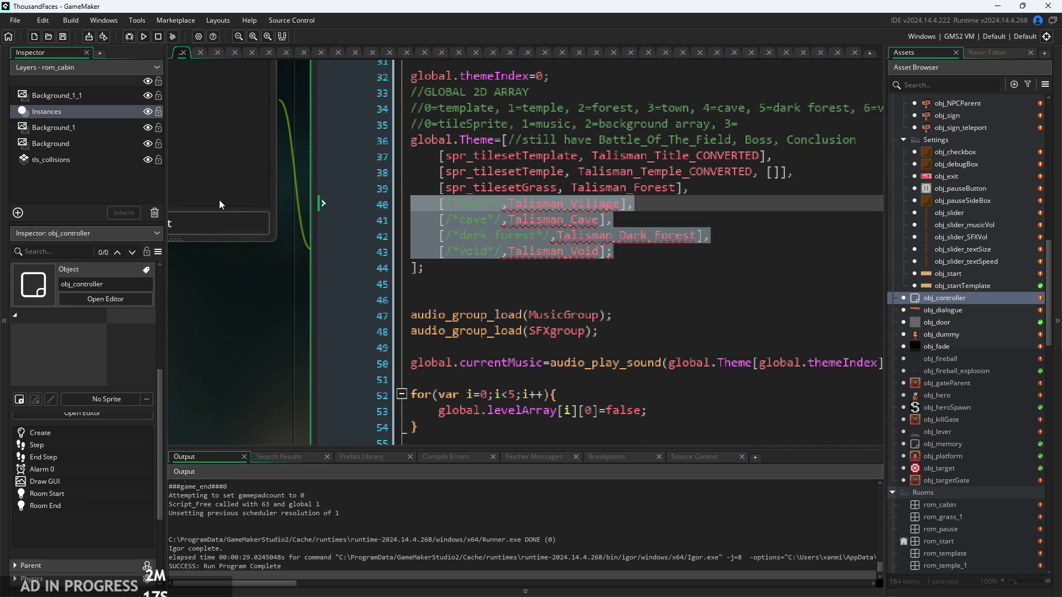
pyautogui.hotkey('ctrl', 'k')
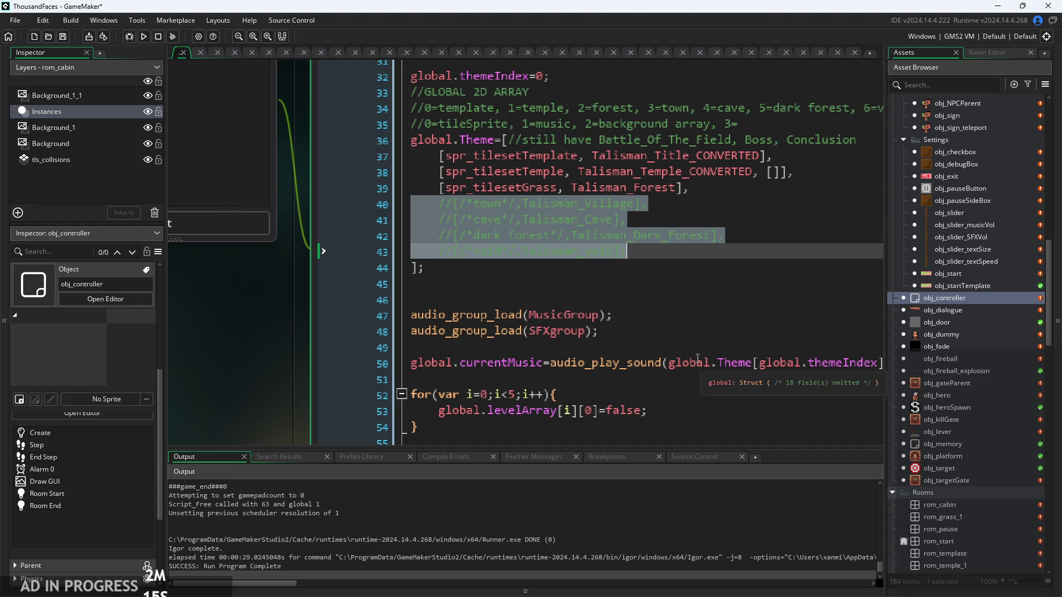
pyautogui.click(668, 253)
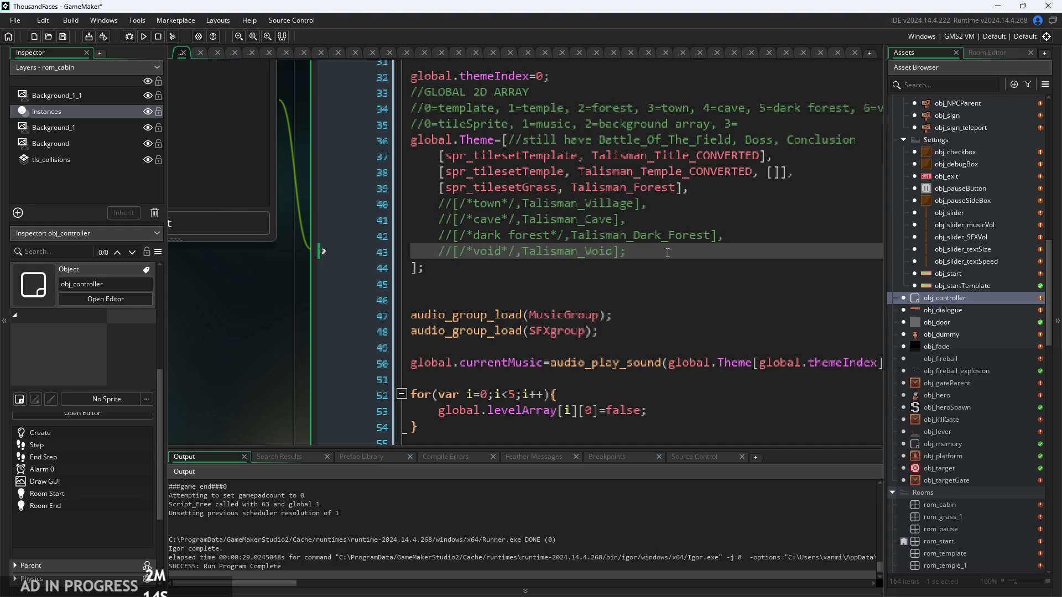
pyautogui.click(784, 173)
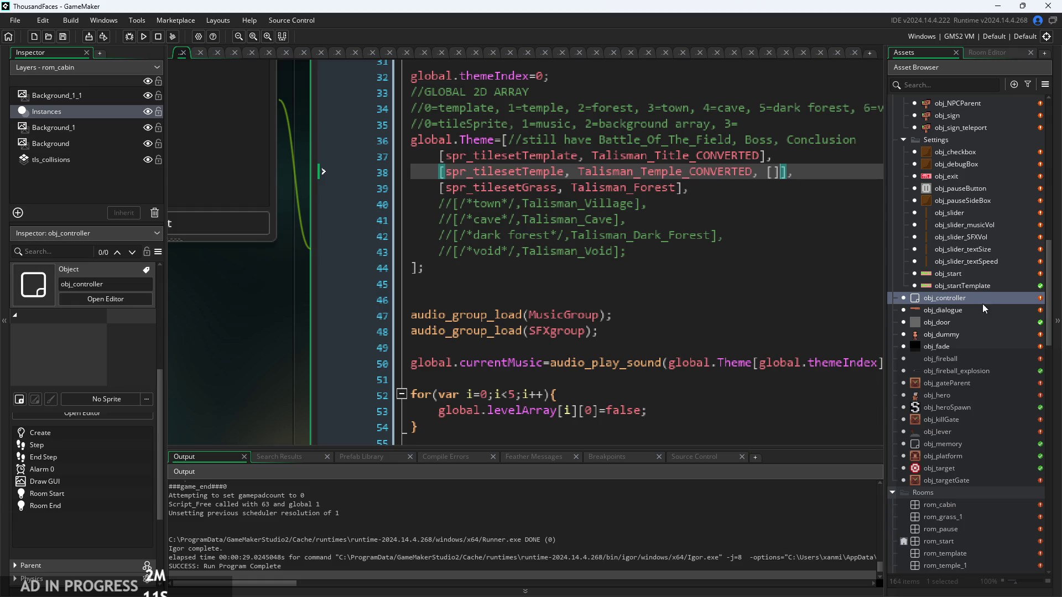
pyautogui.scroll(-3, 979, 315)
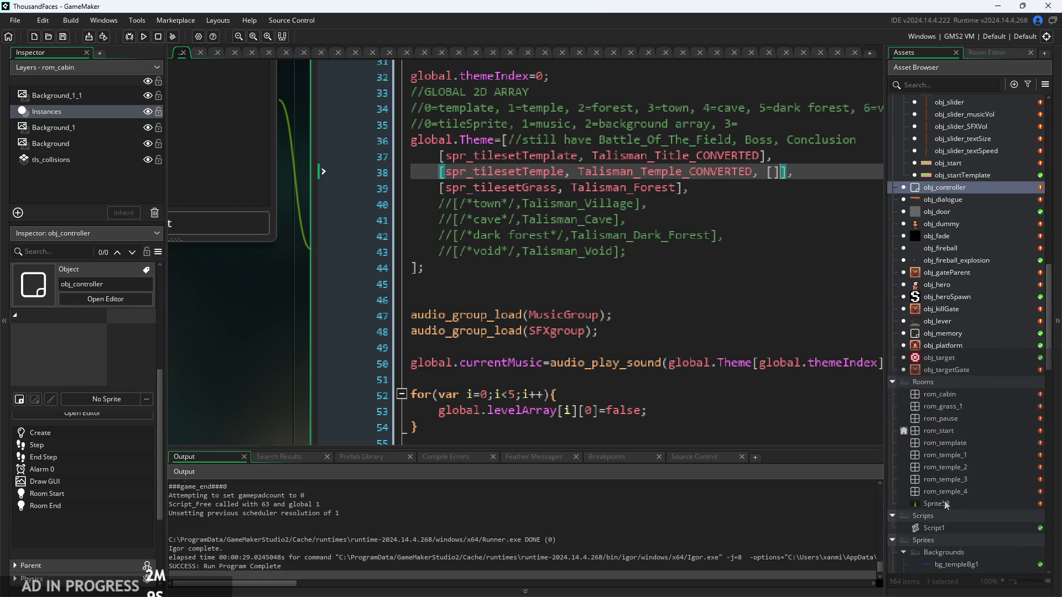
pyautogui.doubleClick(948, 396)
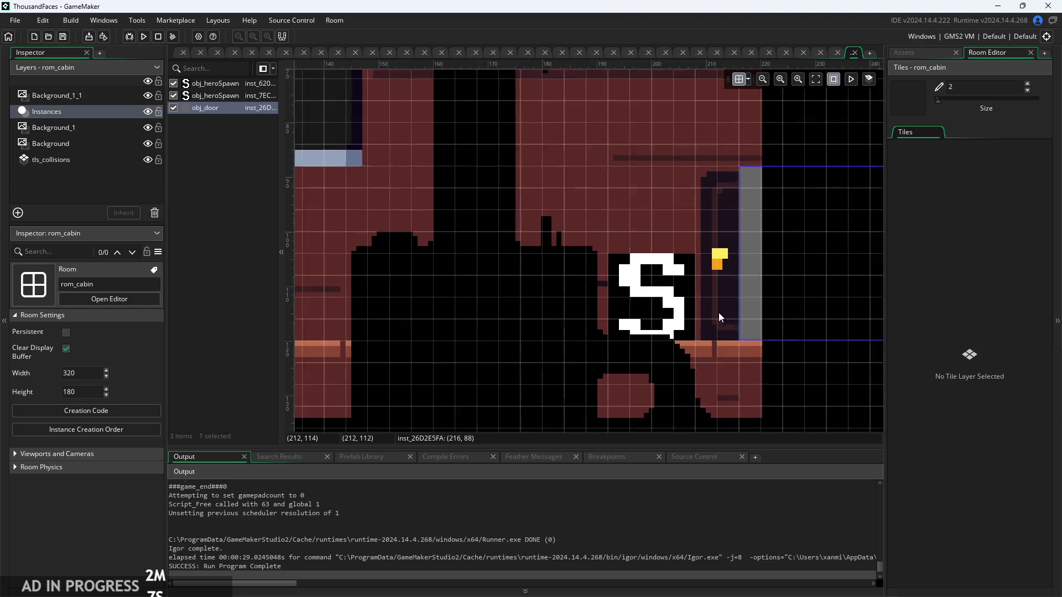
# Open the rom_temple_1 room and undo the stray collision tiles
pyautogui.scroll(-3, 718, 313)
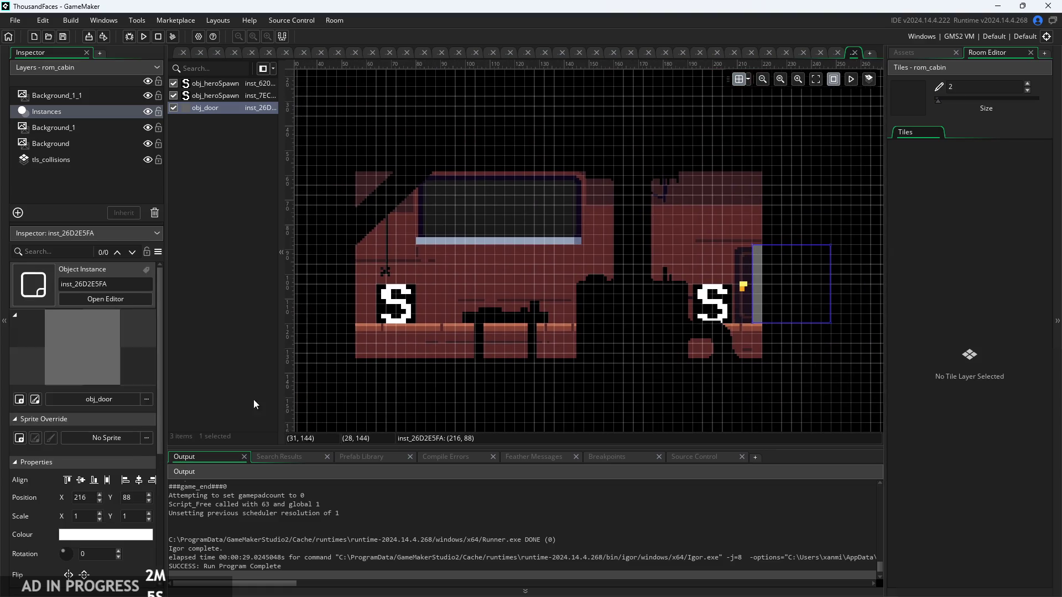
pyautogui.scroll(-3, 108, 443)
pyautogui.click(876, 248)
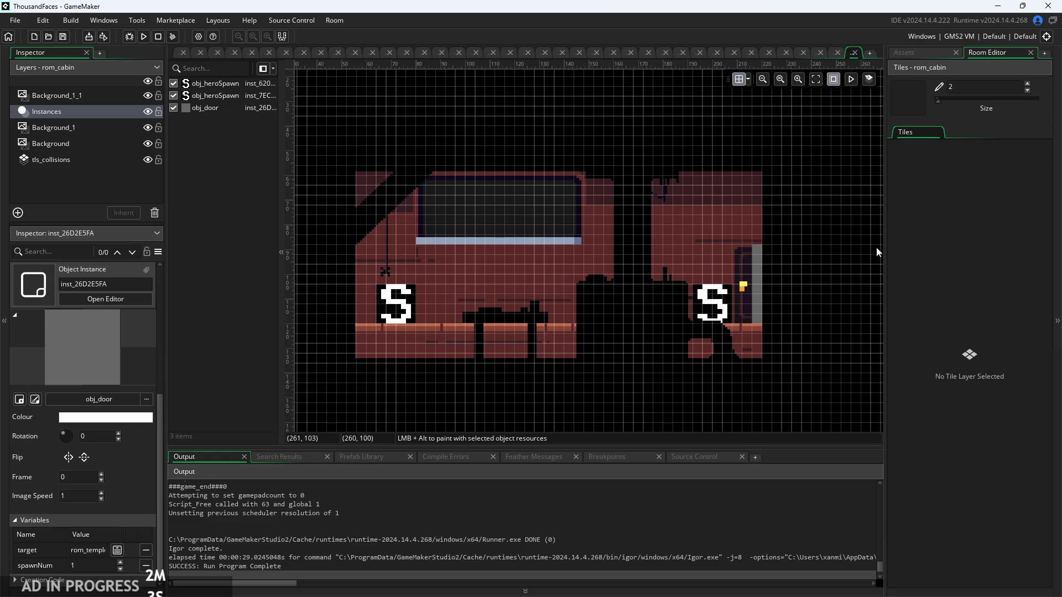
pyautogui.click(910, 53)
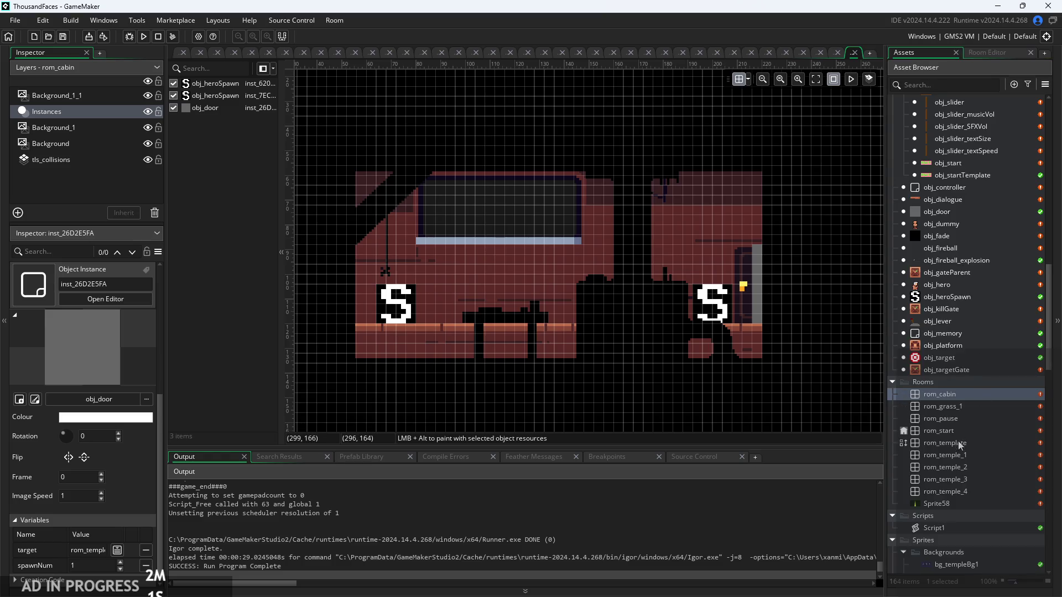
pyautogui.doubleClick(957, 457)
pyautogui.scroll(3, 469, 351)
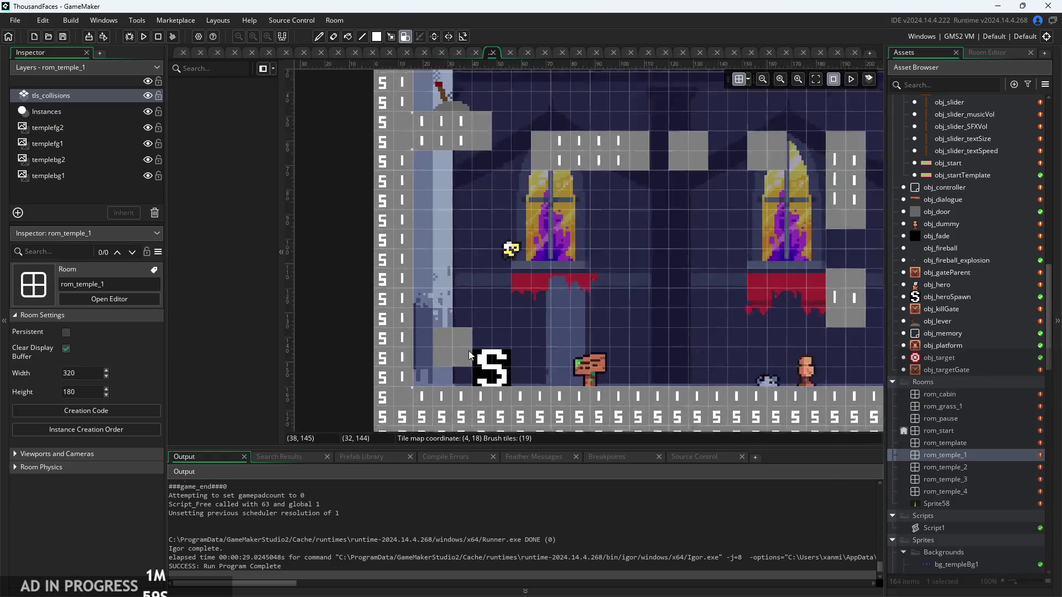
pyautogui.scroll(1, 468, 351)
pyautogui.moveTo(419, 327)
pyautogui.mouseDown()
pyautogui.moveTo(419, 370)
pyautogui.moveTo(438, 343)
pyautogui.mouseUp()
pyautogui.click(767, 126)
pyautogui.hotkey('ctrl', 'z')
# Place an obj_door instance on the temple room's left edge at -16, 128
pyautogui.click(984, 52)
pyautogui.click(931, 53)
pyautogui.scroll(5, 967, 301)
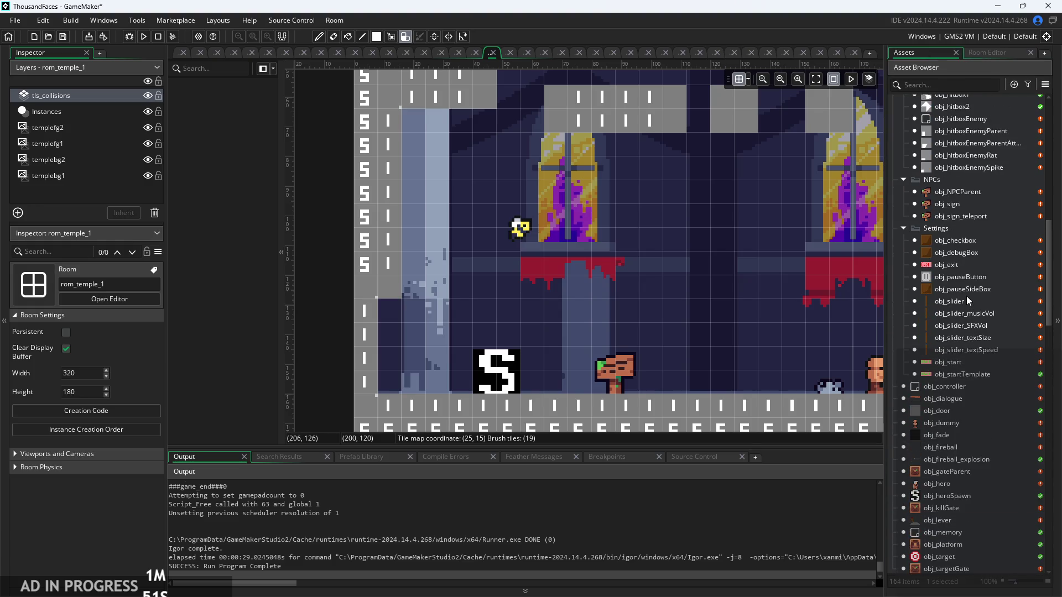
pyautogui.scroll(5, 966, 297)
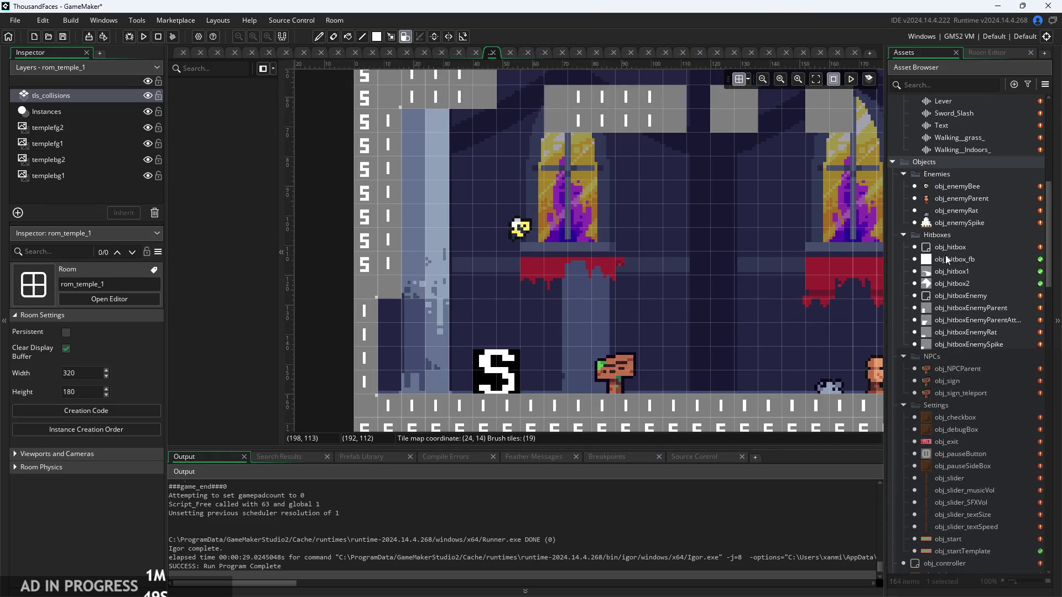
pyautogui.scroll(-1, 947, 263)
pyautogui.scroll(-6, 941, 380)
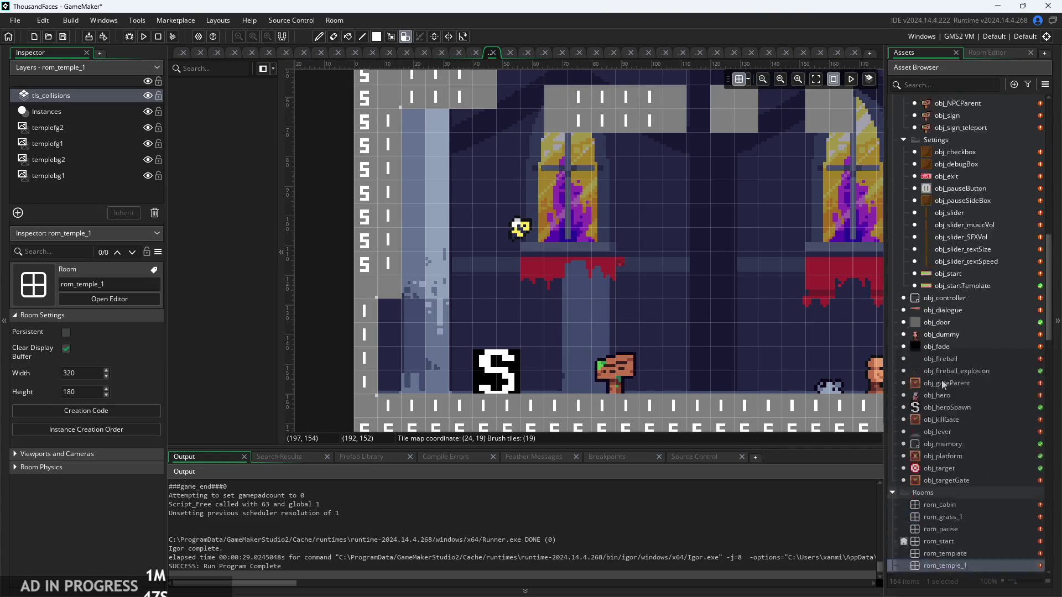
pyautogui.moveTo(938, 281)
pyautogui.mouseDown()
pyautogui.moveTo(492, 345)
pyautogui.moveTo(390, 328)
pyautogui.mouseUp()
pyautogui.moveTo(861, 335); pyautogui.dragTo(861, 335)
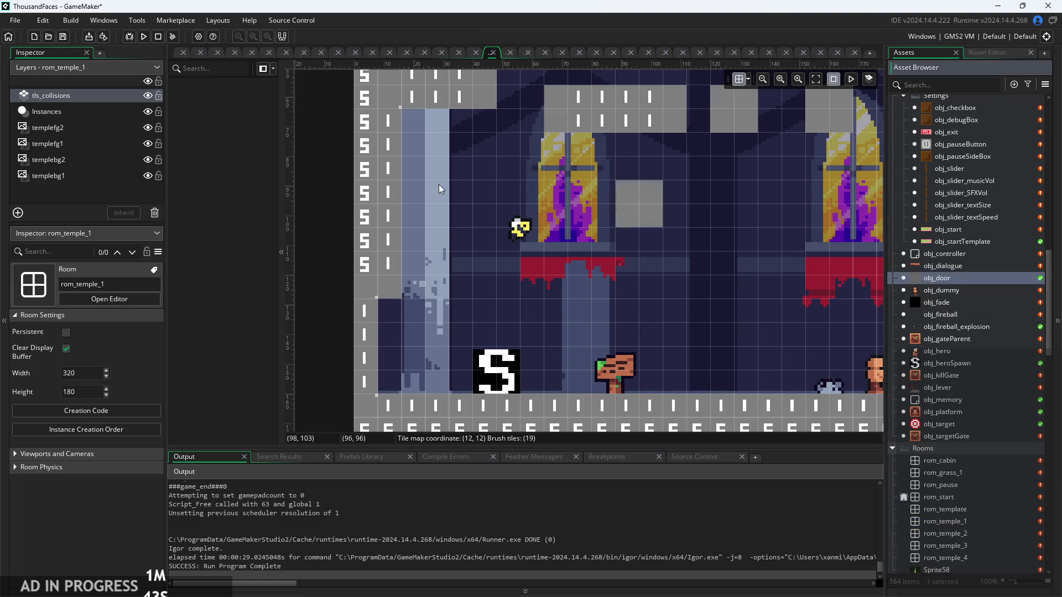
pyautogui.moveTo(933, 280)
pyautogui.mouseDown()
pyautogui.moveTo(308, 306)
pyautogui.moveTo(320, 308)
pyautogui.mouseUp()
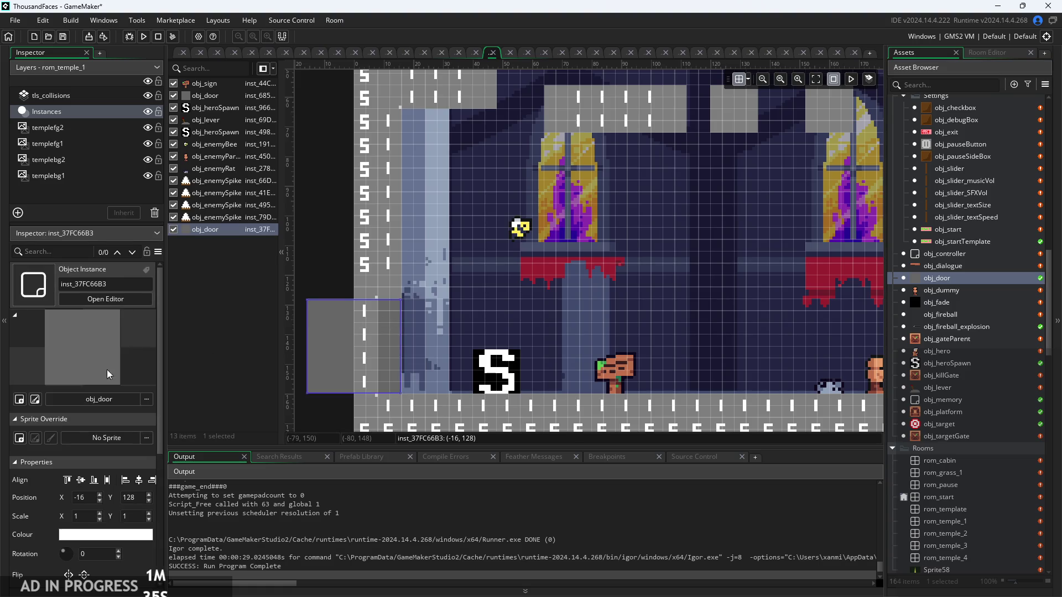
# Override the temple door's target to rom_cabin and its spawnNum to 2
pyautogui.scroll(-4, 108, 388)
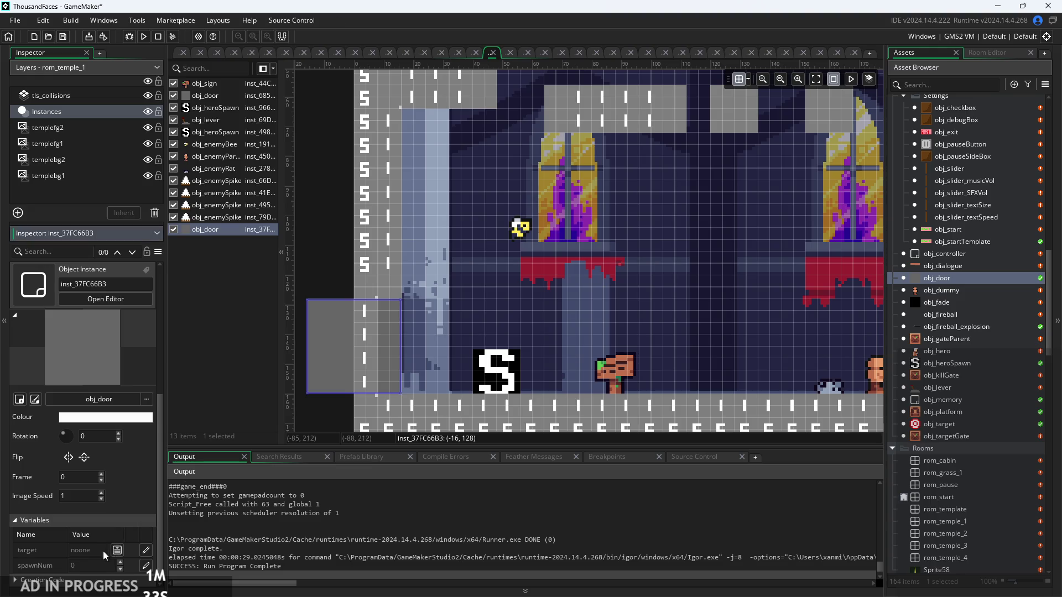
pyautogui.click(117, 550)
pyautogui.click(121, 550)
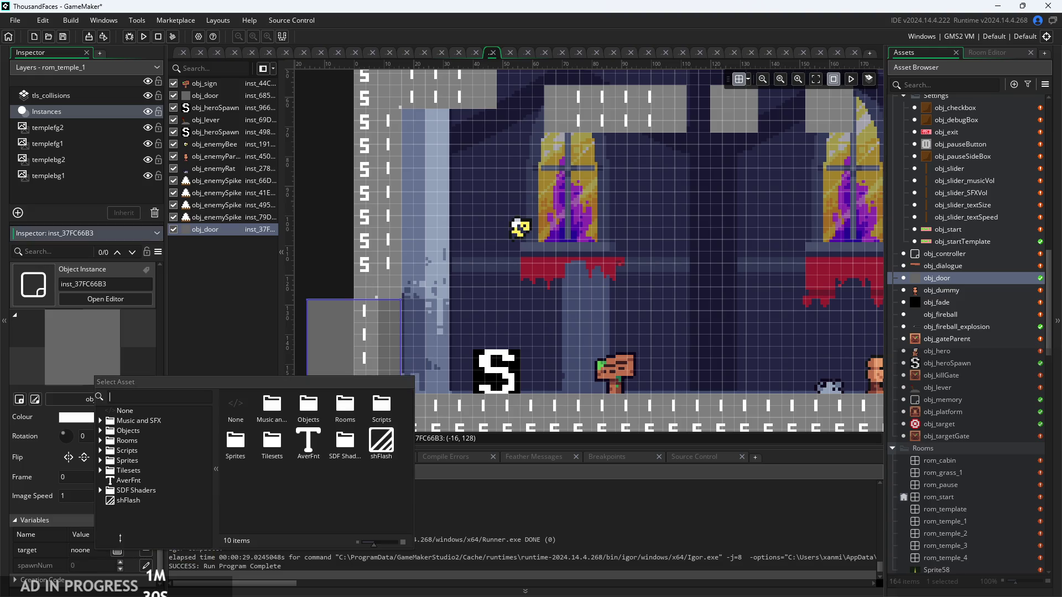
pyautogui.click(101, 441)
pyautogui.click(144, 452)
pyautogui.click(146, 565)
pyautogui.write('2')
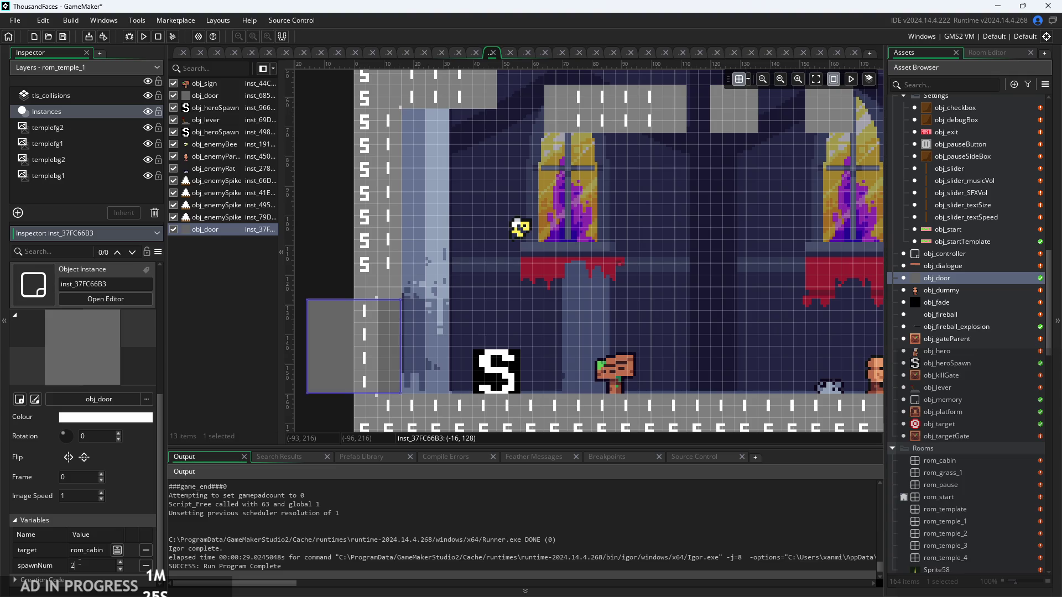
pyautogui.click(545, 300)
pyautogui.scroll(-3, 565, 300)
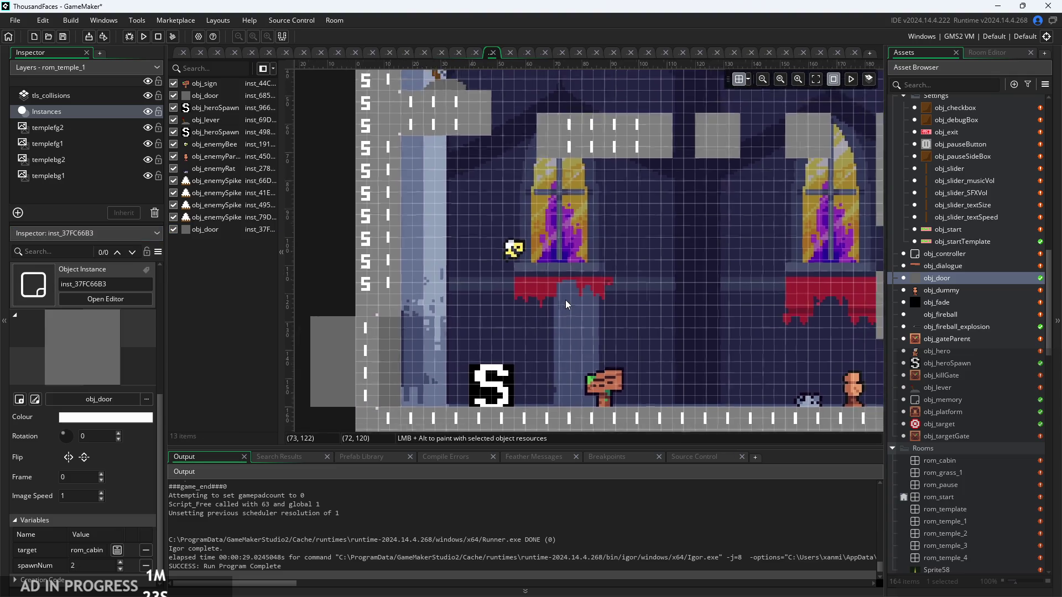
pyautogui.click(180, 54)
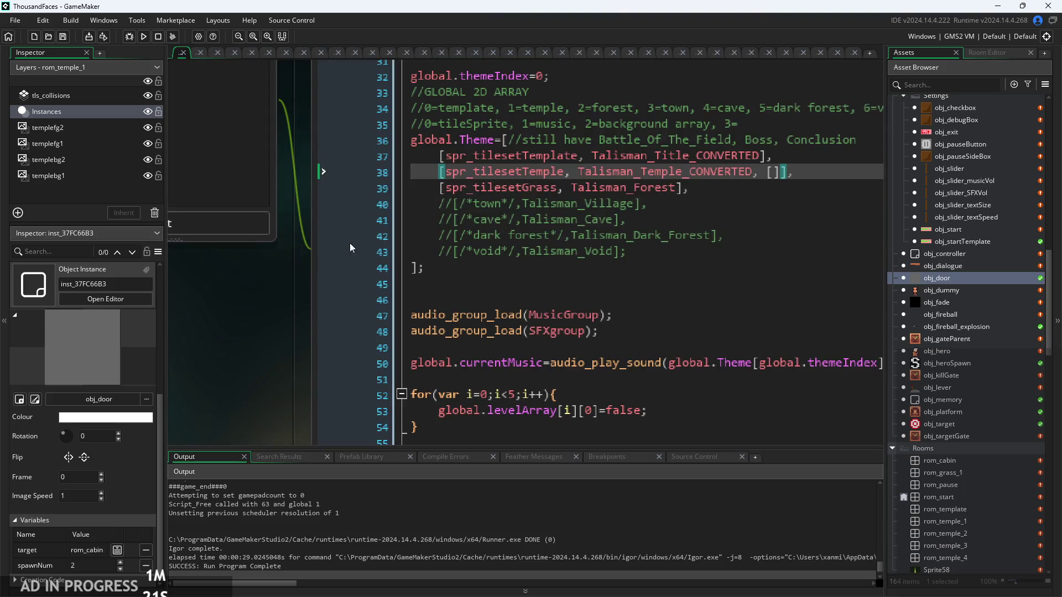
# Run the game, start it from the title screen, walk the hero right, then pause and exit
pyautogui.scroll(-1, 518, 284)
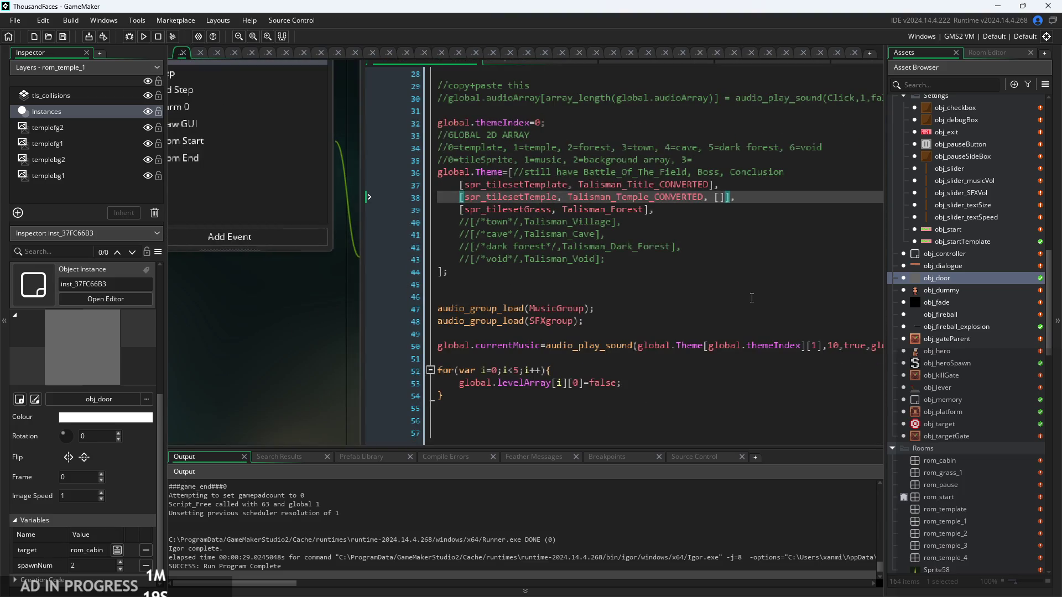
pyautogui.click(173, 37)
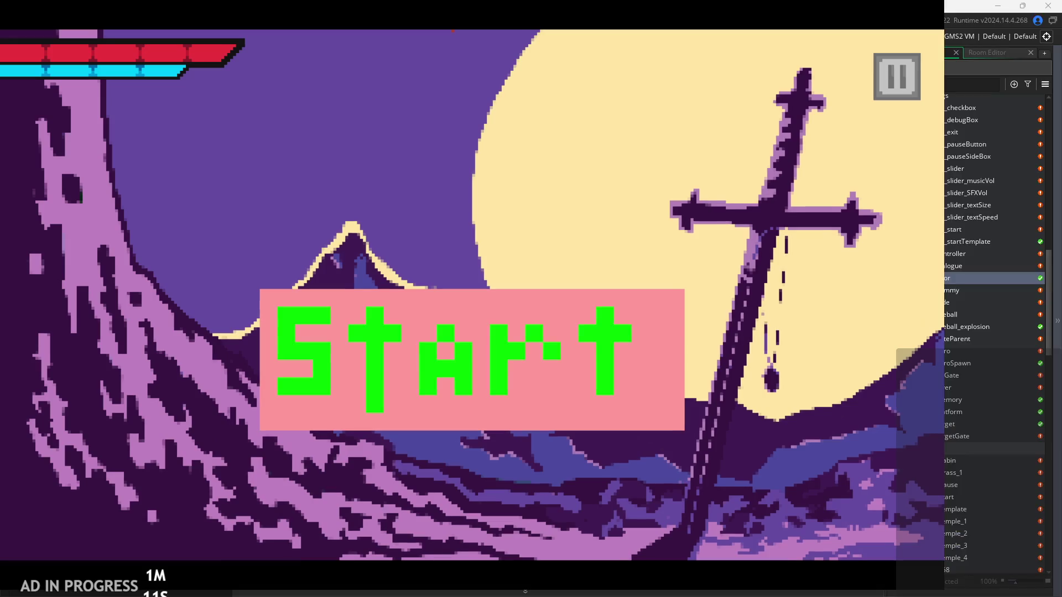
pyautogui.click(457, 346)
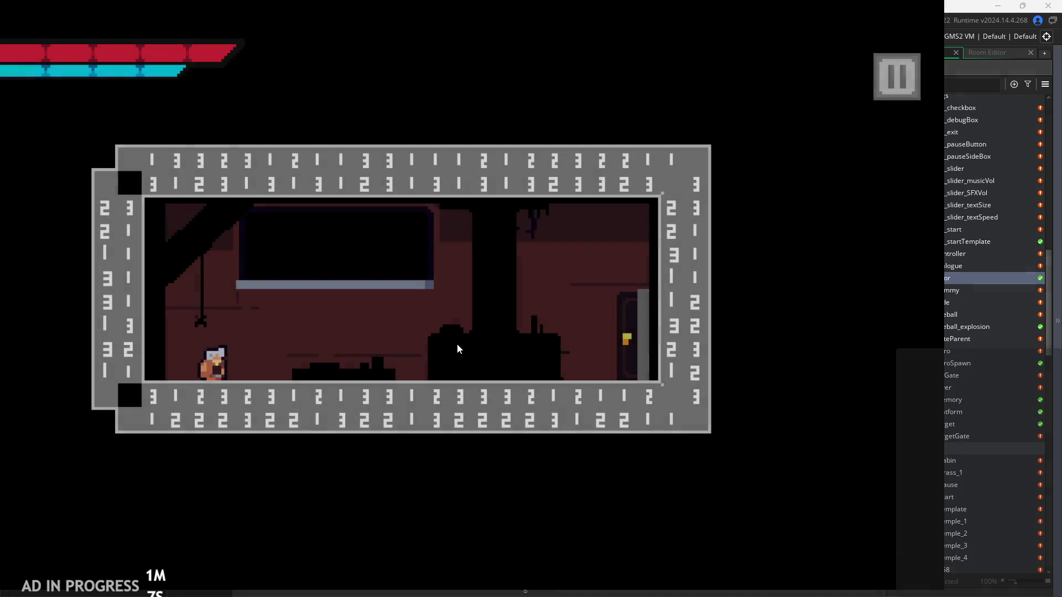
pyautogui.press('Right')
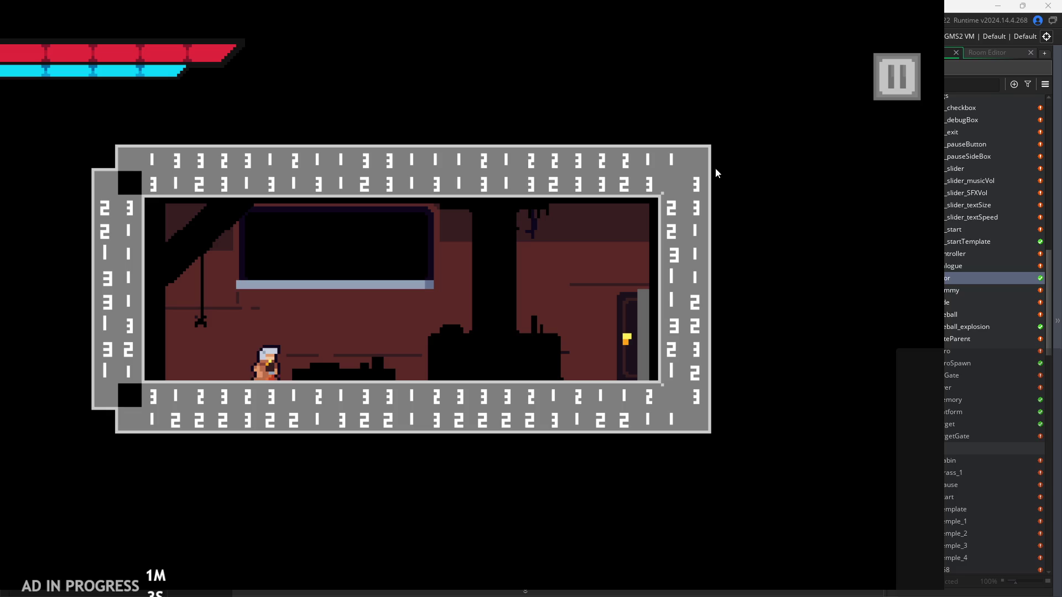
pyautogui.click(902, 74)
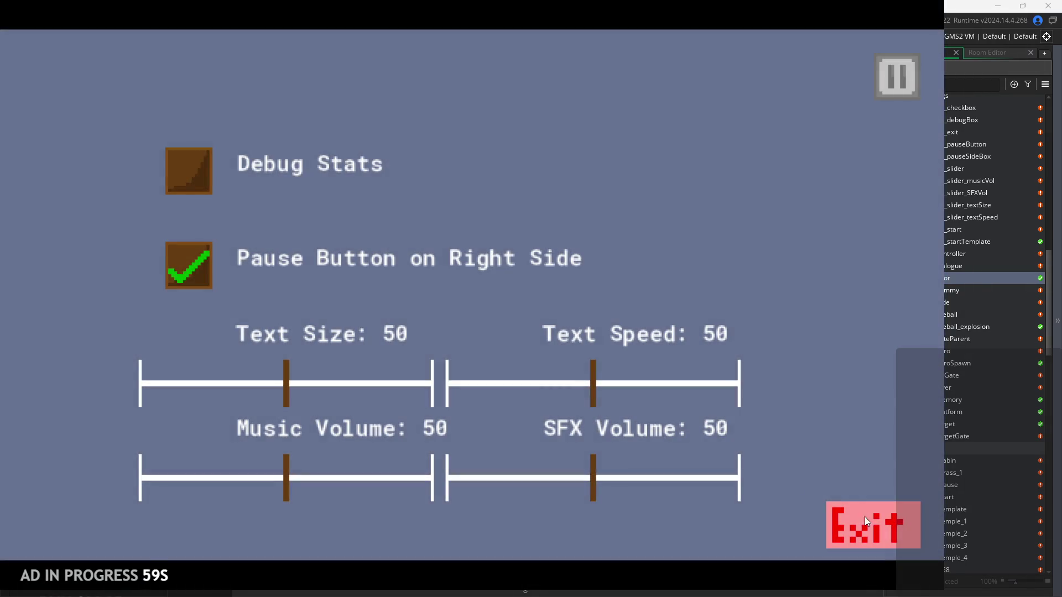
pyautogui.click(864, 516)
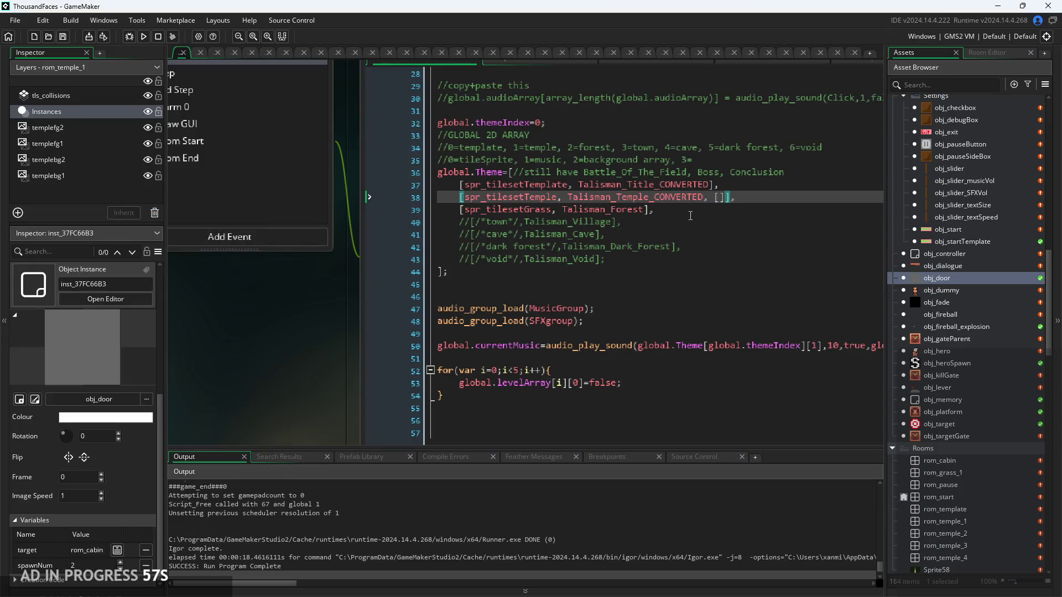
# Replace spr_tilesetTemplate with spr_fade on line 37 and run the game
pyautogui.click(622, 222)
pyautogui.scroll(3, 612, 279)
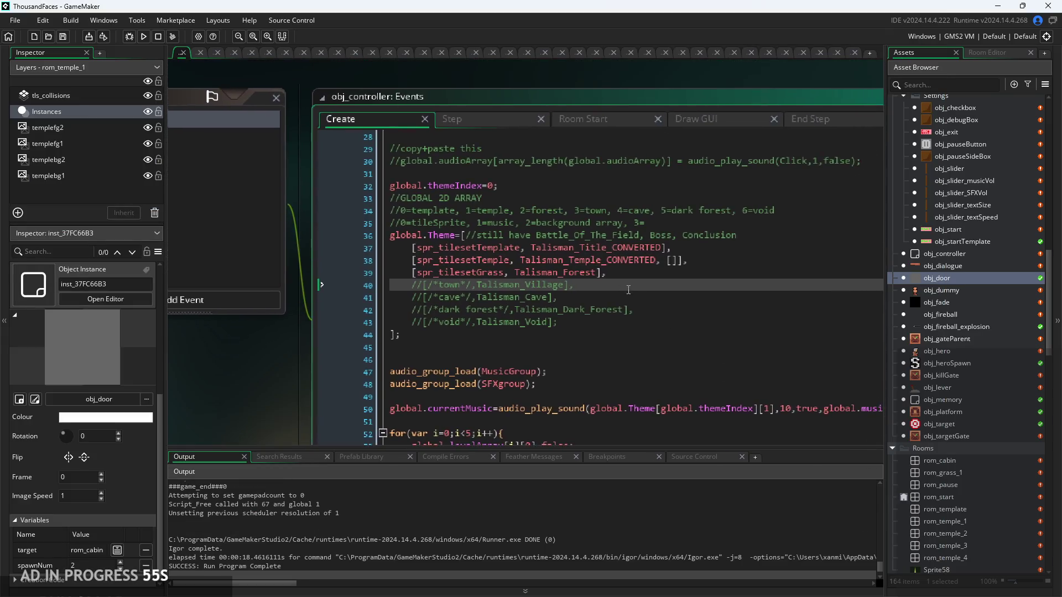
pyautogui.scroll(1, 667, 229)
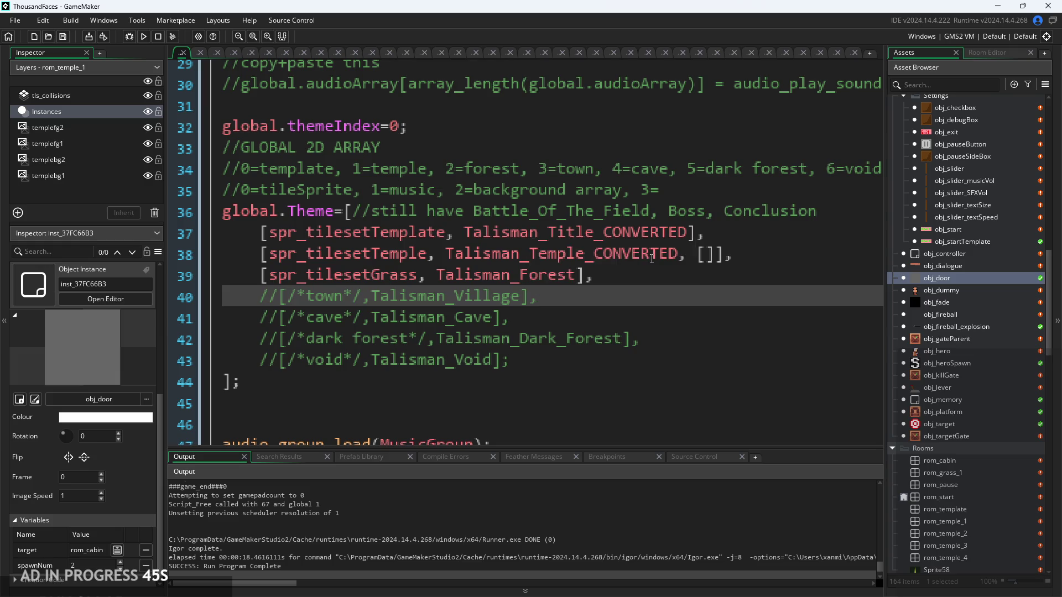
pyautogui.click(447, 233)
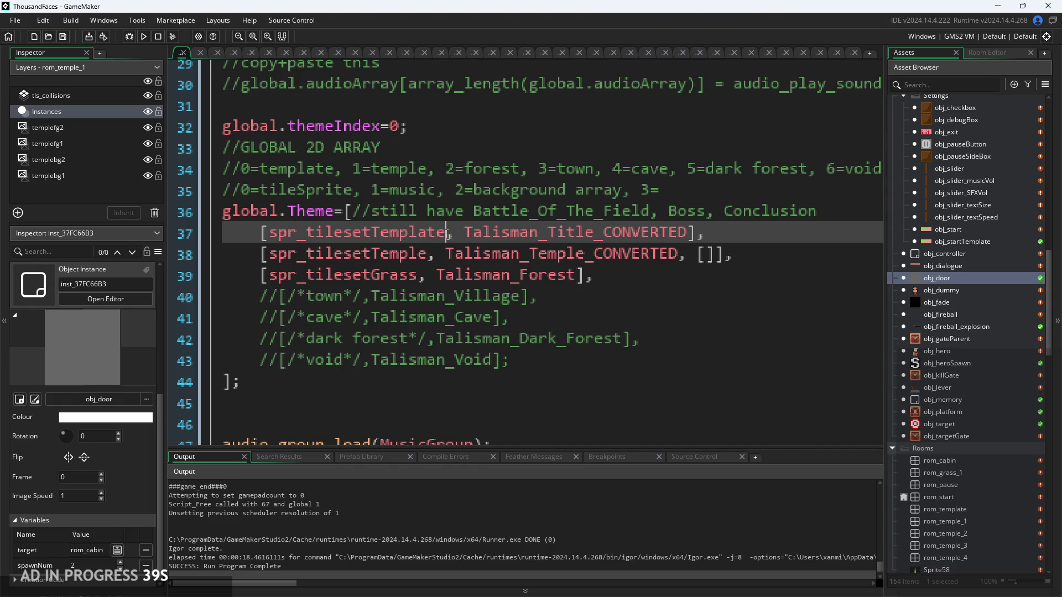
pyautogui.moveTo(446, 232); pyautogui.dragTo(278, 235)
pyautogui.write('spr_fade')
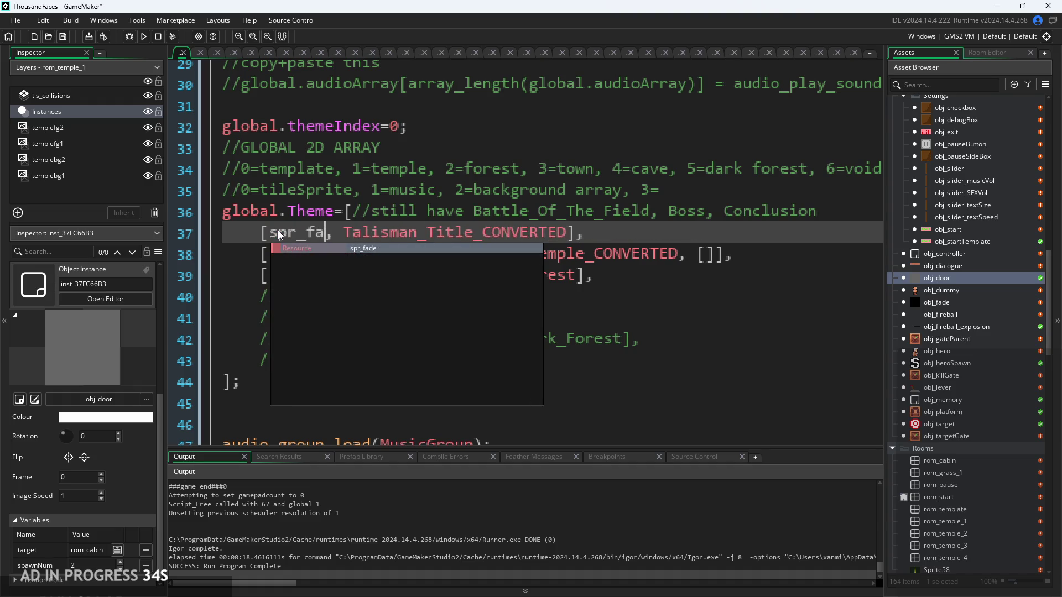
pyautogui.click(143, 36)
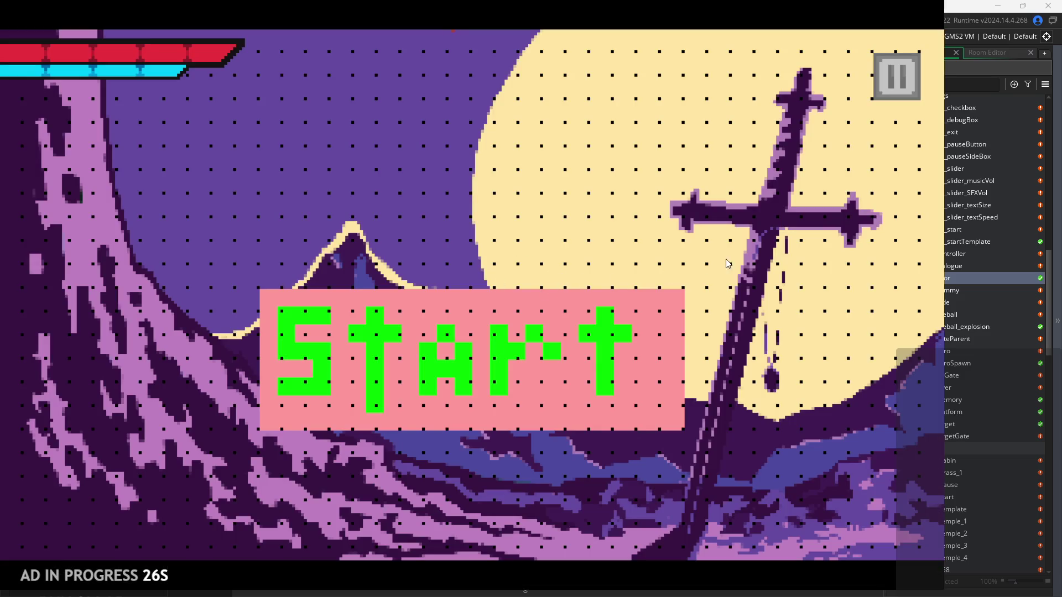
# Start the game, then pause and exit back to the editor
pyautogui.click(560, 356)
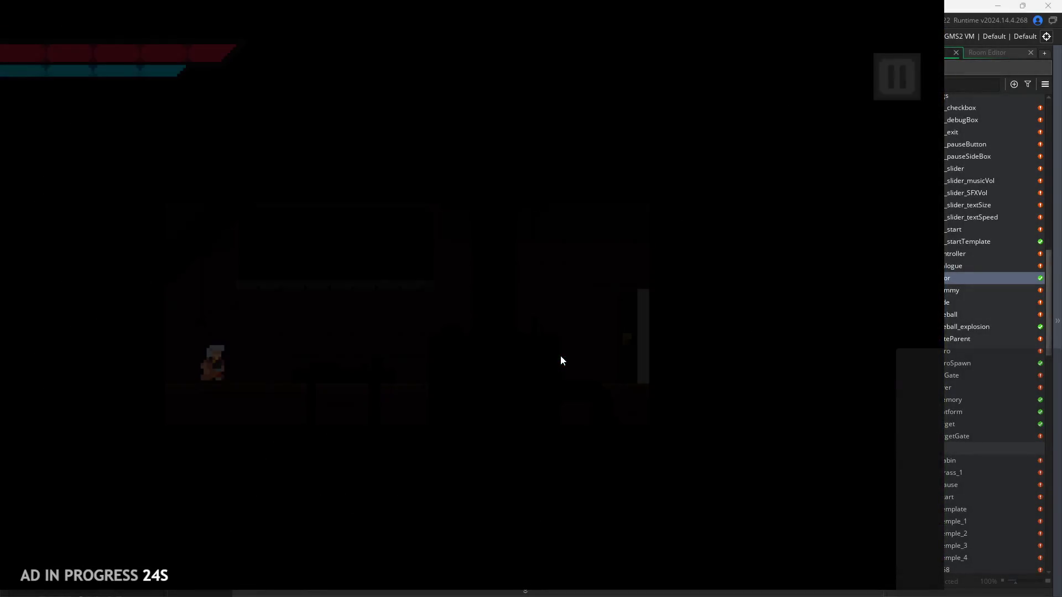
pyautogui.click(891, 70)
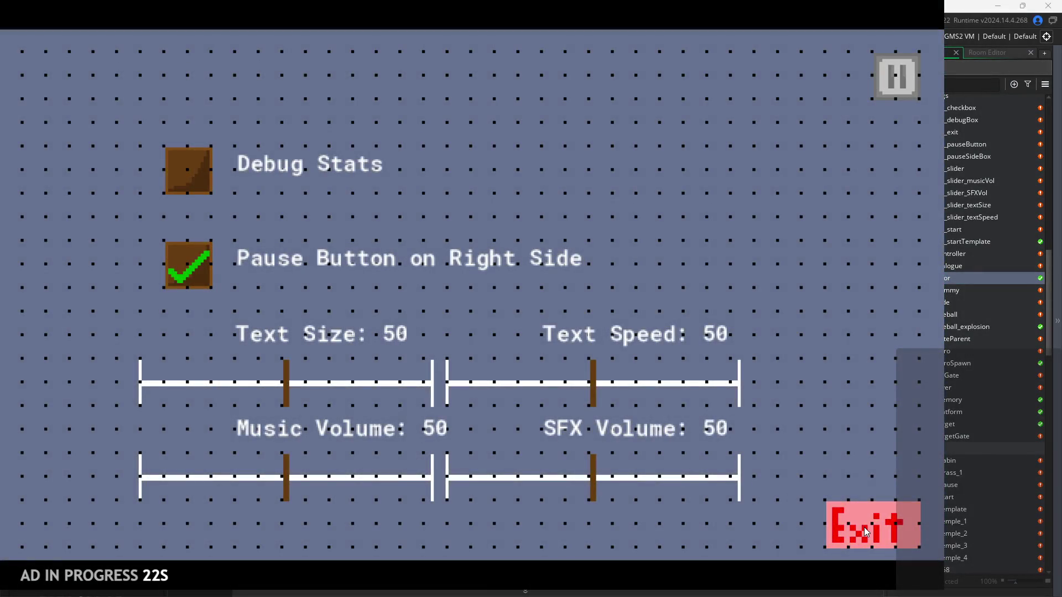
pyautogui.click(867, 532)
# Change spr_fade on line 37 back to spr_tilesetTemplate using autocomplete
pyautogui.doubleClick(344, 231)
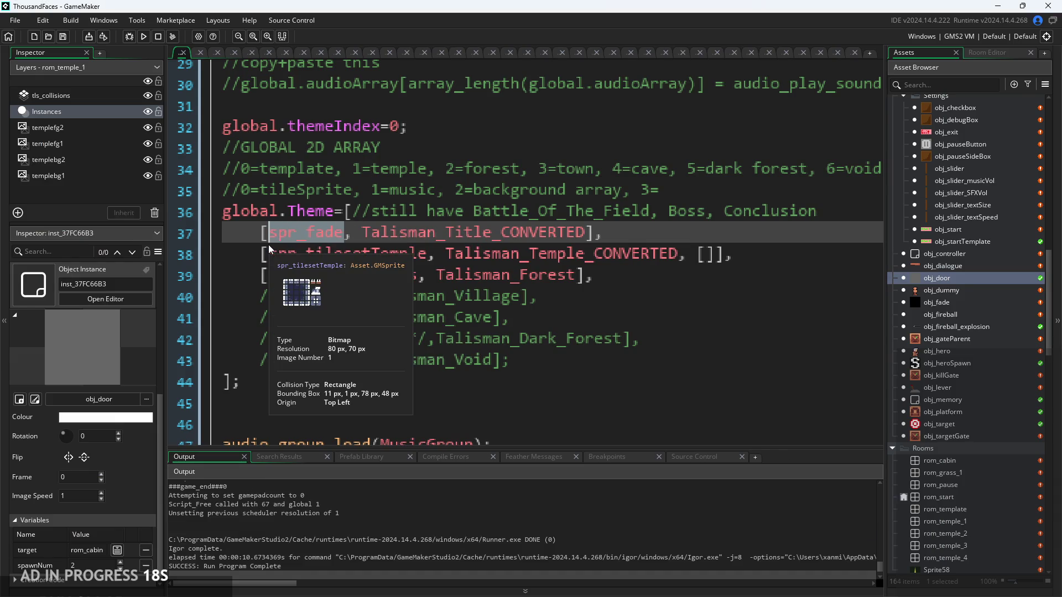
pyautogui.write('spr_t')
pyautogui.press('Return')
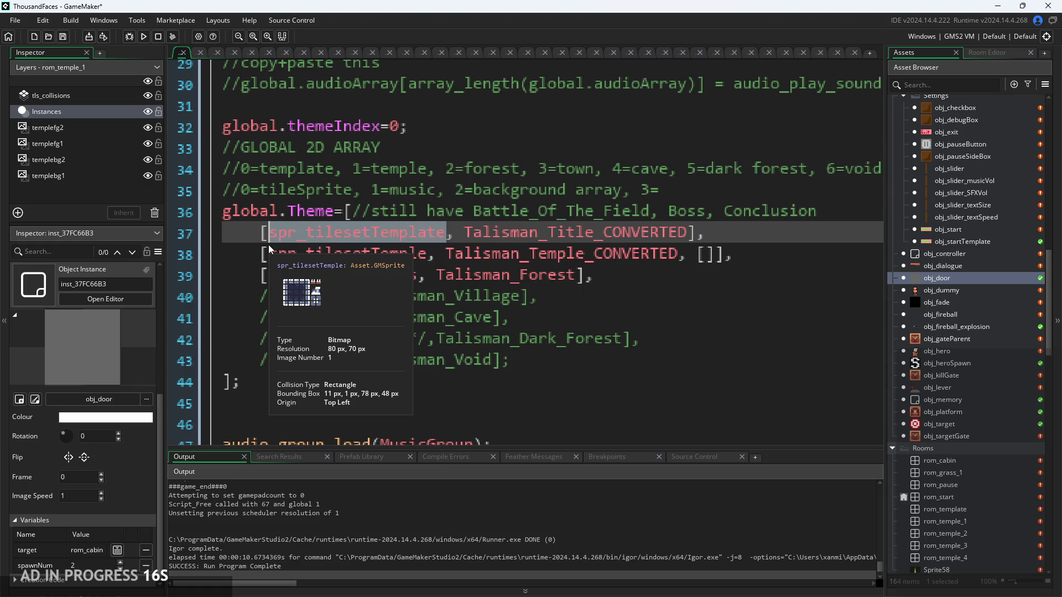
pyautogui.click(566, 253)
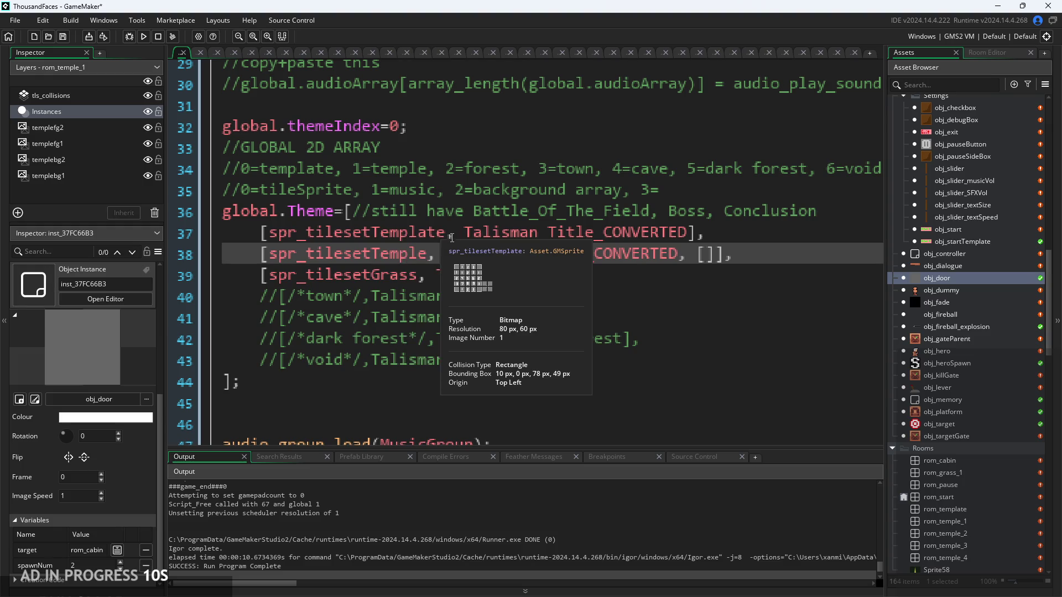
# Open rom_cabin from the Rooms folder of the Asset Browser
pyautogui.click(686, 275)
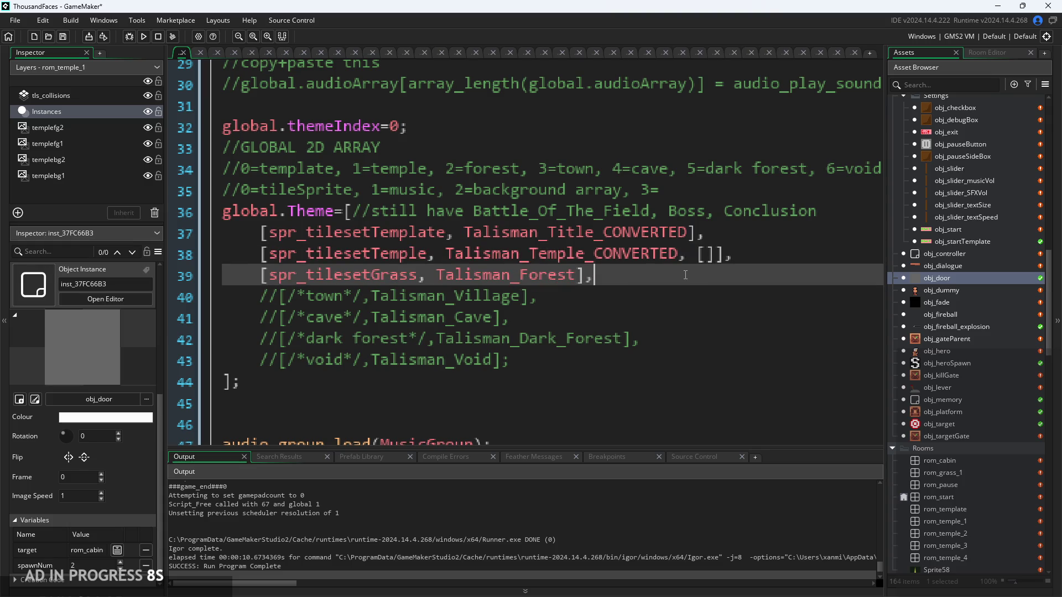
pyautogui.scroll(-1, 1007, 317)
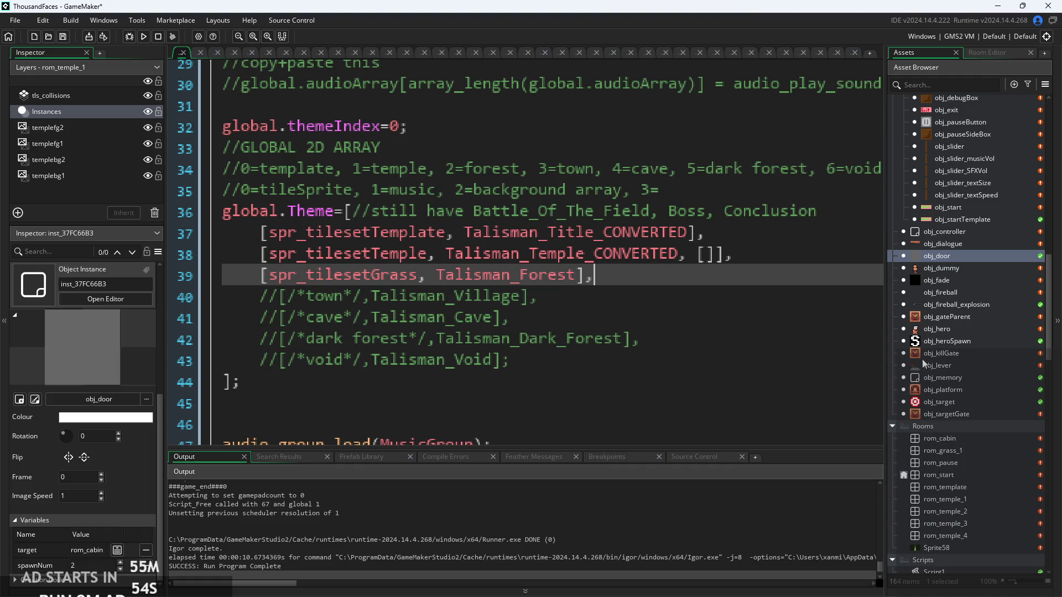
pyautogui.doubleClick(957, 443)
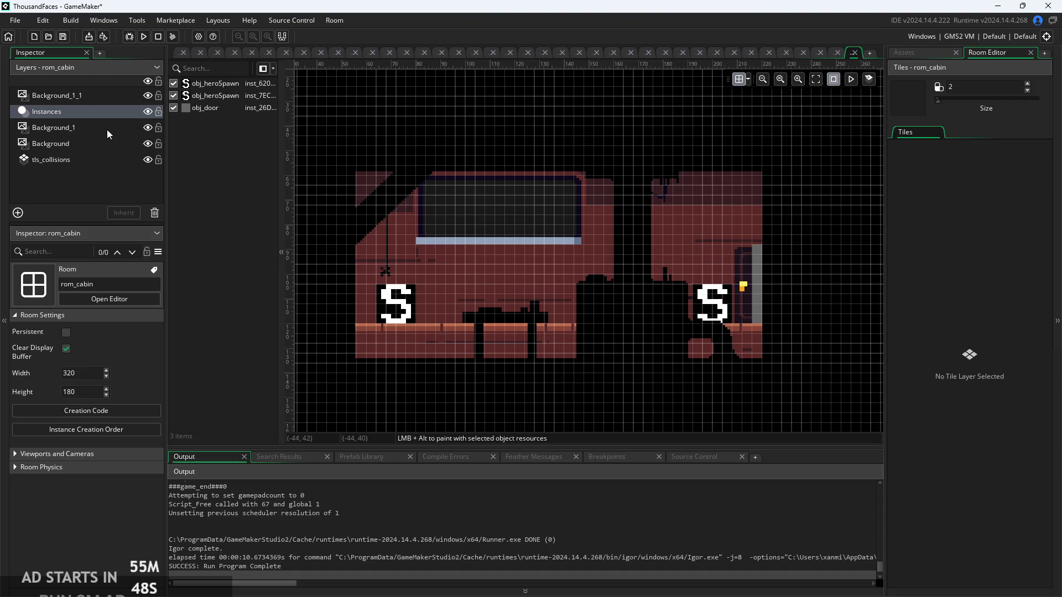
# Drag the tls_collisions layer to the very top of rom_cabin's layer list
pyautogui.click(84, 96)
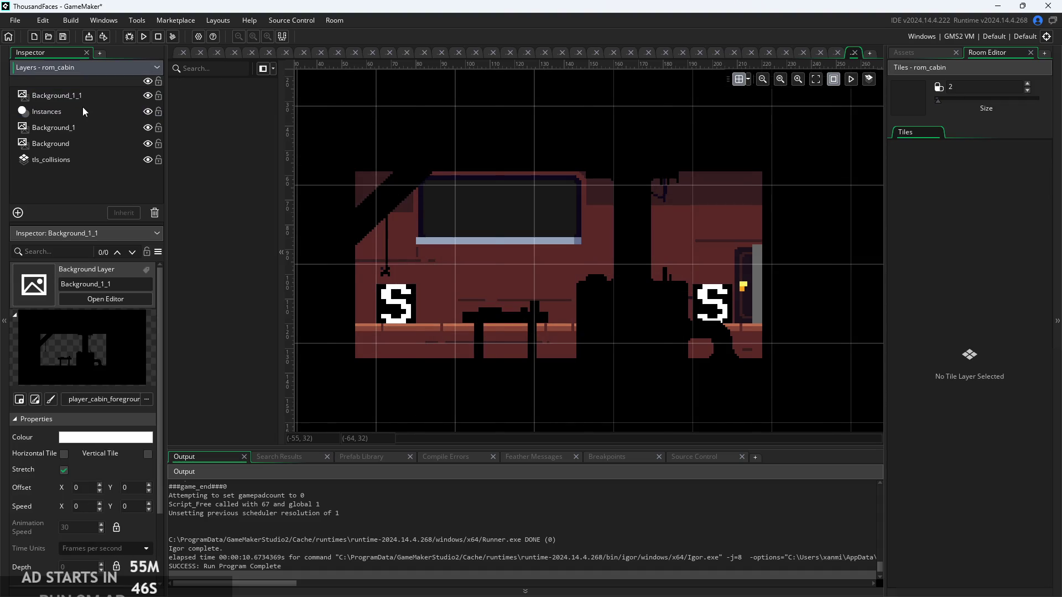
pyautogui.click(78, 161)
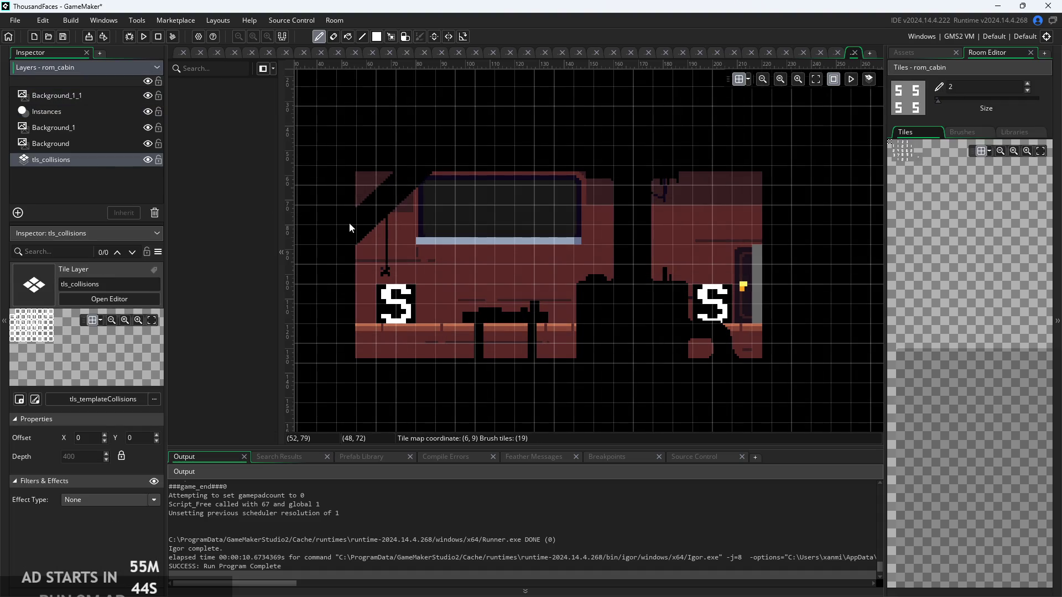
pyautogui.moveTo(349, 222); pyautogui.dragTo(403, 211)
pyautogui.moveTo(97, 151); pyautogui.dragTo(98, 97)
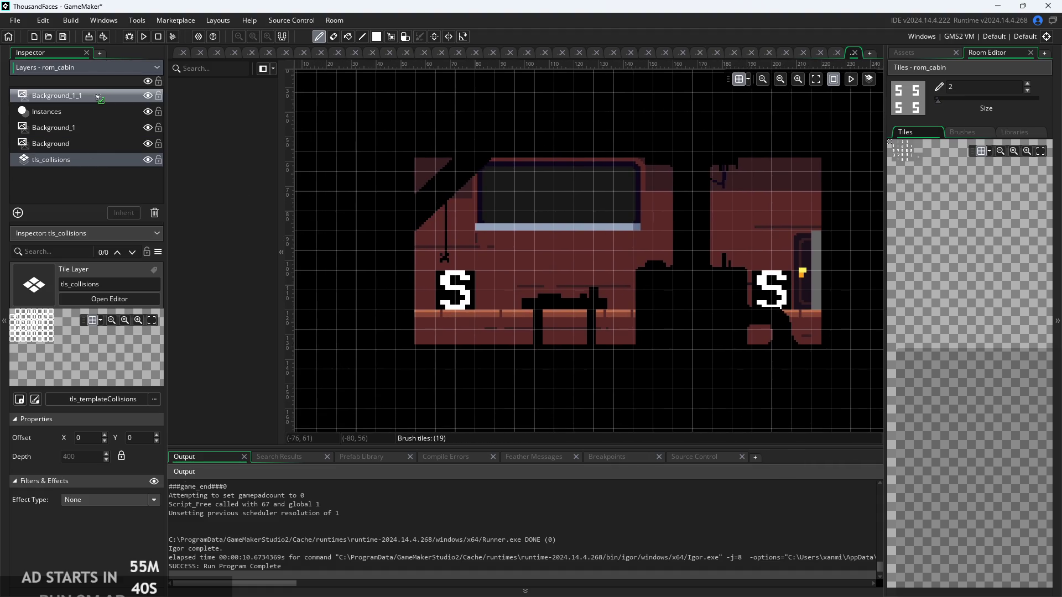
pyautogui.moveTo(98, 98); pyautogui.dragTo(97, 96)
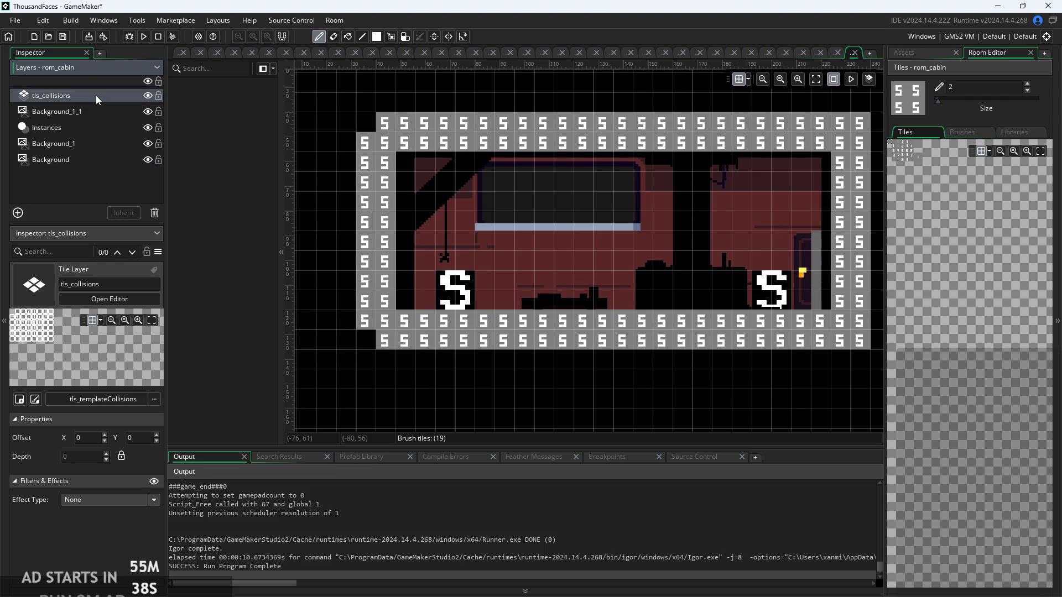
# Erase the bottom-left collision tile, adjust the tile brush size, and select obj_platform in the assets
pyautogui.rightClick(371, 339)
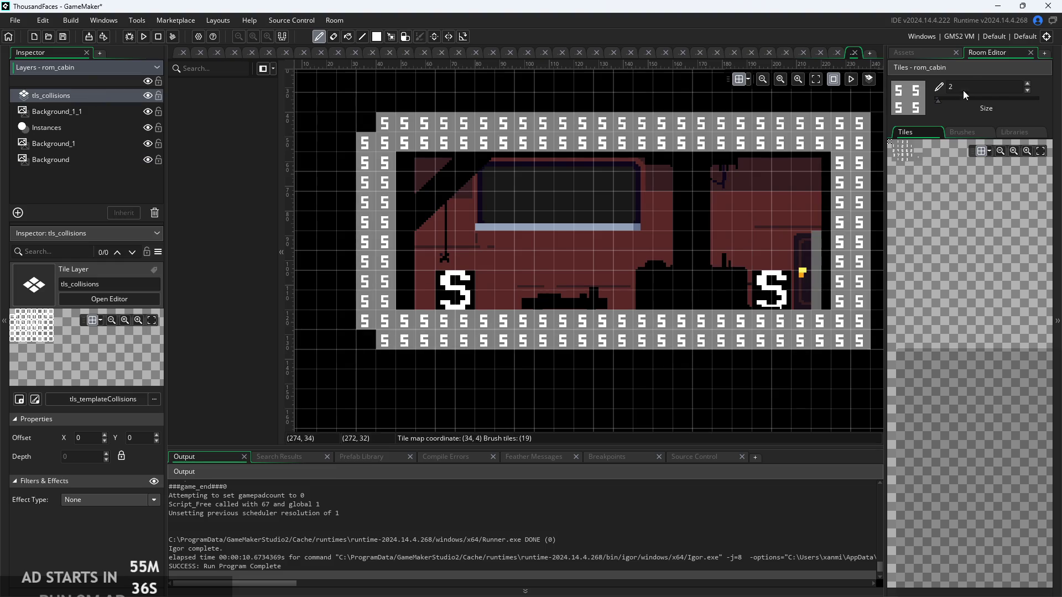
pyautogui.click(940, 103)
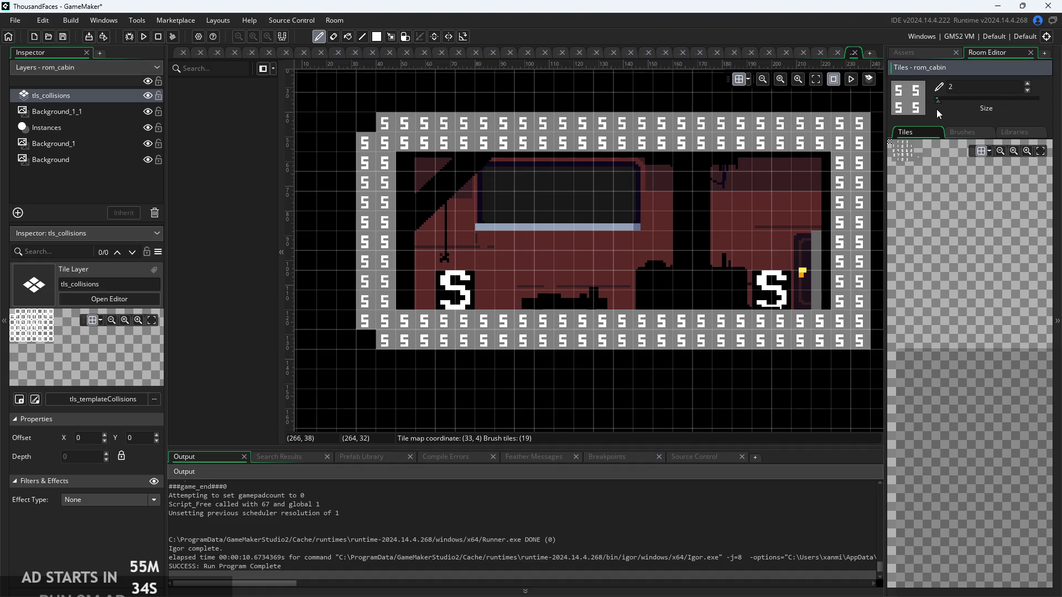
pyautogui.press('End')
pyautogui.click(708, 234)
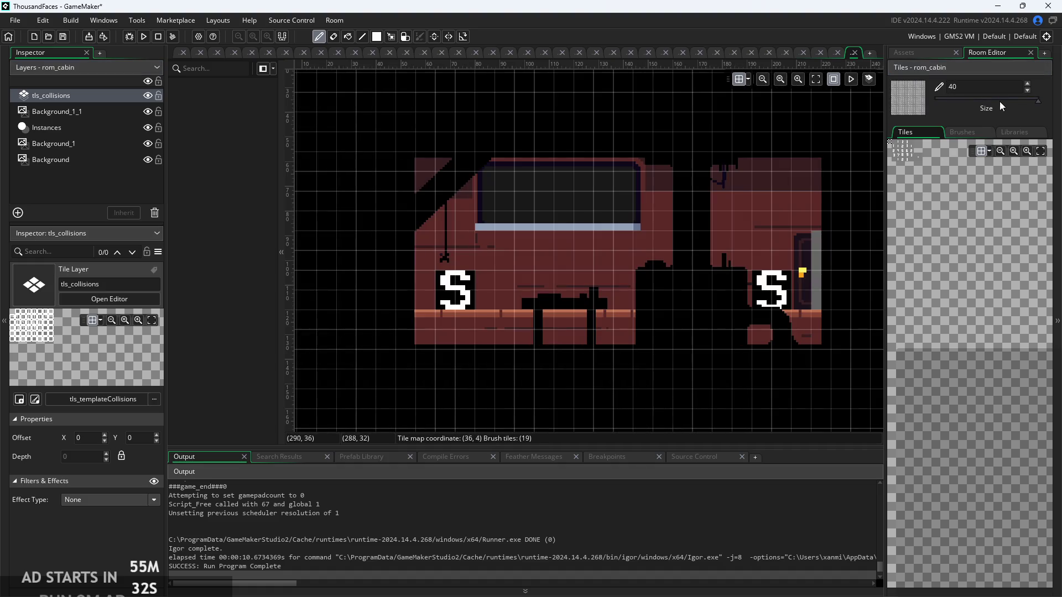
pyautogui.press('Home')
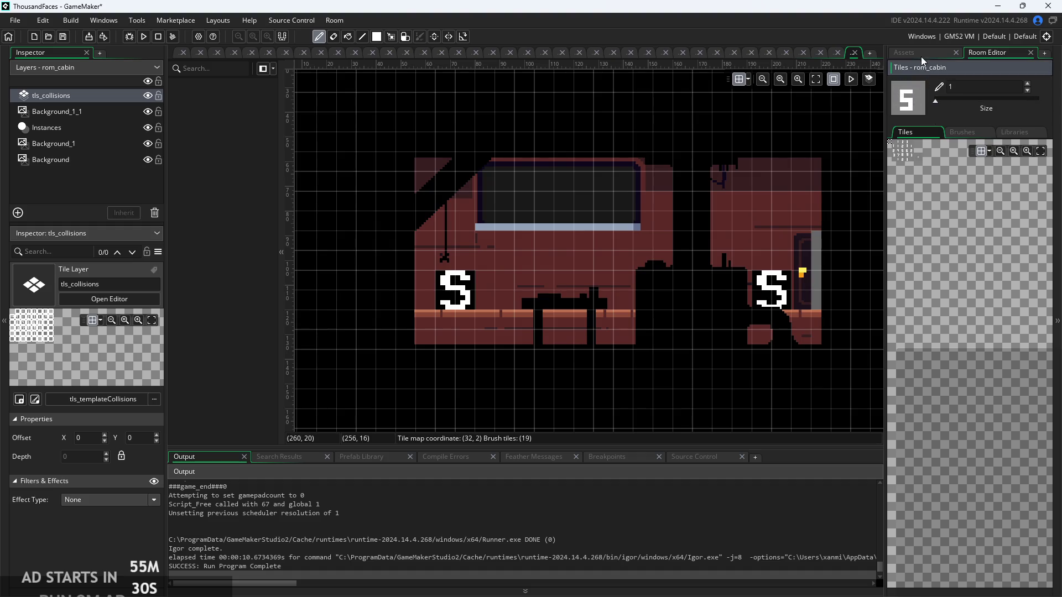
pyautogui.click(921, 56)
pyautogui.click(954, 392)
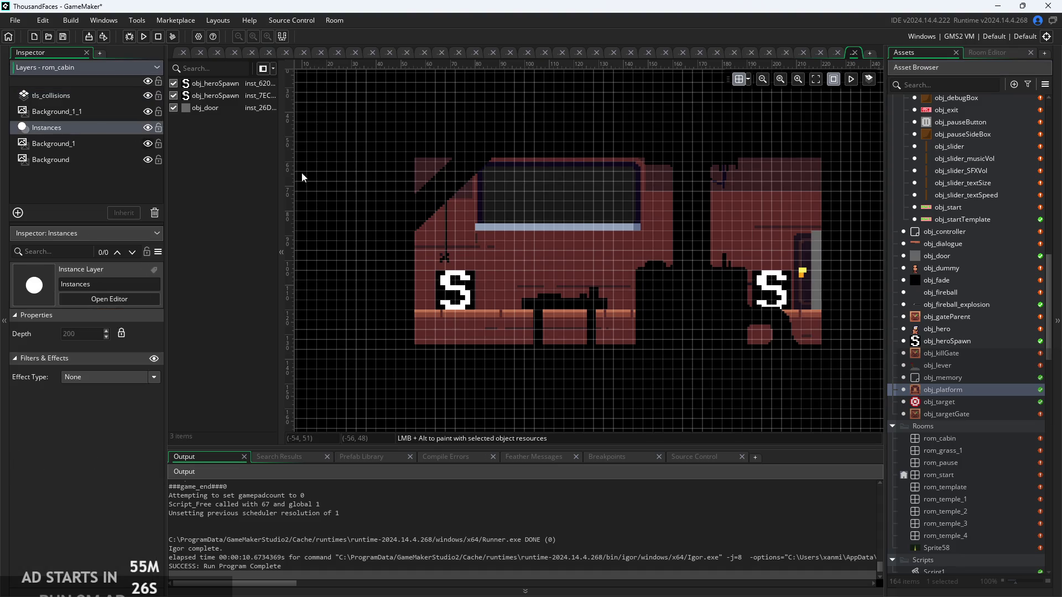
# Place an obj_platform instance in the cabin room
pyautogui.moveTo(950, 397)
pyautogui.mouseDown()
pyautogui.moveTo(581, 372)
pyautogui.moveTo(427, 323)
pyautogui.mouseUp()
pyautogui.click(426, 323)
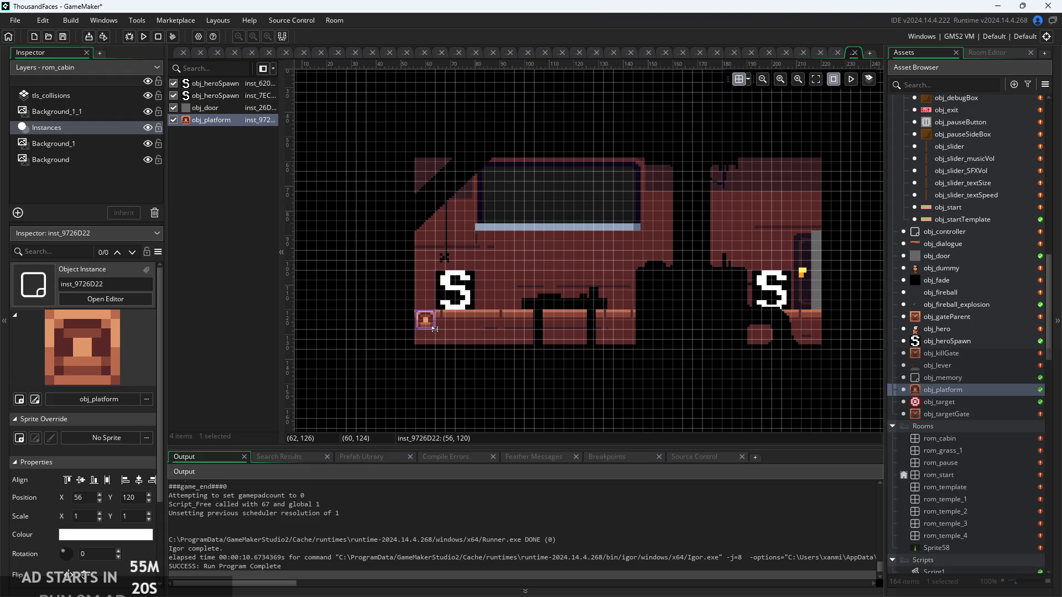
pyautogui.click(434, 329)
# Add a new instance layer to rom_cabin named walls
pyautogui.rightClick(76, 191)
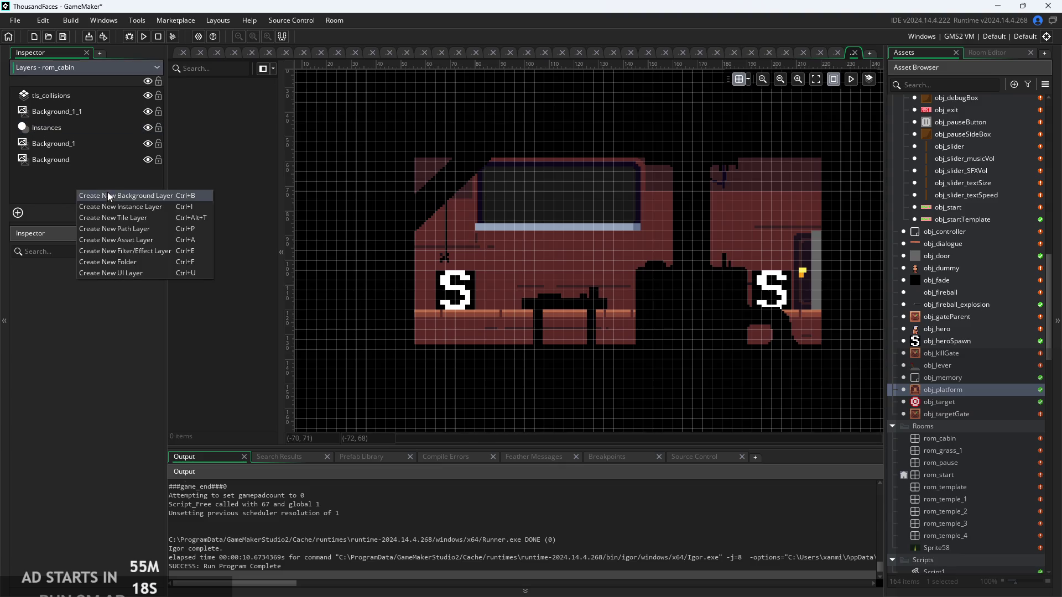
pyautogui.click(116, 207)
pyautogui.press('Home')
pyautogui.press('BackSpace')
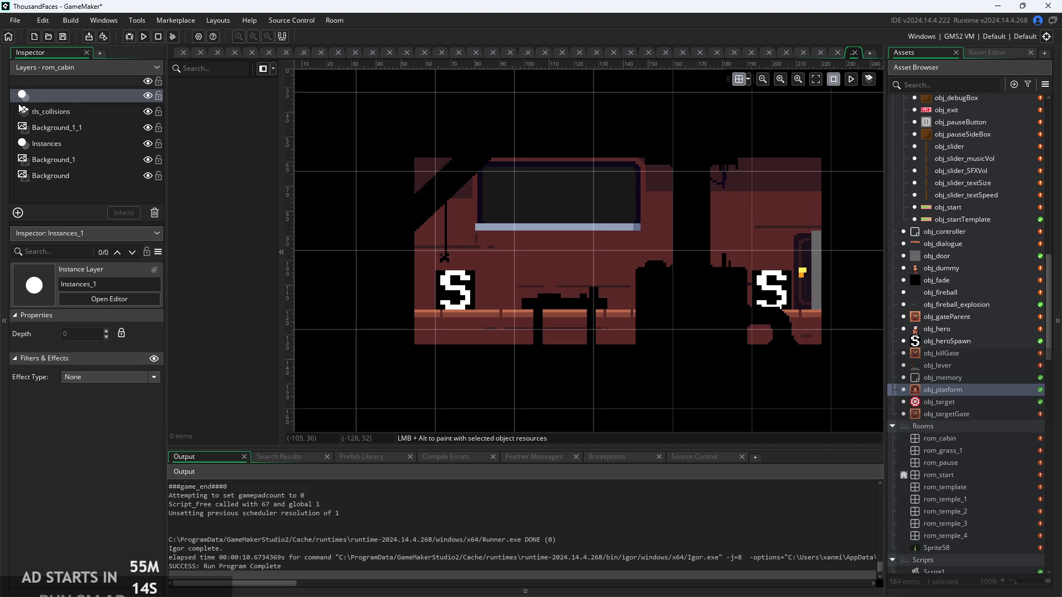
pyautogui.write('walls')
pyautogui.press('Return')
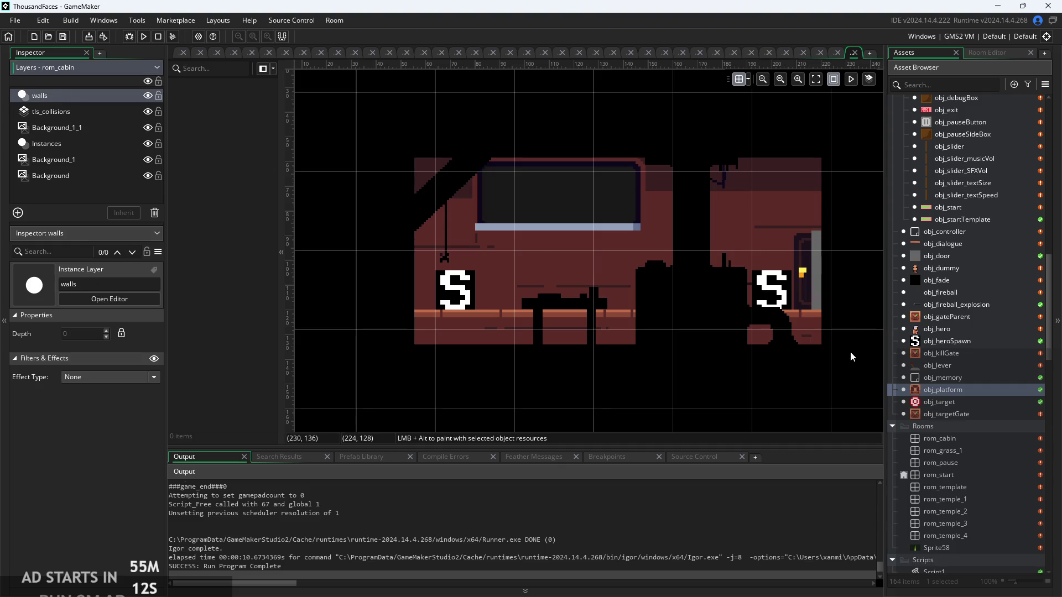
# Place an obj_platform on the walls layer, set the grid to 4, and align it with the cabin floor
pyautogui.moveTo(933, 392)
pyautogui.mouseDown()
pyautogui.moveTo(486, 391)
pyautogui.moveTo(446, 360)
pyautogui.mouseUp()
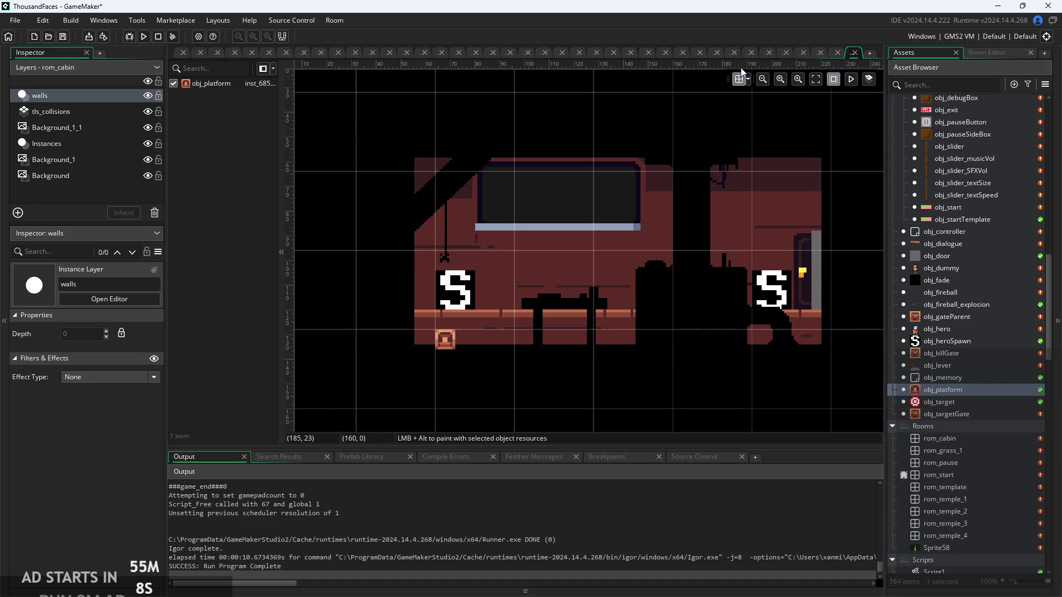
pyautogui.click(748, 80)
pyautogui.write('4')
pyautogui.press('BackSpace')
pyautogui.press('BackSpace')
pyautogui.write('4')
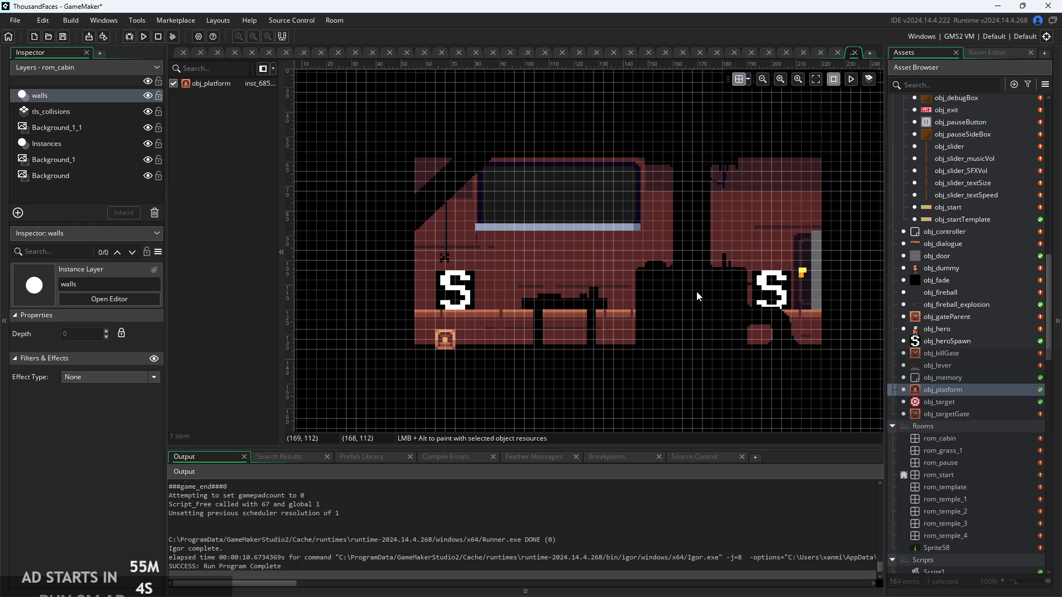
pyautogui.moveTo(447, 343)
pyautogui.mouseDown()
pyautogui.moveTo(425, 323)
pyautogui.moveTo(652, 310)
pyautogui.moveTo(829, 327)
pyautogui.moveTo(824, 351)
pyautogui.mouseUp()
# Duplicate the platform as a top wall above the cabin
pyautogui.moveTo(672, 348)
pyautogui.mouseDown()
pyautogui.moveTo(622, 354)
pyautogui.moveTo(619, 144)
pyautogui.moveTo(635, 143)
pyautogui.moveTo(636, 130)
pyautogui.mouseUp()
pyautogui.scroll(5, 607, 171)
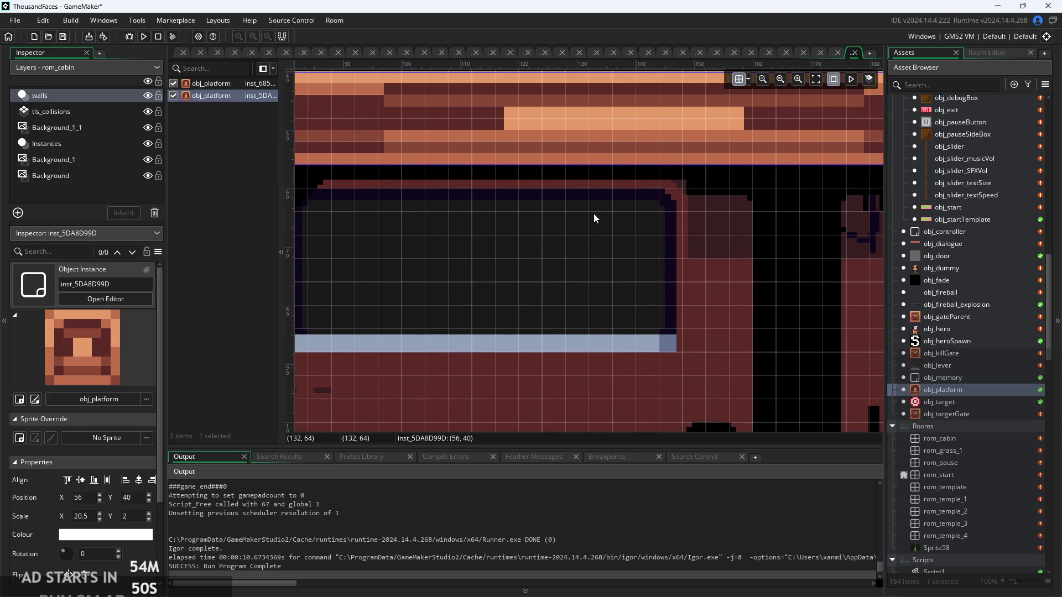
pyautogui.scroll(-3, 594, 213)
# Make a one-tile-wide left wall column from a duplicated platform with rotation 0
pyautogui.moveTo(583, 177)
pyautogui.mouseDown()
pyautogui.moveTo(547, 224)
pyautogui.moveTo(564, 217)
pyautogui.mouseUp()
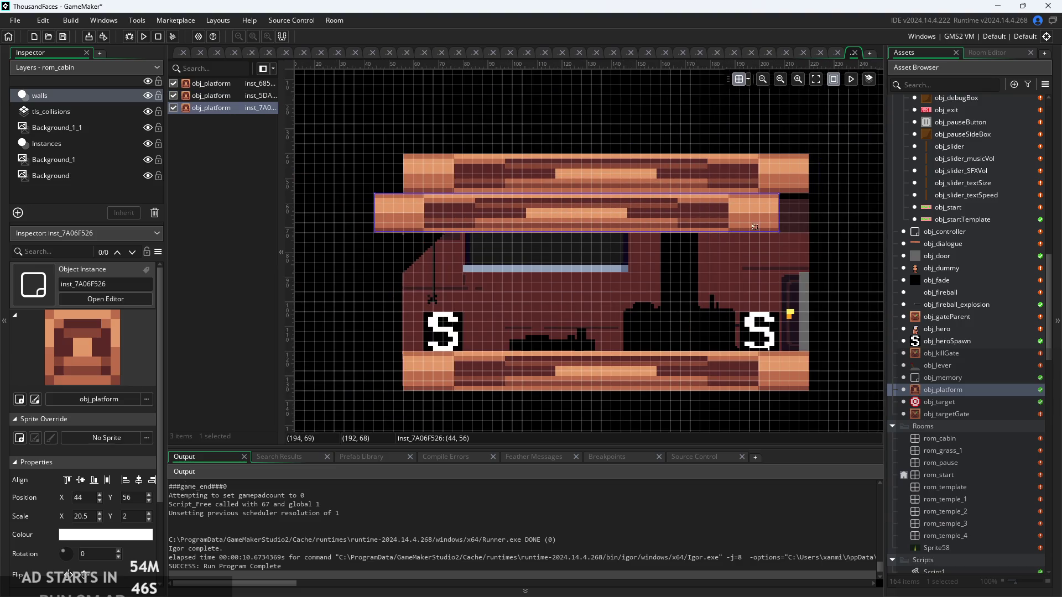
pyautogui.moveTo(779, 234)
pyautogui.mouseDown()
pyautogui.moveTo(458, 308)
pyautogui.moveTo(620, 244)
pyautogui.moveTo(627, 229)
pyautogui.mouseUp()
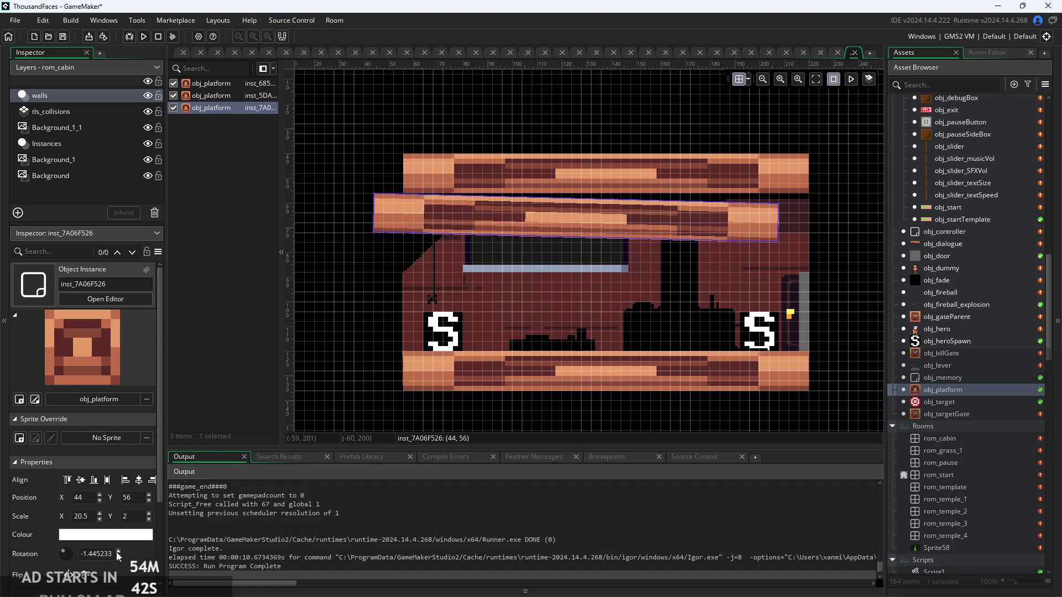
pyautogui.click(71, 555)
pyautogui.write('0')
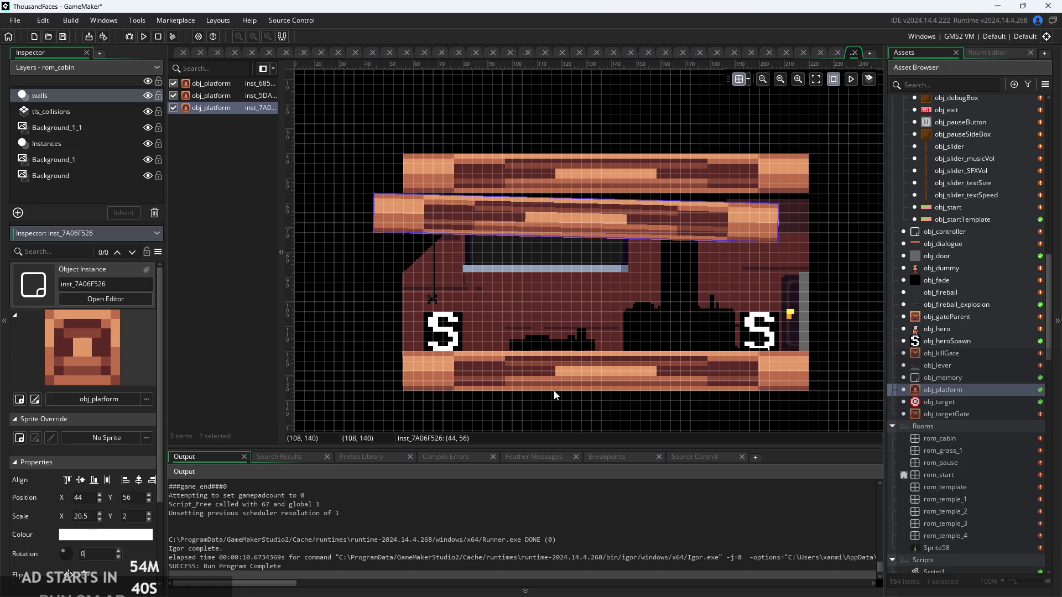
pyautogui.press('Return')
pyautogui.moveTo(779, 219)
pyautogui.mouseDown()
pyautogui.moveTo(409, 225)
pyautogui.moveTo(381, 276)
pyautogui.moveTo(371, 376)
pyautogui.mouseUp()
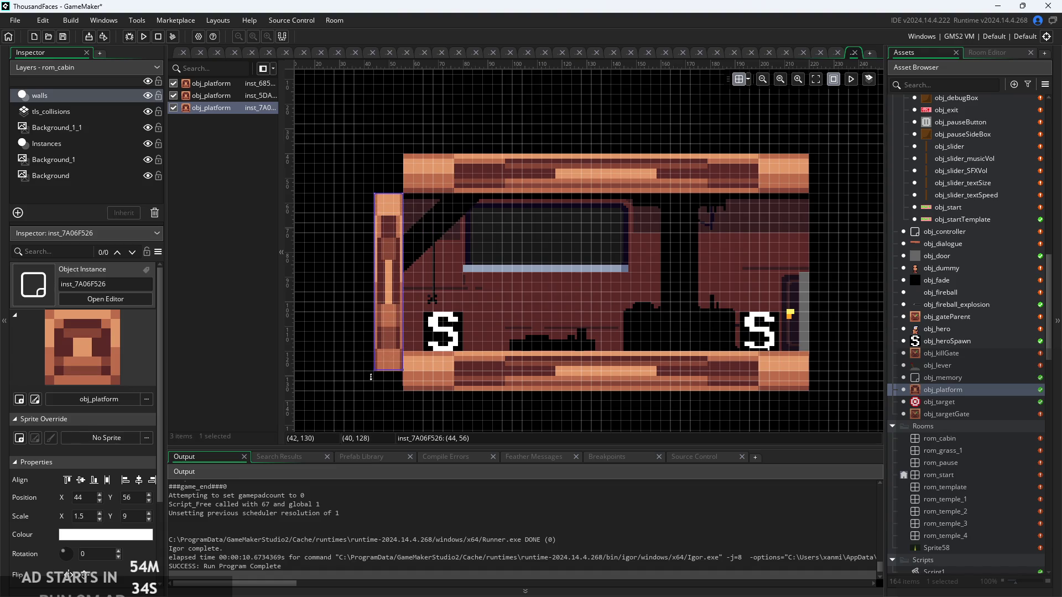
pyautogui.scroll(2, 445, 268)
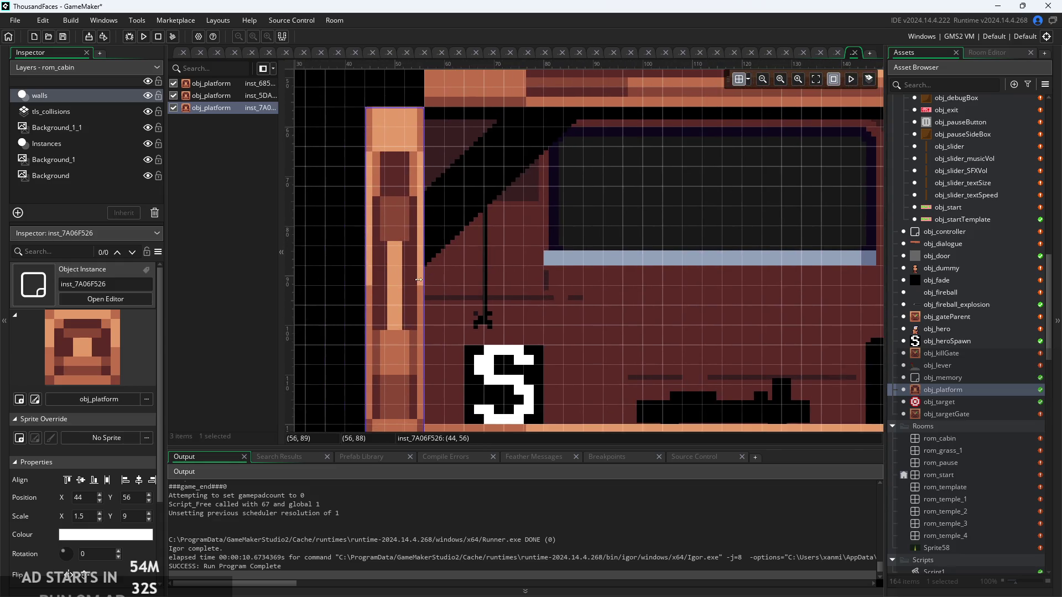
pyautogui.moveTo(397, 292)
pyautogui.mouseDown()
pyautogui.moveTo(378, 287)
pyautogui.moveTo(391, 275)
pyautogui.moveTo(391, 284)
pyautogui.mouseUp()
# Stretch the top and bottom platforms left to meet the left column
pyautogui.scroll(1, 386, 281)
pyautogui.scroll(-2, 387, 287)
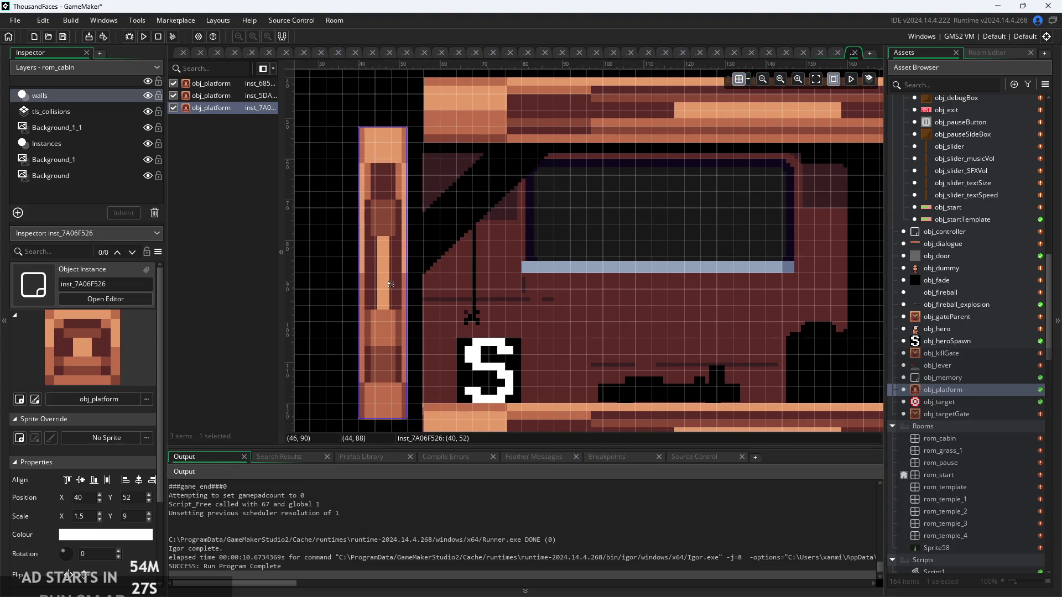
pyautogui.click(422, 120)
pyautogui.moveTo(422, 120); pyautogui.dragTo(413, 120)
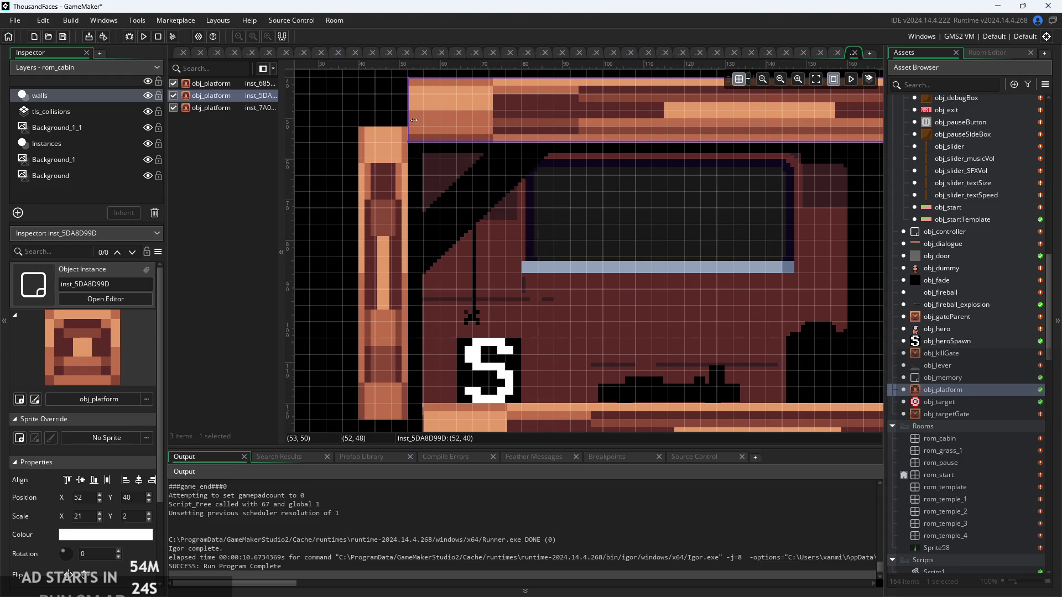
pyautogui.scroll(-3, 441, 227)
pyautogui.click(440, 340)
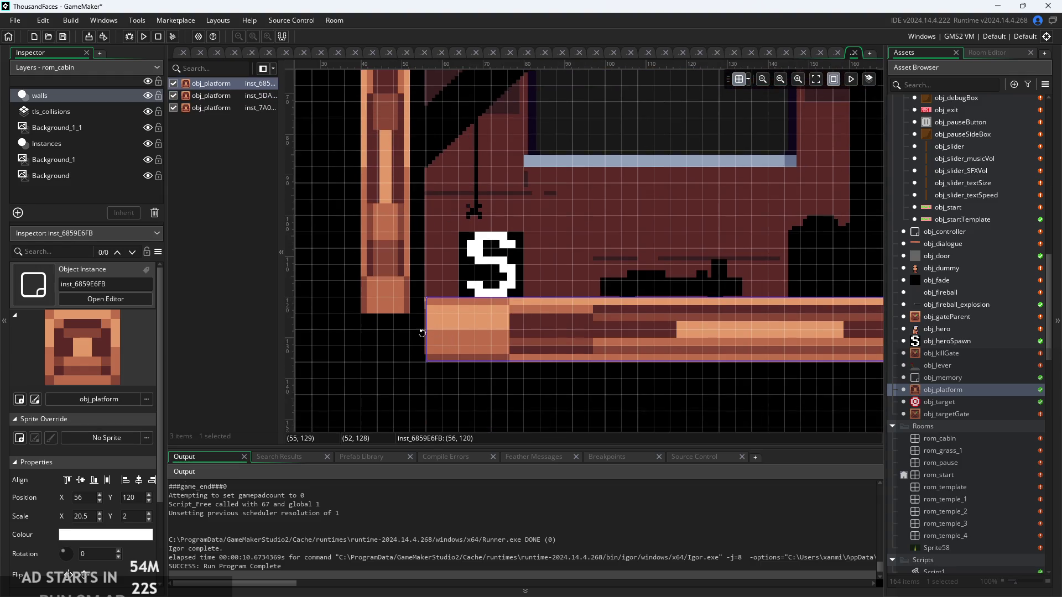
pyautogui.moveTo(425, 332); pyautogui.dragTo(417, 332)
pyautogui.click(489, 198)
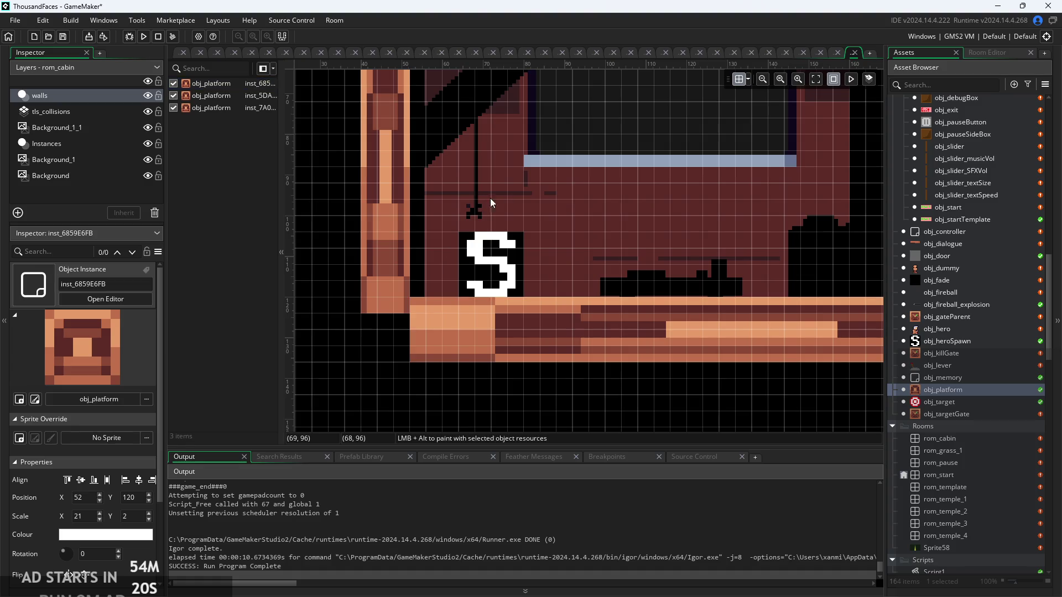
# Copy the left column to the cabin's right side, move the walls layer to the bottom, and run the game
pyautogui.hscroll(10, 381, 215)
pyautogui.scroll(-6, 528, 216)
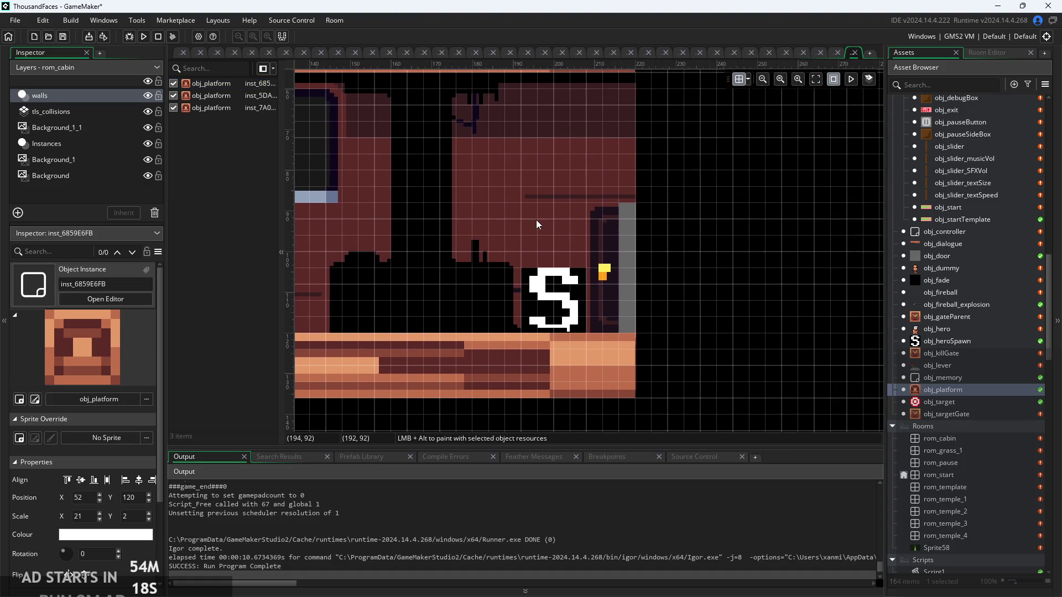
pyautogui.hotkey('ctrl', 'v')
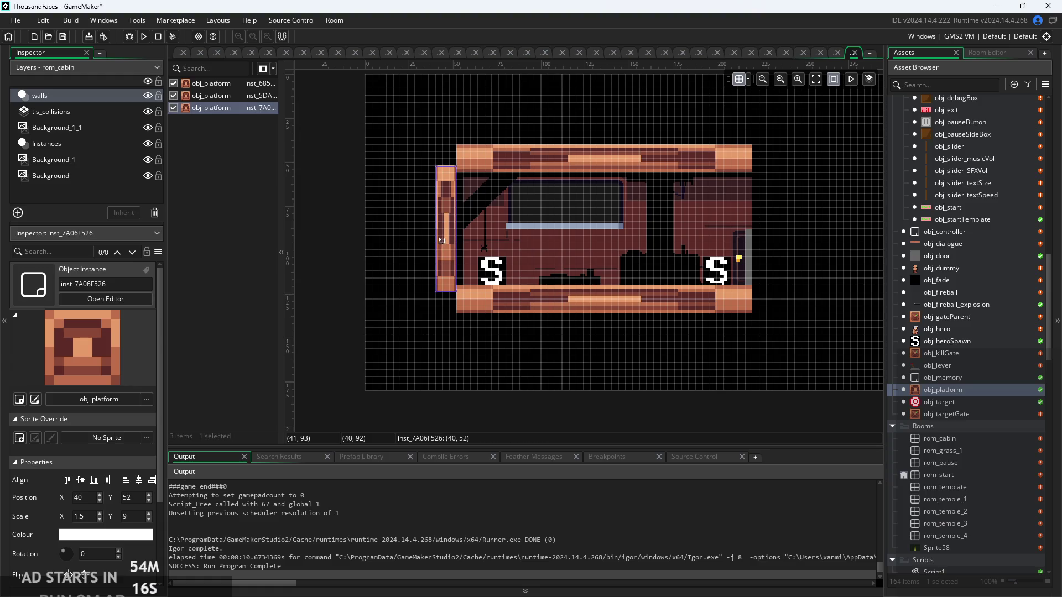
pyautogui.moveTo(453, 239)
pyautogui.mouseDown()
pyautogui.moveTo(699, 253)
pyautogui.moveTo(762, 233)
pyautogui.moveTo(782, 267)
pyautogui.mouseUp()
pyautogui.scroll(3, 760, 243)
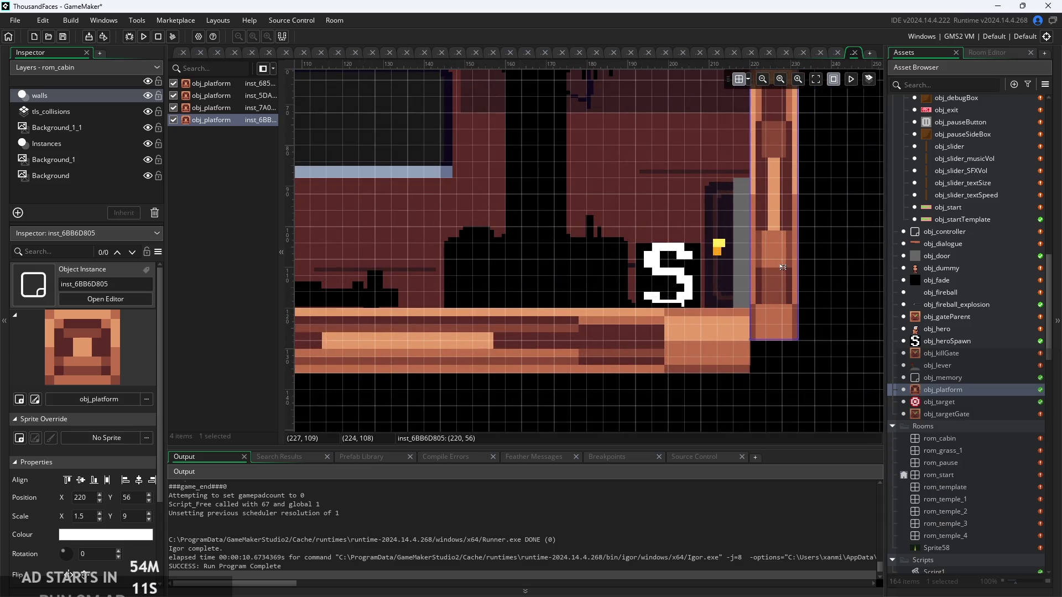
pyautogui.click(814, 264)
pyautogui.scroll(-3, 819, 291)
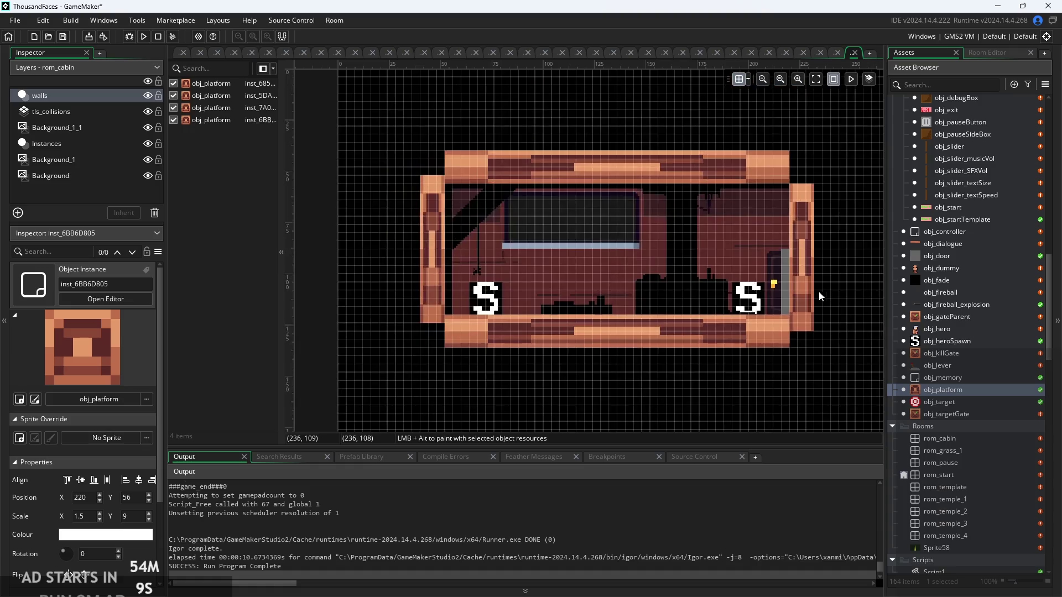
pyautogui.moveTo(61, 111); pyautogui.dragTo(77, 185)
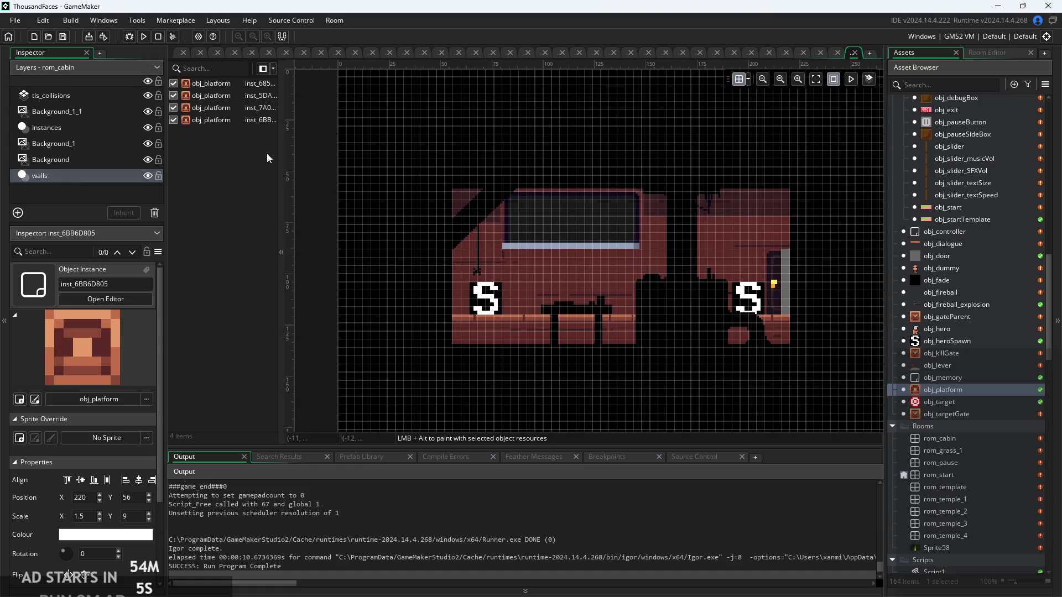
pyautogui.click(144, 36)
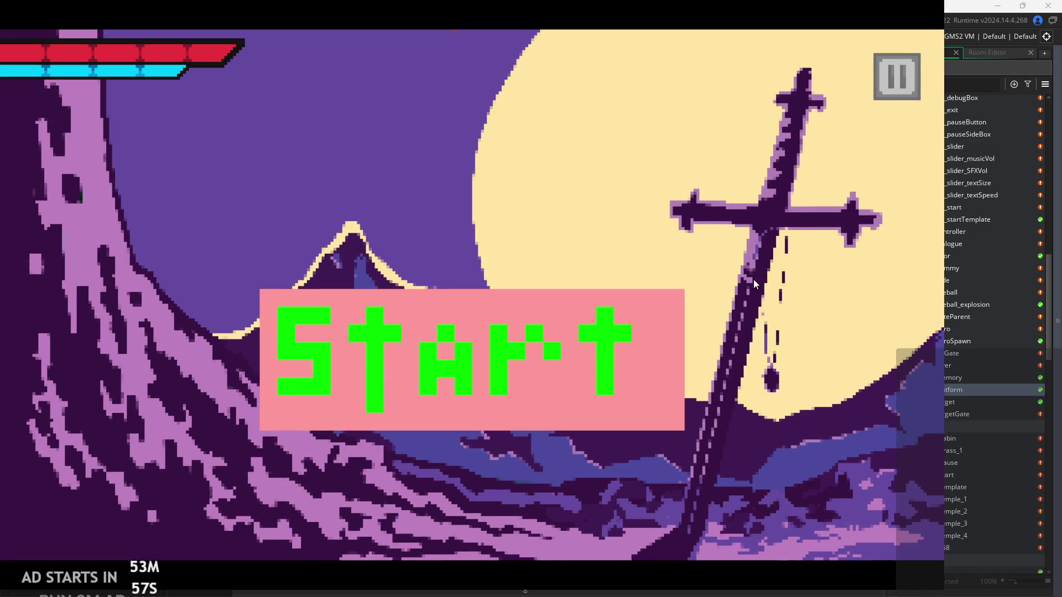
# Start the game, walk and jump the hero around the cabin, then pause and exit
pyautogui.click(572, 360)
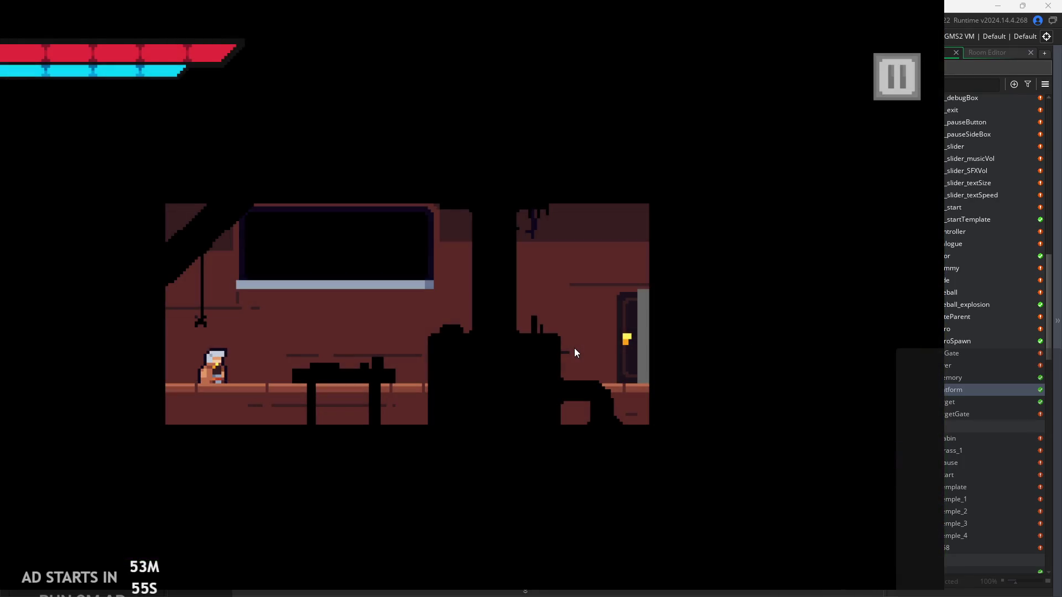
pyautogui.press('Right')
pyautogui.press('Left')
pyautogui.press('Right')
pyautogui.press('space')
pyautogui.press('space')
pyautogui.press('Right')
pyautogui.press('space')
pyautogui.press('Left')
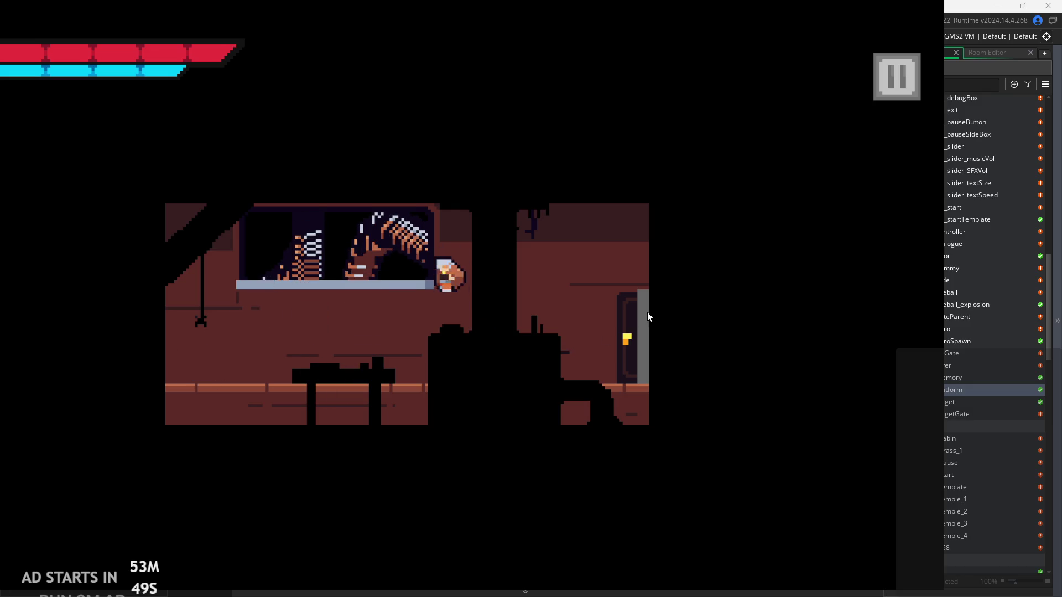
pyautogui.press('Right')
pyautogui.press('space')
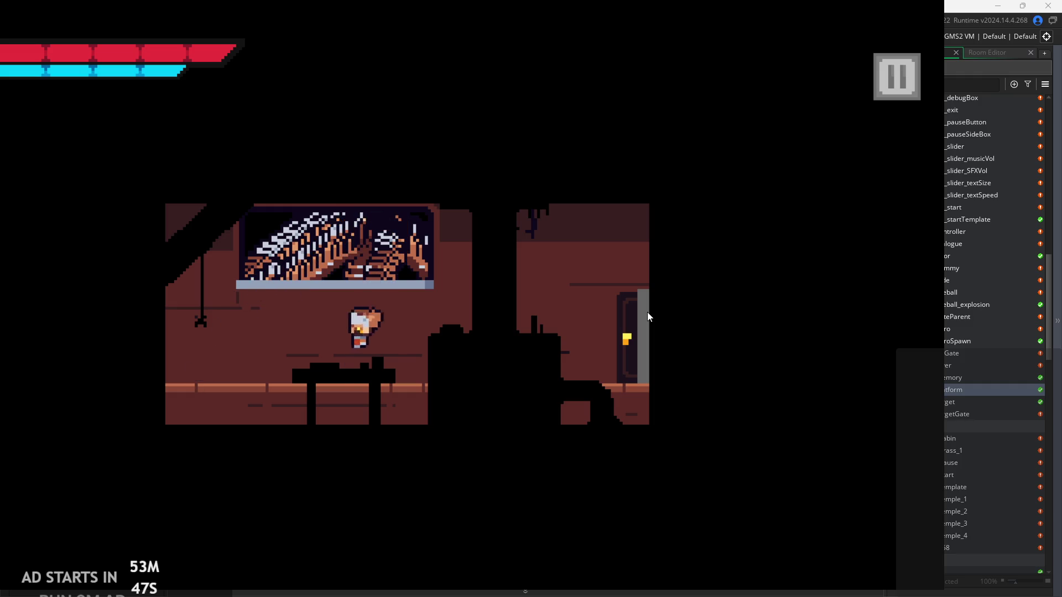
pyautogui.click(889, 77)
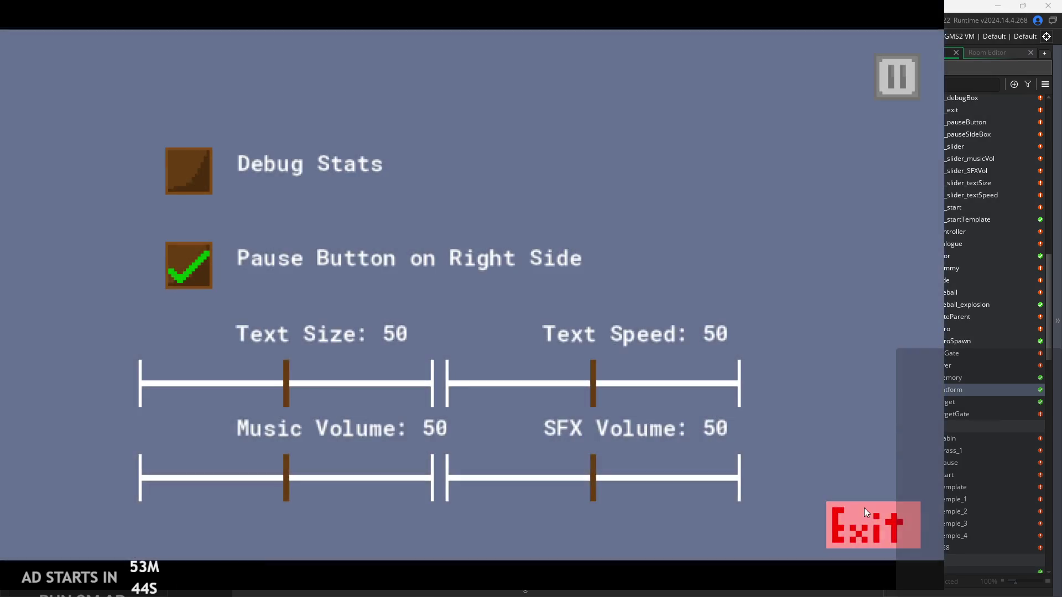
pyautogui.click(864, 508)
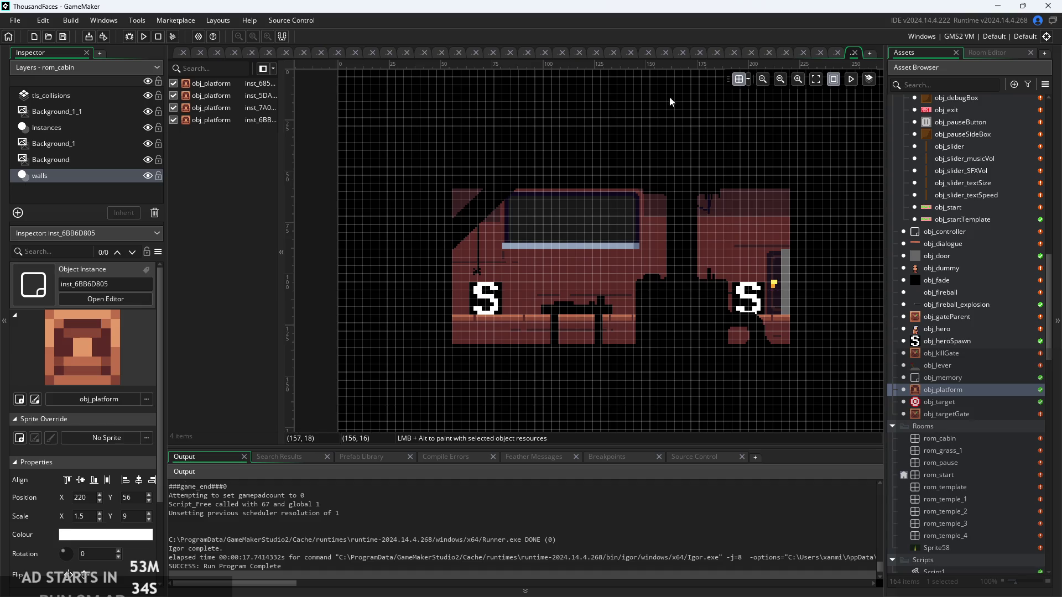
# Hide the room grid and switch between the Instances and Background_1_1 layers
pyautogui.click(741, 81)
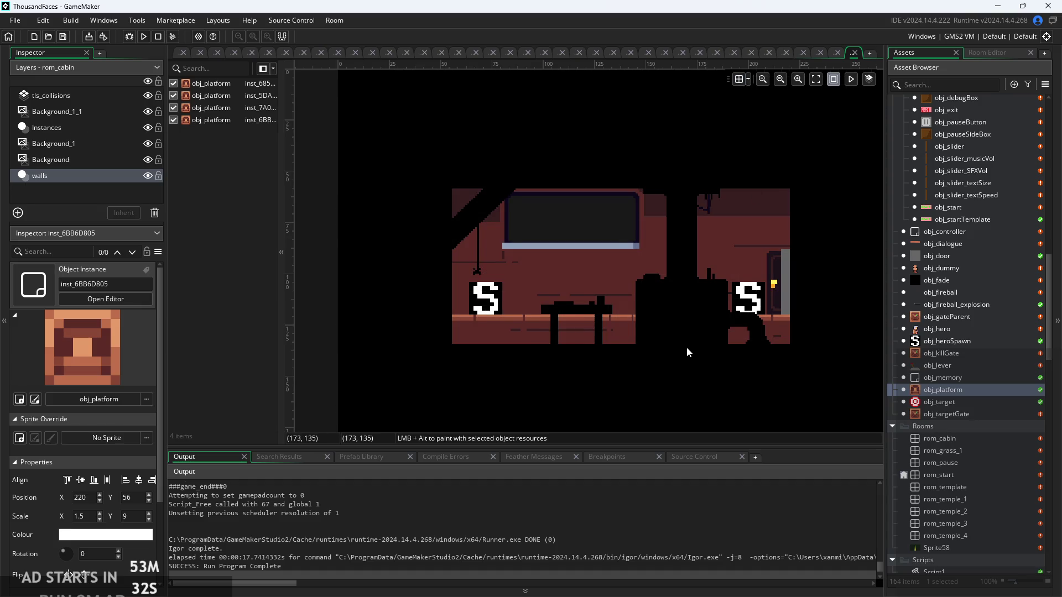
pyautogui.moveTo(686, 347); pyautogui.dragTo(673, 346)
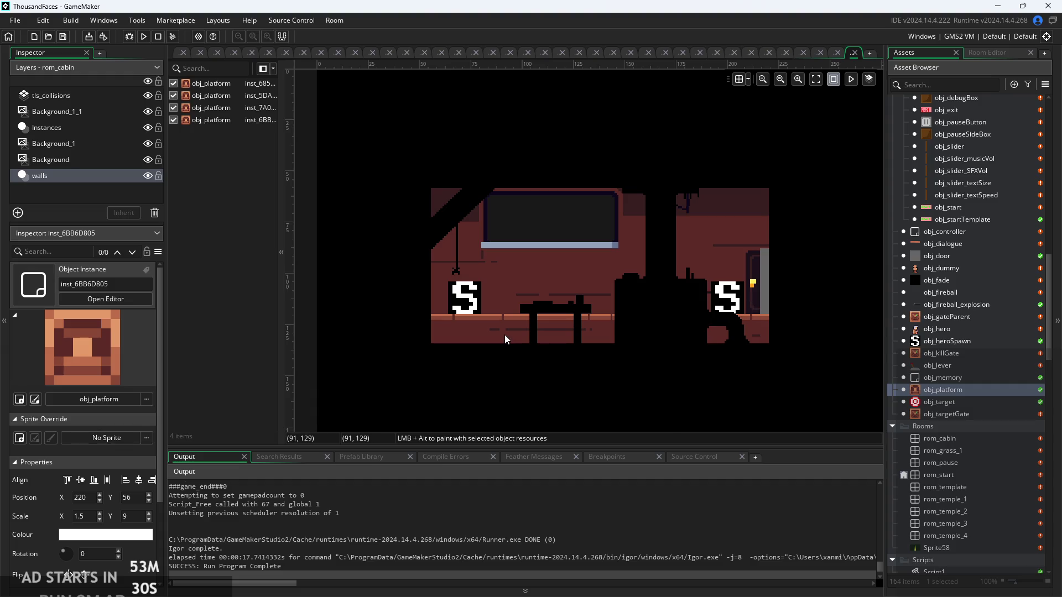
pyautogui.click(69, 131)
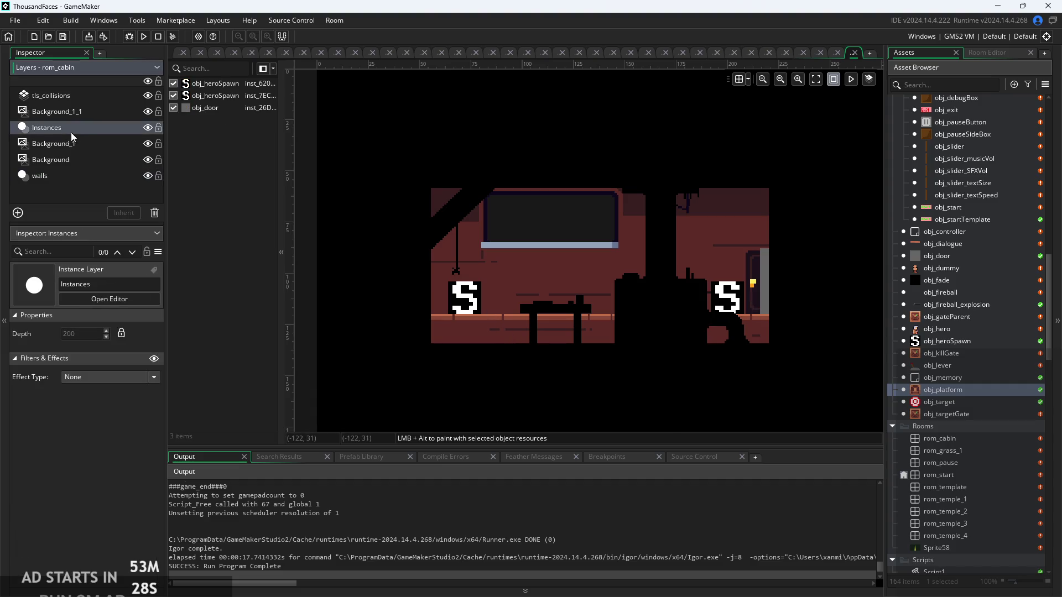
pyautogui.click(91, 115)
pyautogui.click(92, 126)
pyautogui.click(99, 110)
pyautogui.click(104, 128)
# Open obj_hero in the object editor
pyautogui.scroll(3, 972, 304)
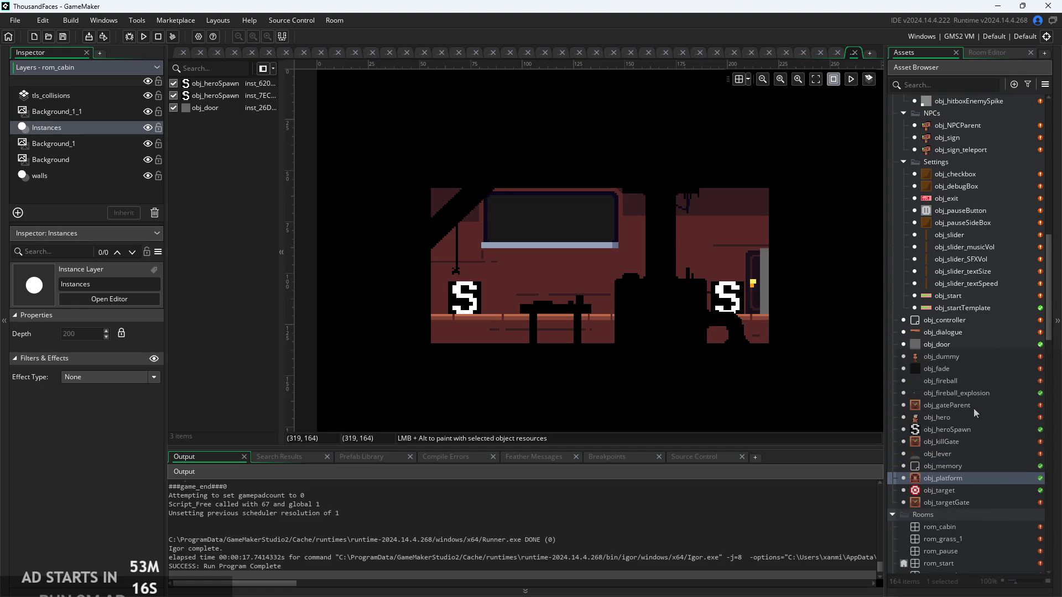
pyautogui.scroll(-1, 975, 412)
pyautogui.click(967, 394)
pyautogui.doubleClick(967, 395)
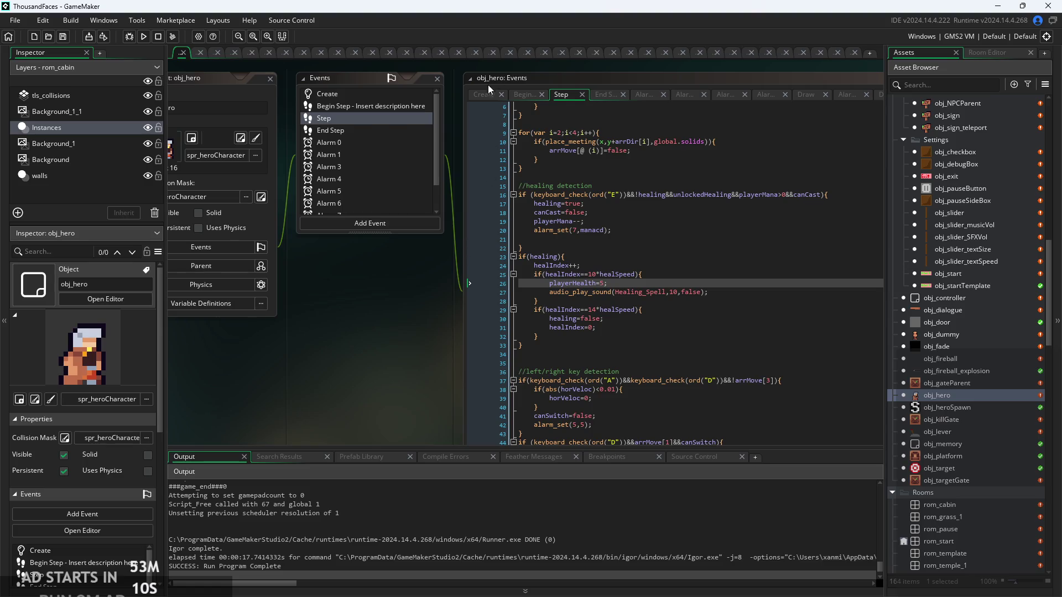
# Put // before depth=-99 in obj_hero's Create event and launch a test build
pyautogui.click(487, 96)
pyautogui.scroll(-20, 639, 363)
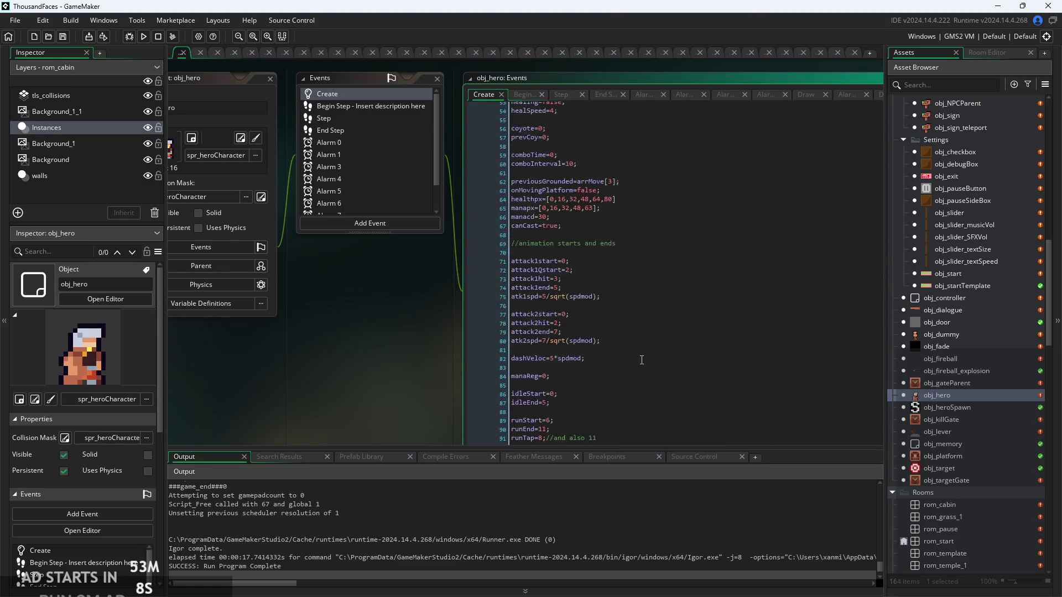
pyautogui.scroll(-3, 638, 363)
pyautogui.scroll(2, 639, 363)
pyautogui.scroll(-3, 609, 277)
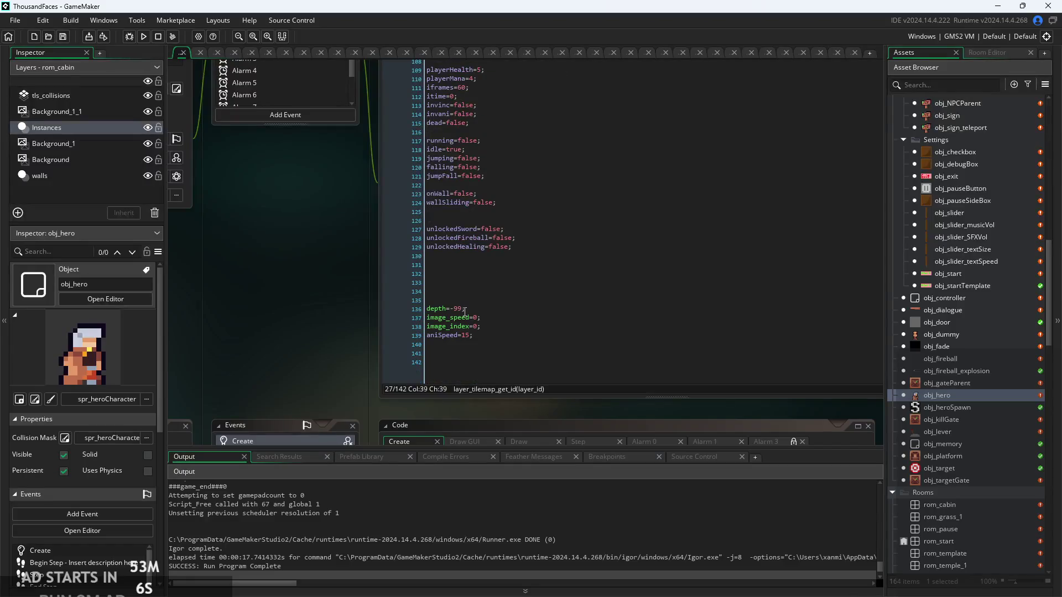
pyautogui.scroll(1, 334, 349)
pyautogui.scroll(2, 334, 349)
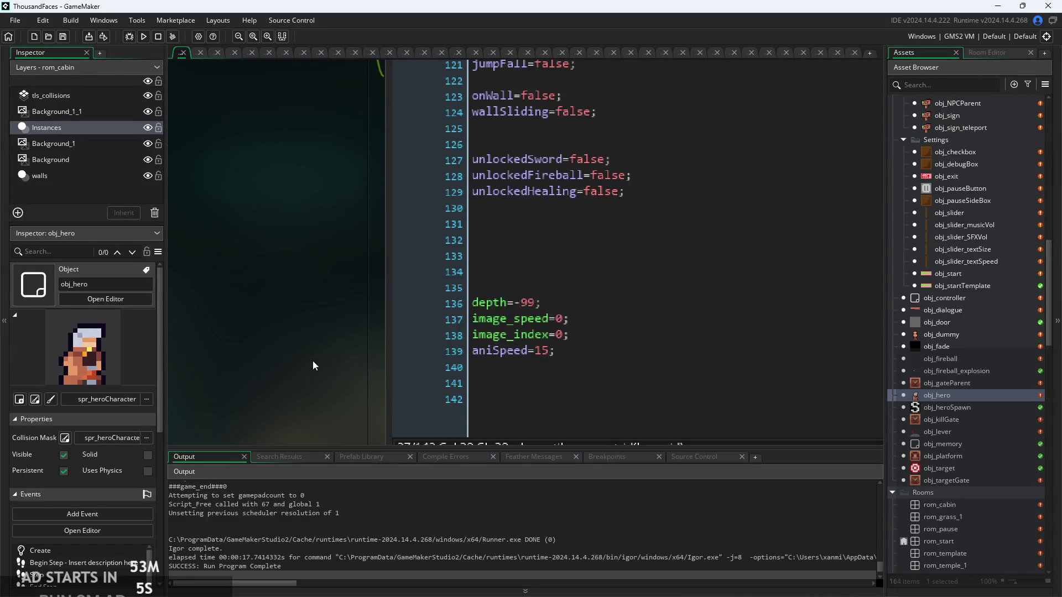
pyautogui.click(540, 309)
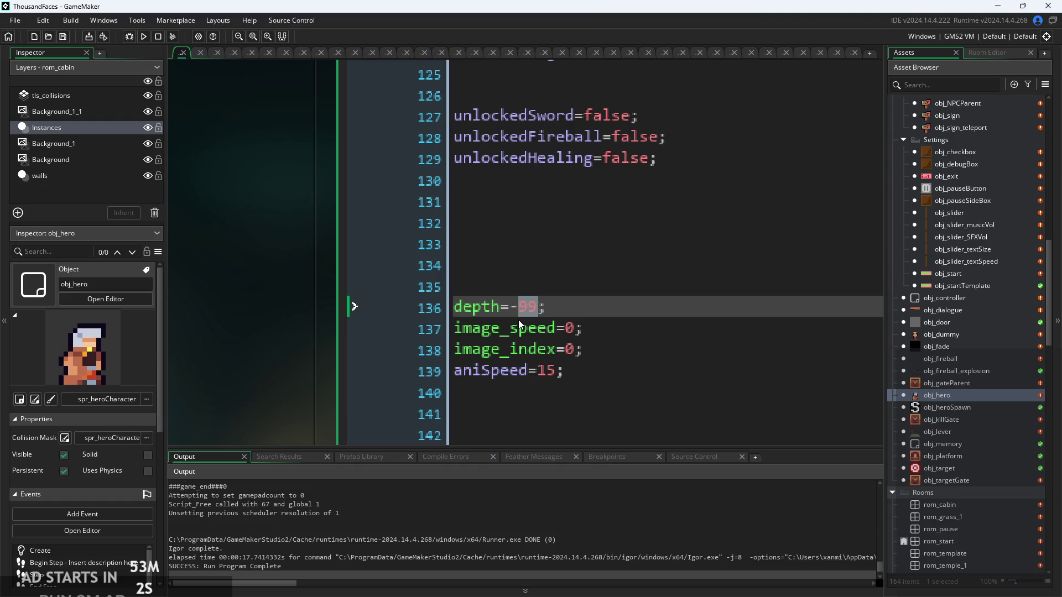
pyautogui.press('End')
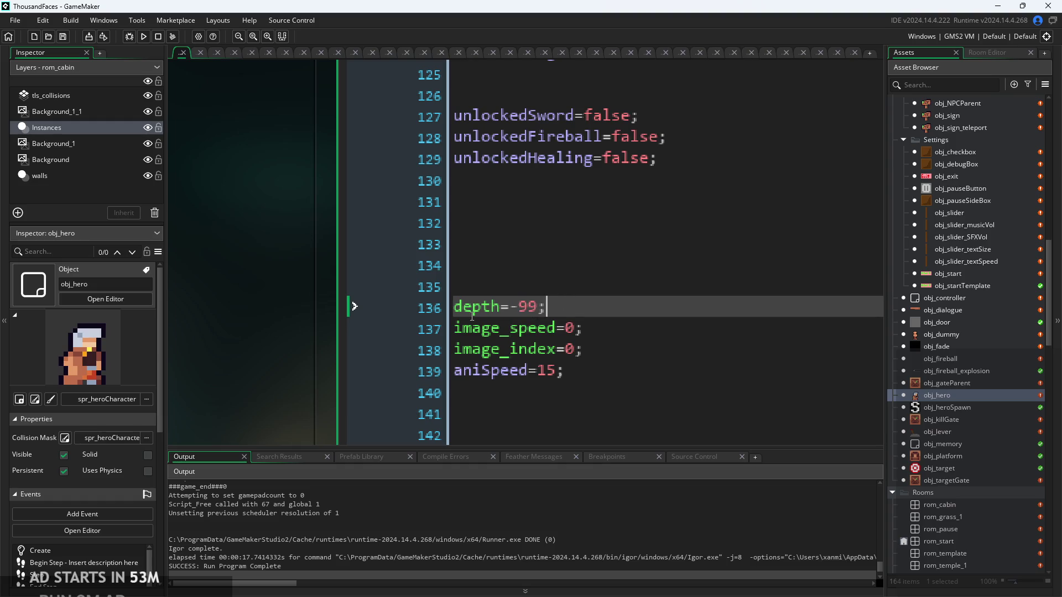
pyautogui.write('//')
pyautogui.scroll(-1, 534, 280)
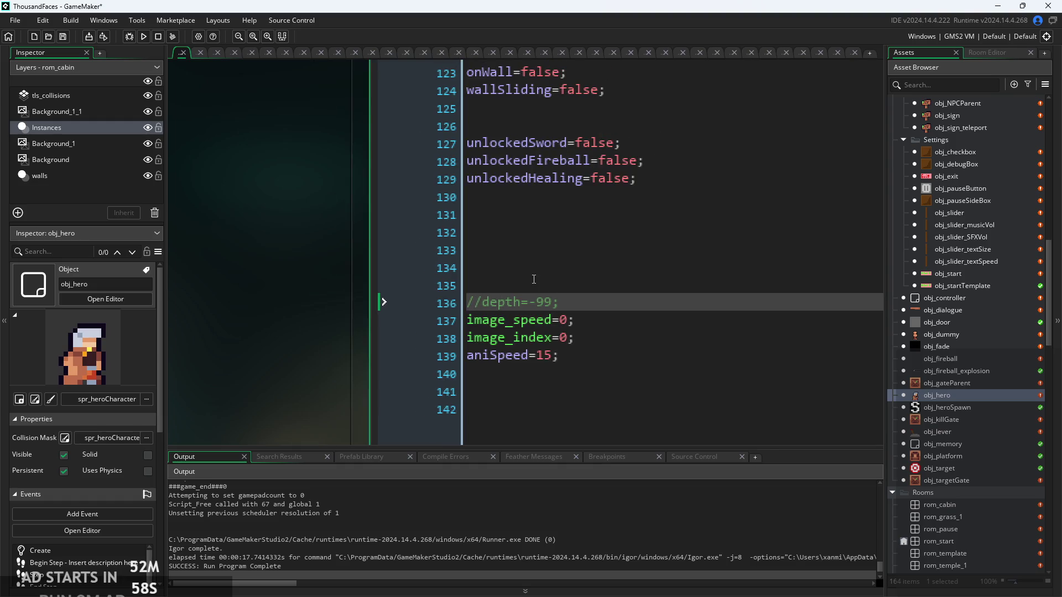
pyautogui.click(143, 37)
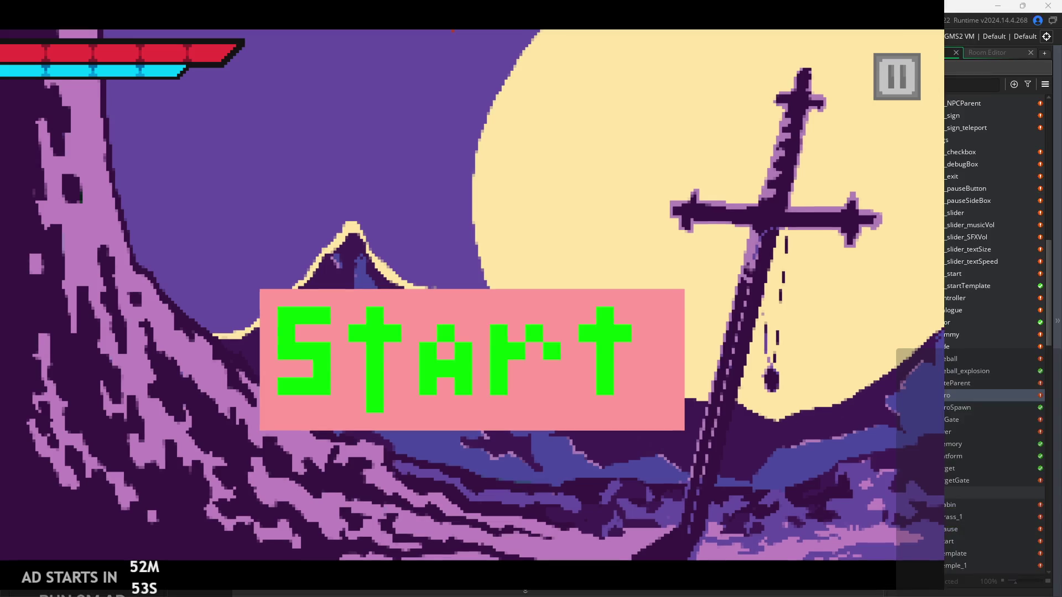
# Start the game and walk and jump the hero across the cabin
pyautogui.click(539, 350)
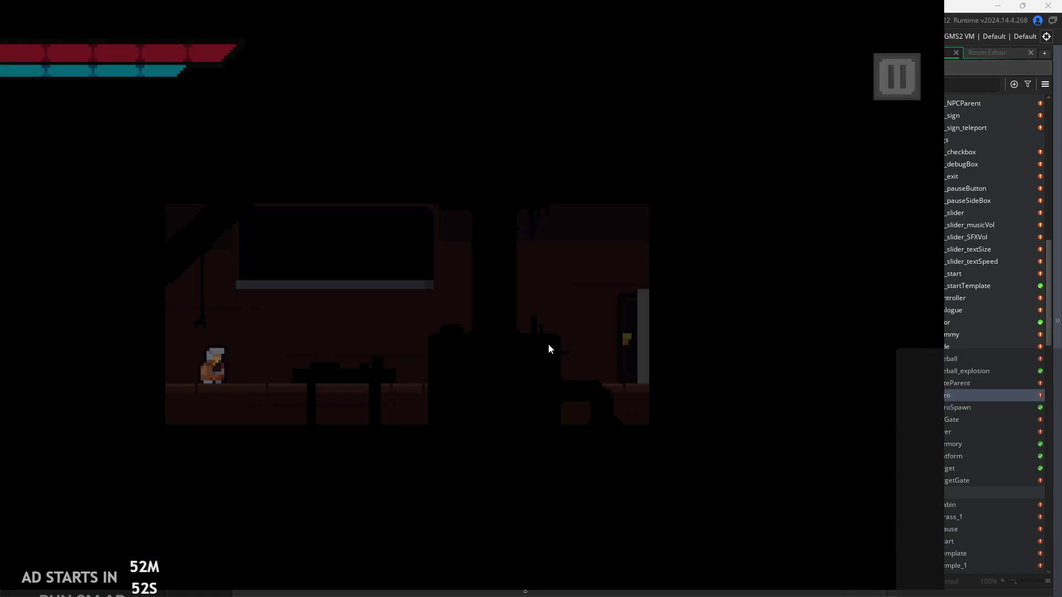
pyautogui.press('Right')
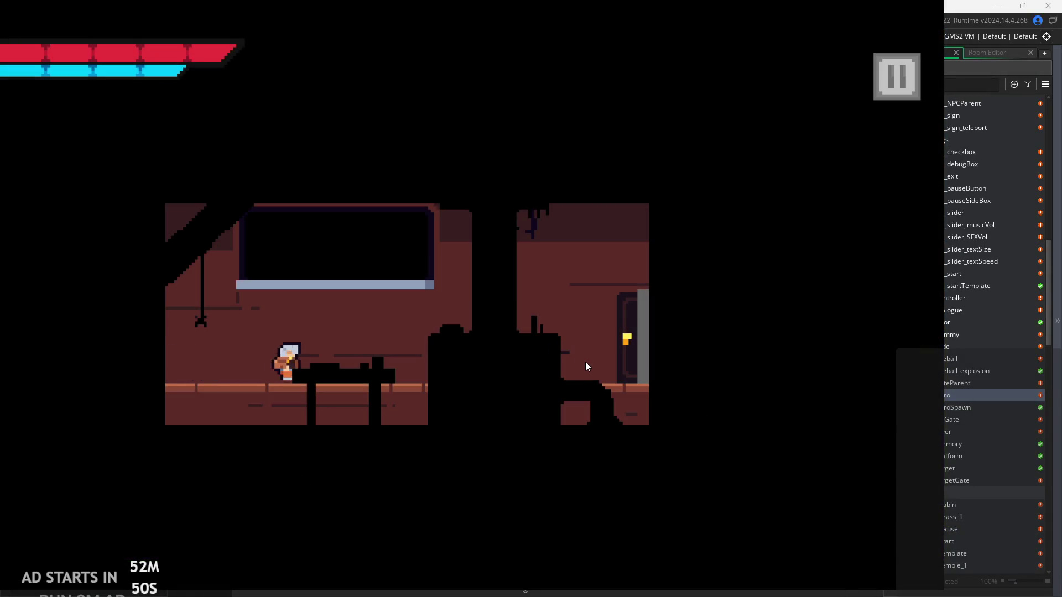
pyautogui.press('Right')
pyautogui.press('Right')
pyautogui.press('Left')
pyautogui.press('space')
pyautogui.press('space')
pyautogui.press('Left')
pyautogui.press('Right')
pyautogui.press('Right')
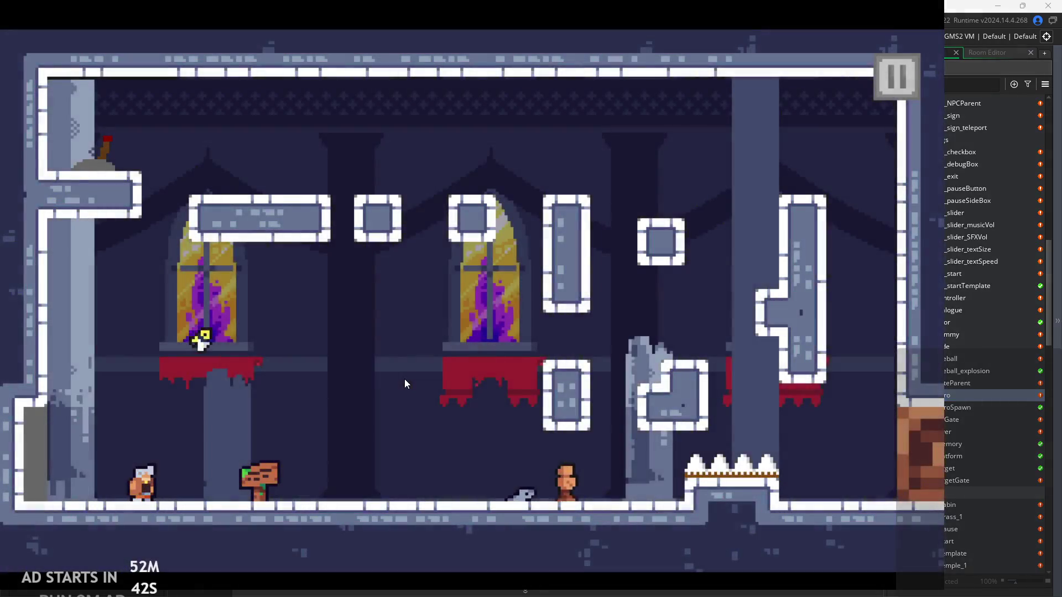
pyautogui.press('Right')
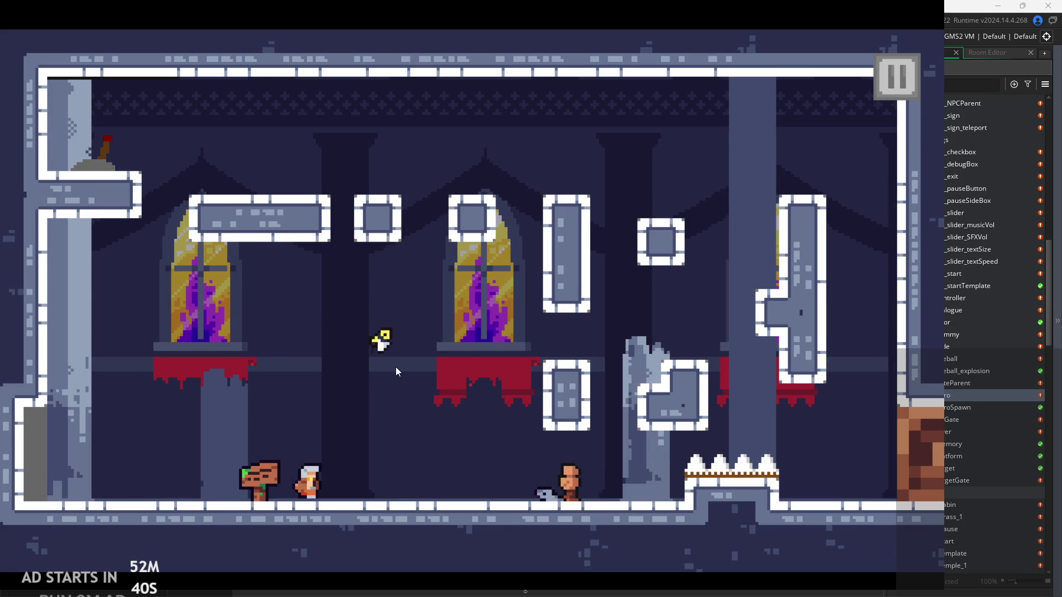
pyautogui.press('Right')
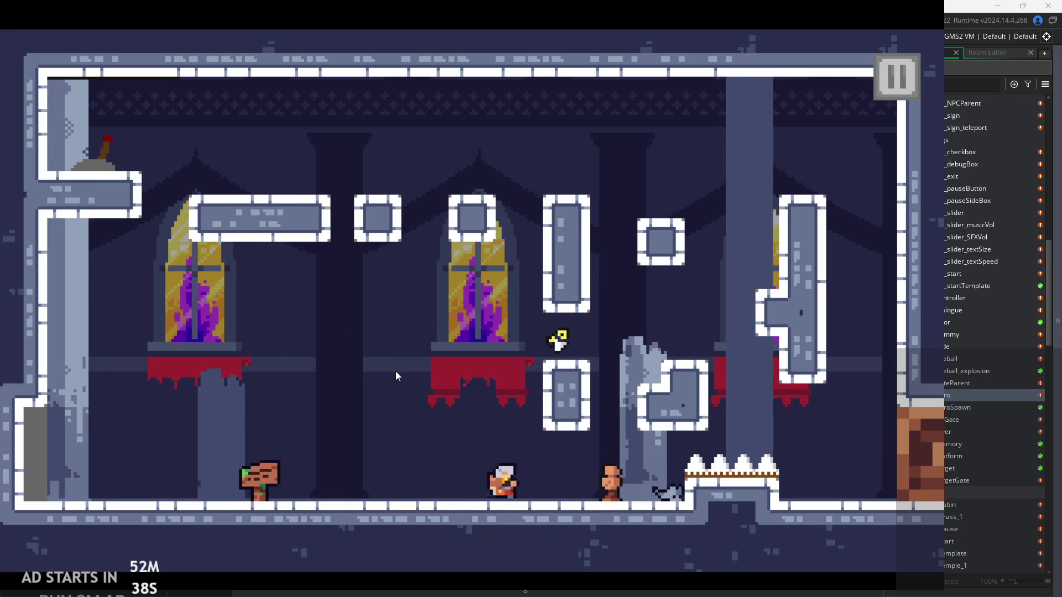
# Move through the castle room, slash near the signpost, jump, then pause and exit
pyautogui.press('Right')
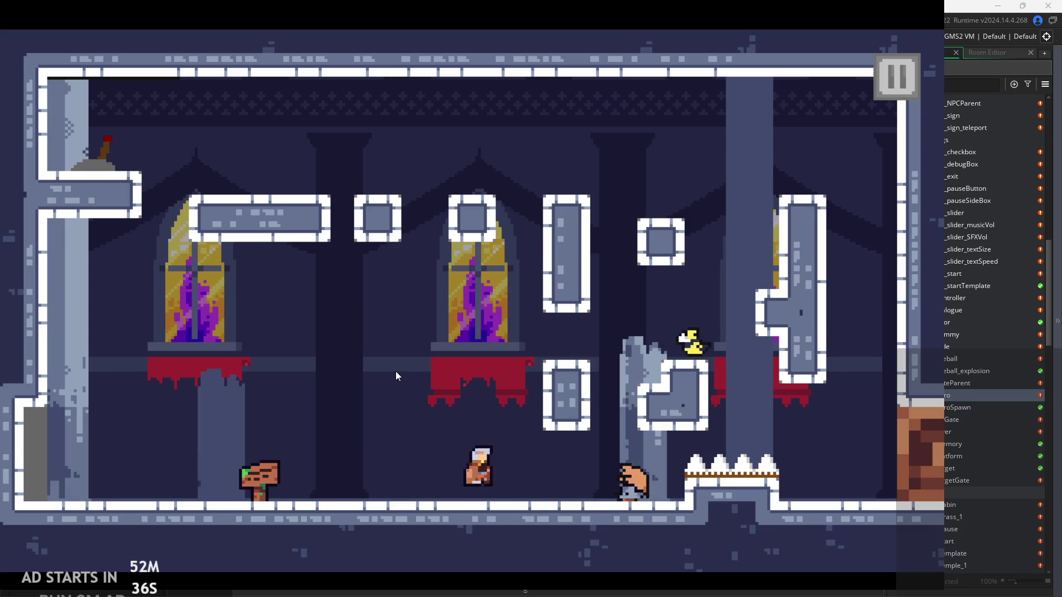
pyautogui.press('Left')
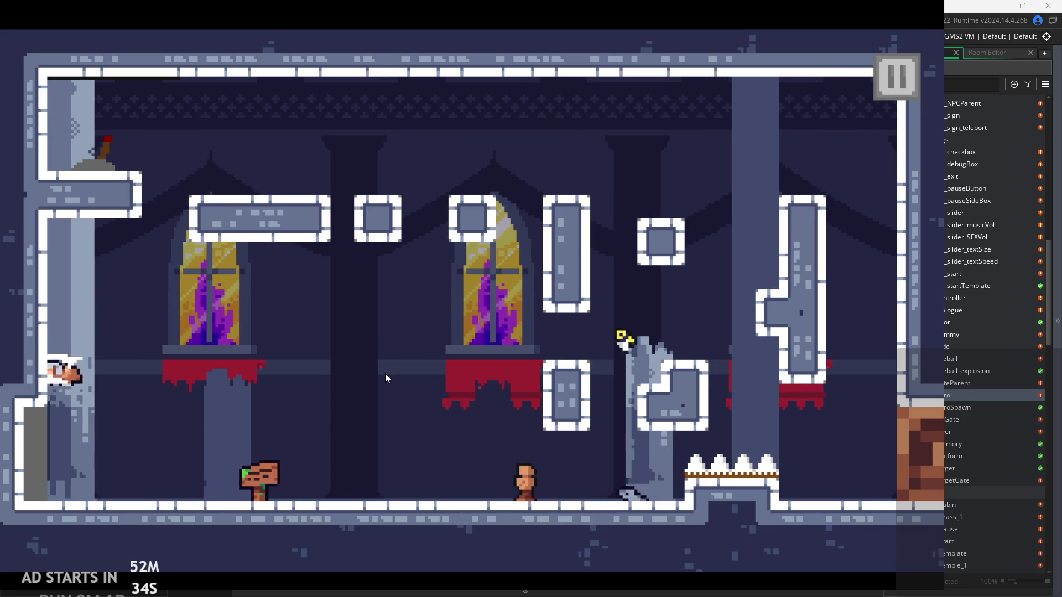
pyautogui.press('Right')
pyautogui.press('x')
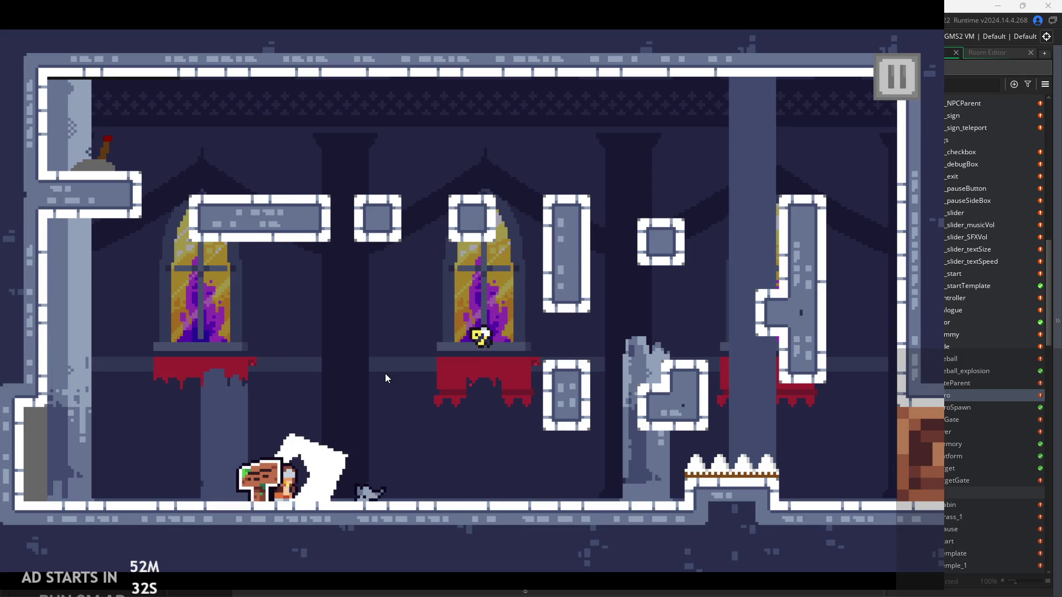
pyautogui.press('Left')
pyautogui.press('Right')
pyautogui.press('Right')
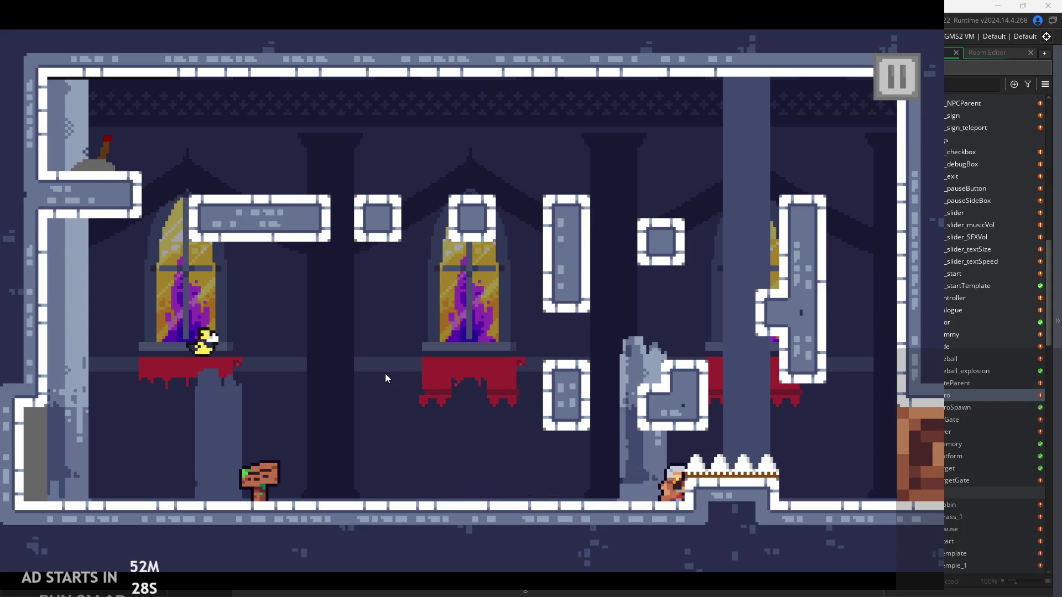
pyautogui.press('Left')
pyautogui.press('z')
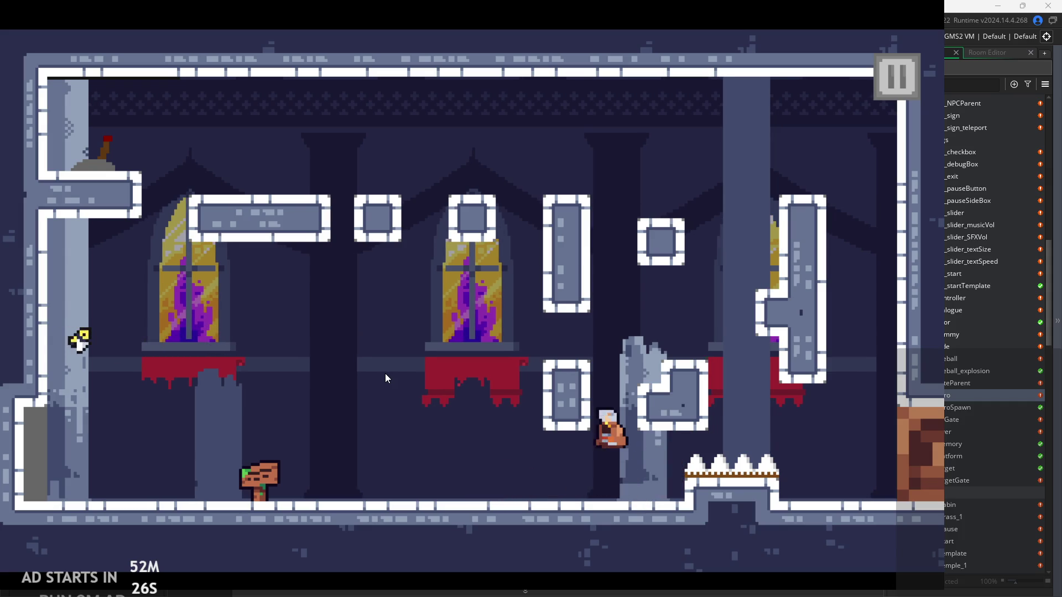
pyautogui.click(901, 69)
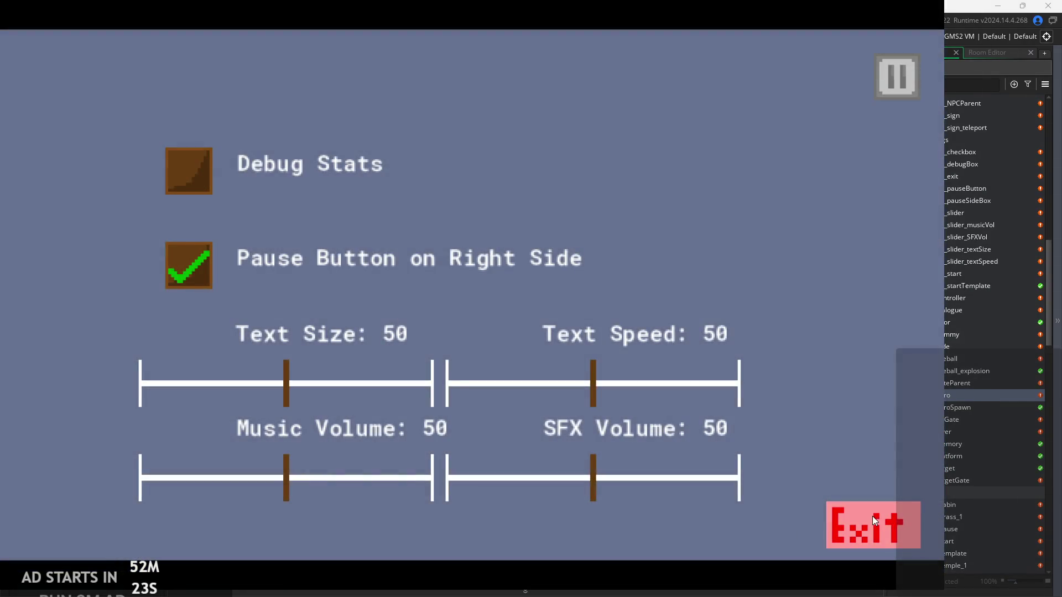
pyautogui.click(871, 516)
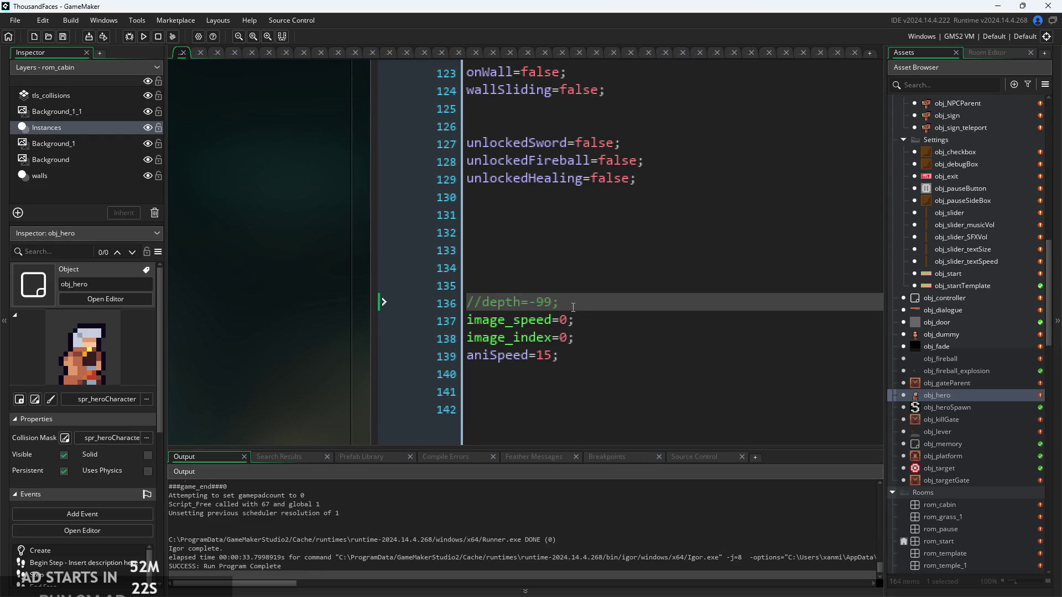
# Delete the // before depth=-99 in obj_hero's Create code and rebuild the game
pyautogui.click(488, 308)
pyautogui.press('BackSpace')
pyautogui.press('BackSpace')
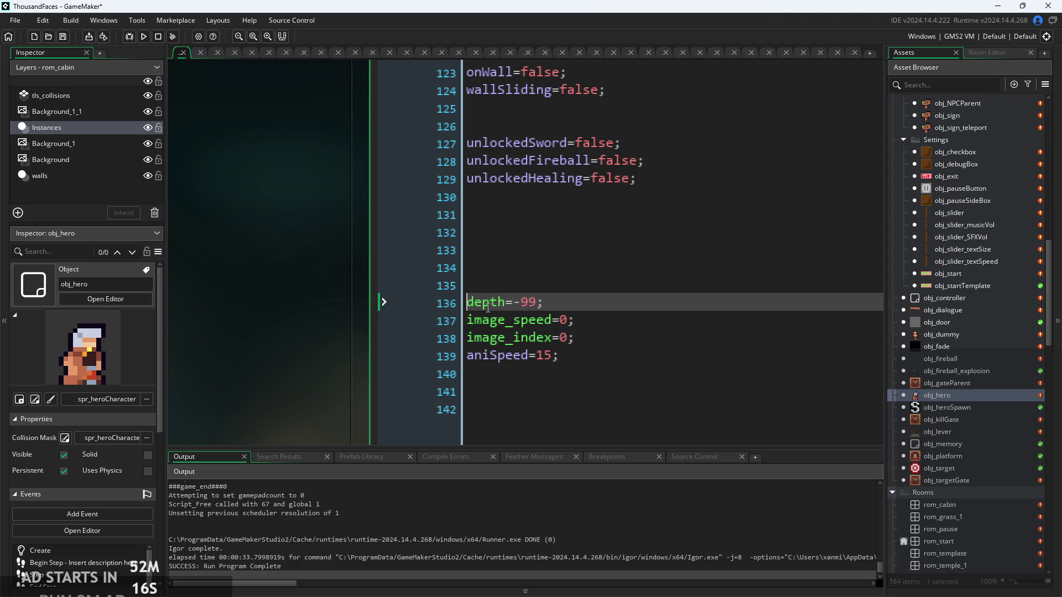
pyautogui.click(144, 36)
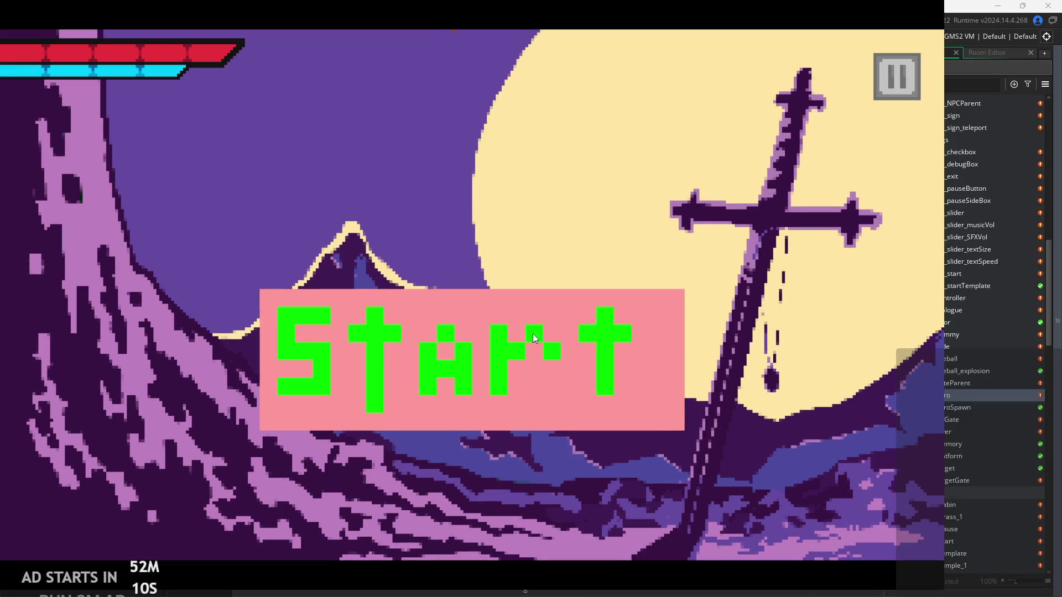
# Start the game, slash, jump onto the grass ledge, and run left out of the room
pyautogui.click(533, 335)
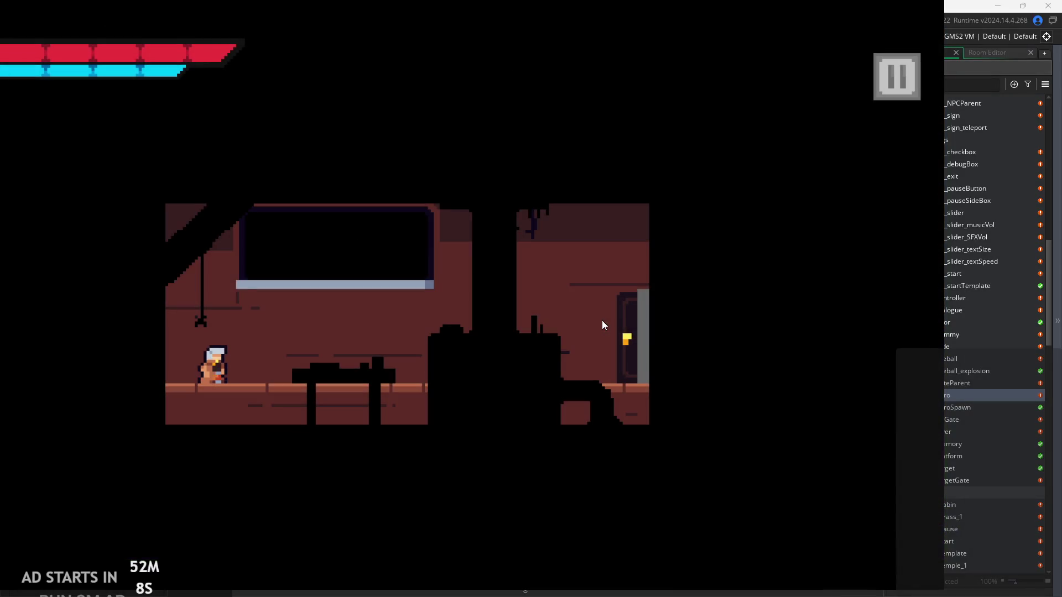
pyautogui.click(586, 324)
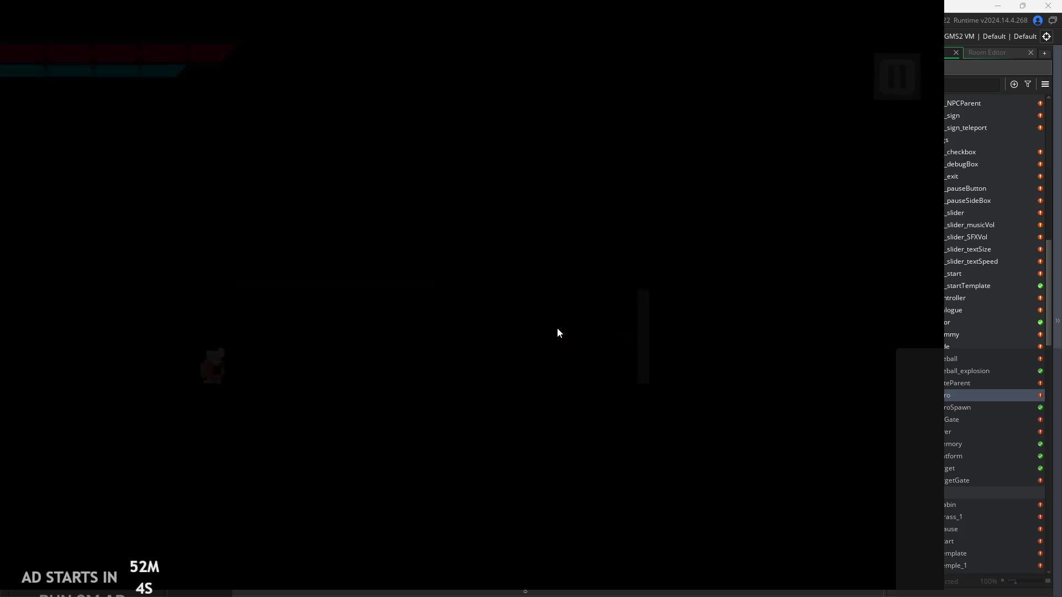
pyautogui.press('space')
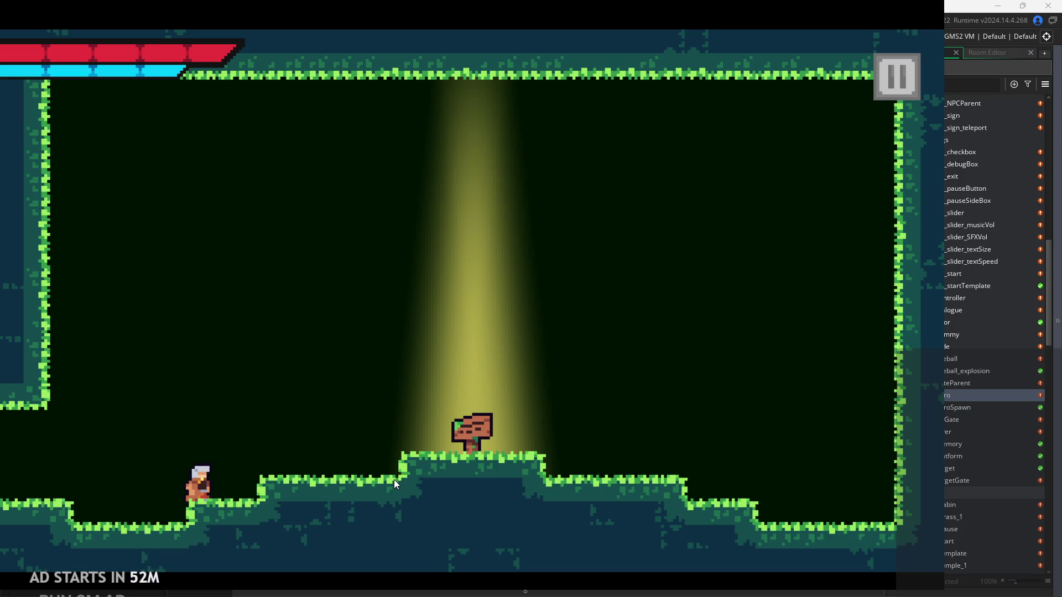
pyautogui.press('Right')
pyautogui.press('space')
pyautogui.press('Left')
pyautogui.press('space')
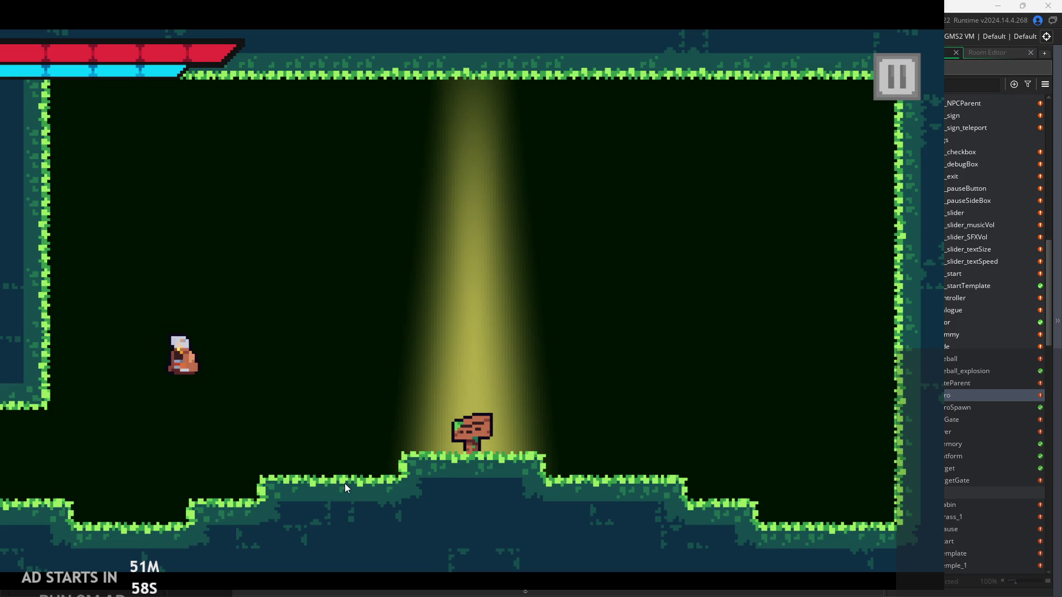
# Move the hero left and right through the castle room, jumping and slashing at enemies
pyautogui.press('Left')
pyautogui.press('Left')
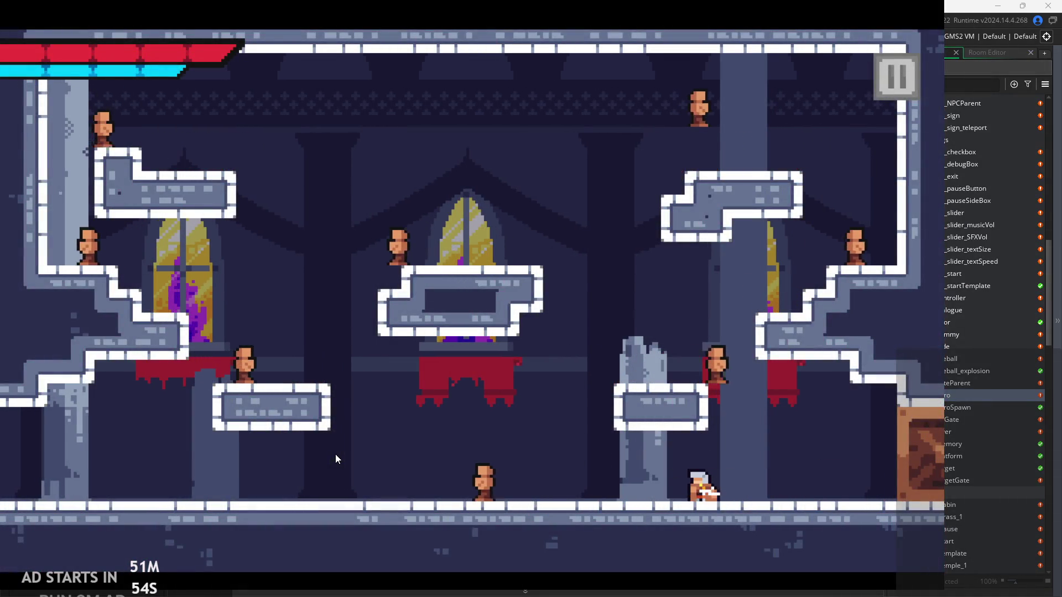
pyautogui.press('Left')
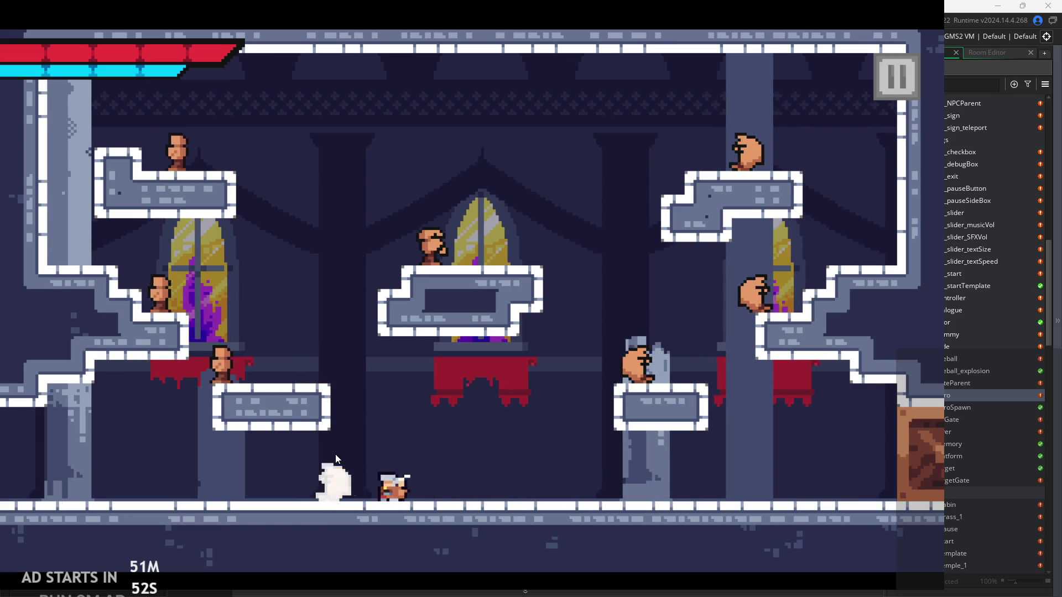
pyautogui.press('Left')
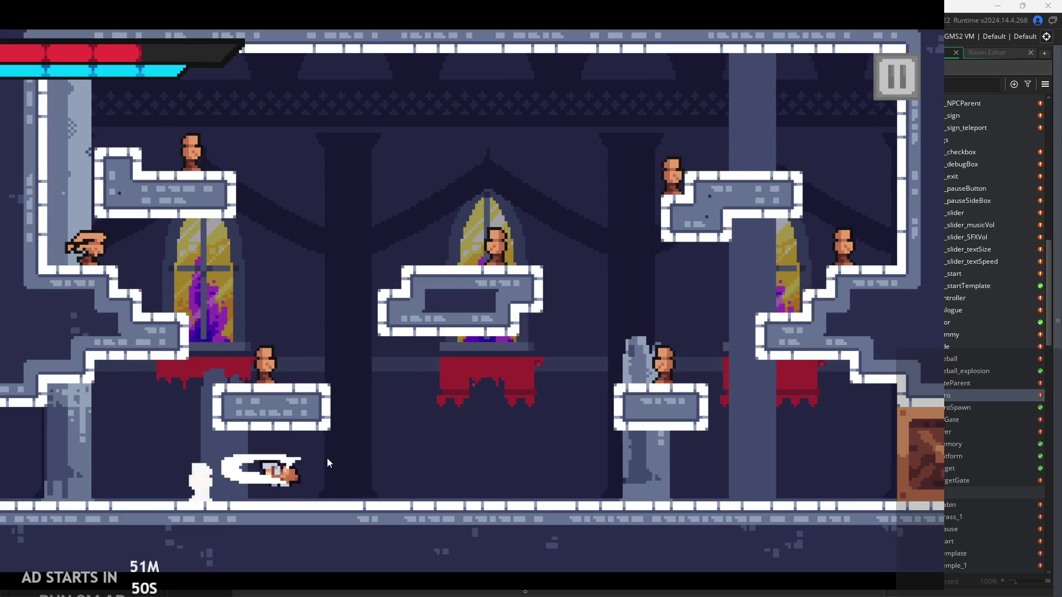
pyautogui.press('Left')
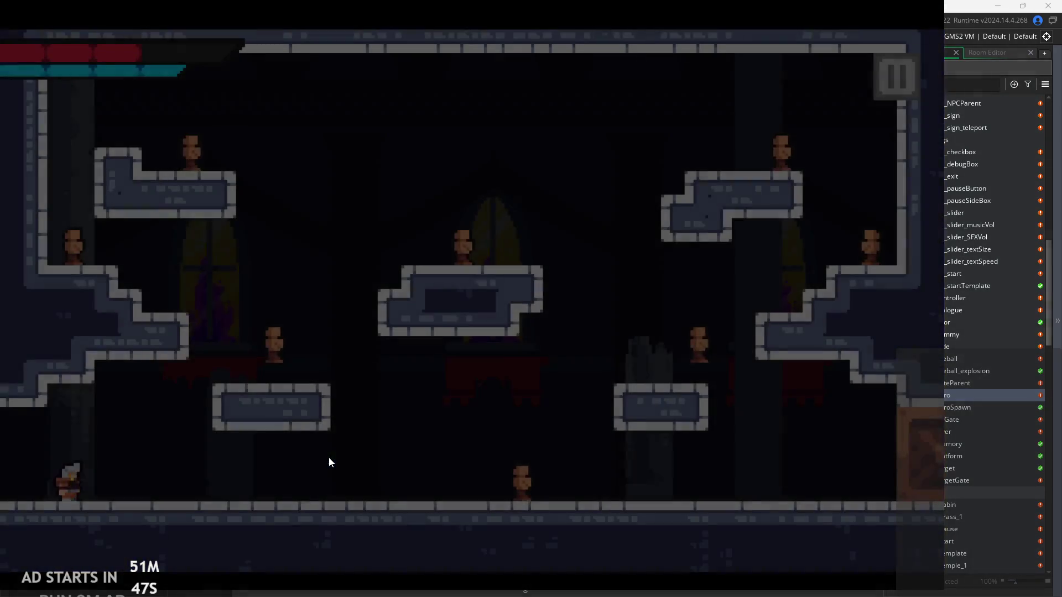
pyautogui.press('Right')
pyautogui.press('Right')
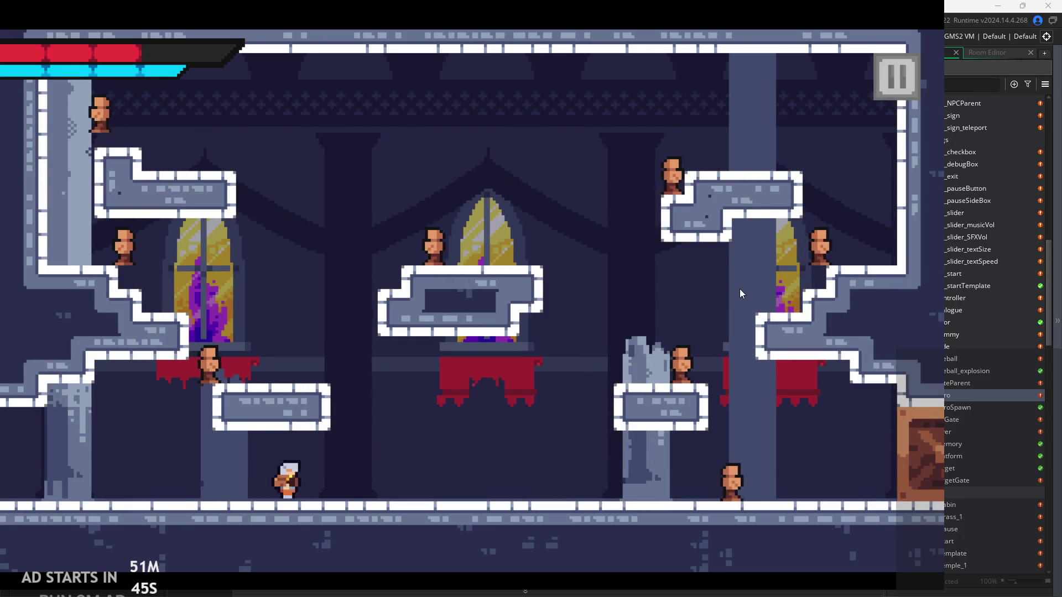
pyautogui.press('Right')
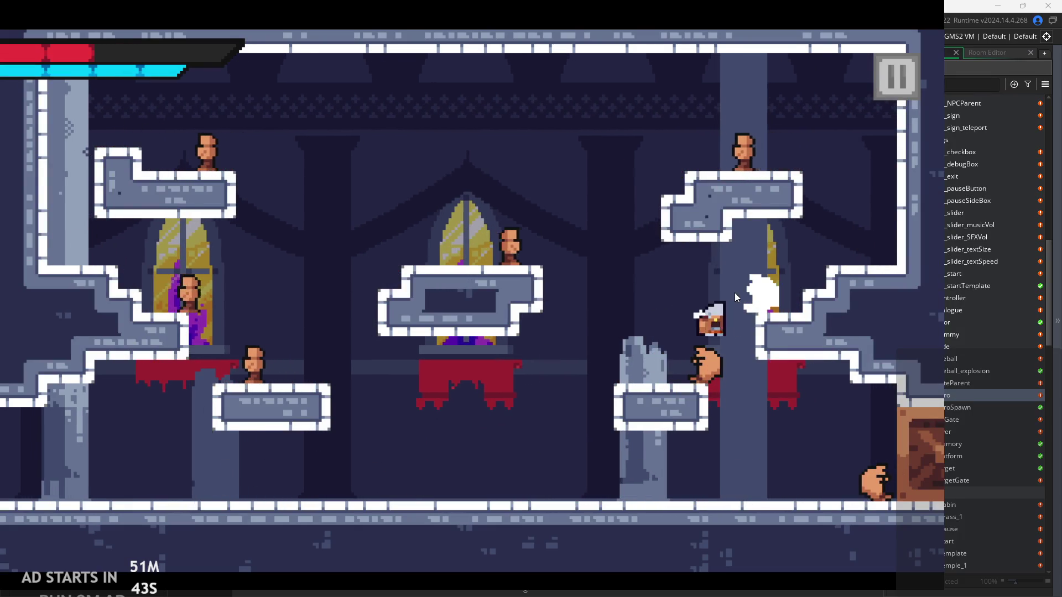
pyautogui.press('Left')
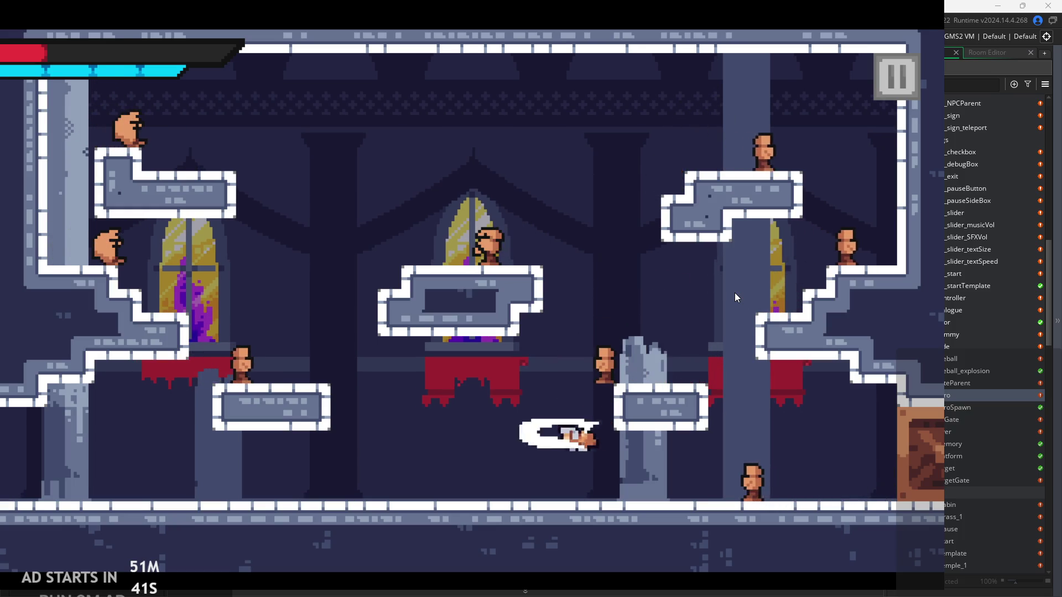
pyautogui.press('Right')
pyautogui.press('Right')
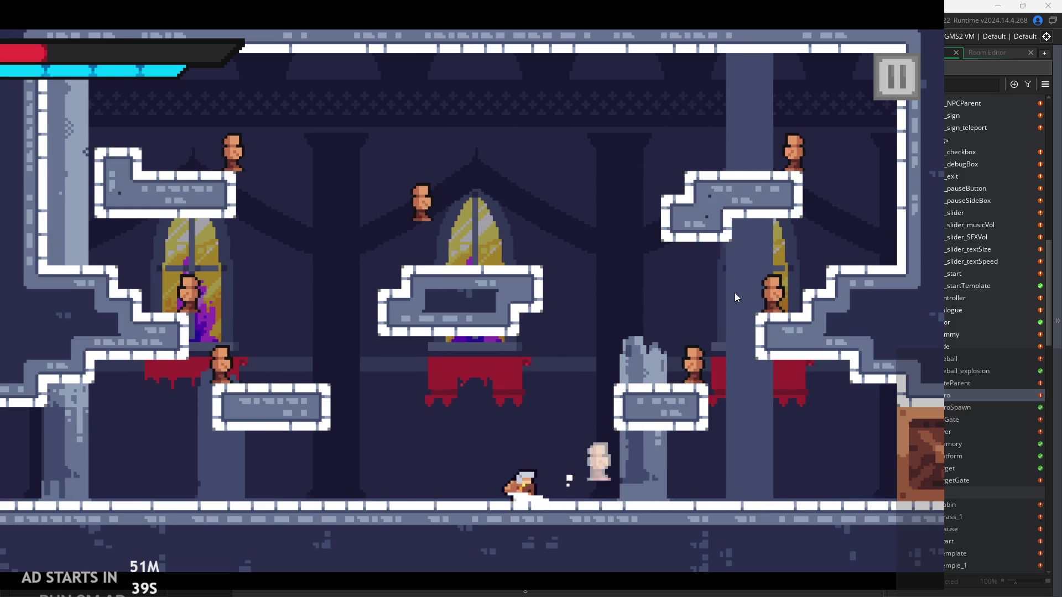
pyautogui.press('Right')
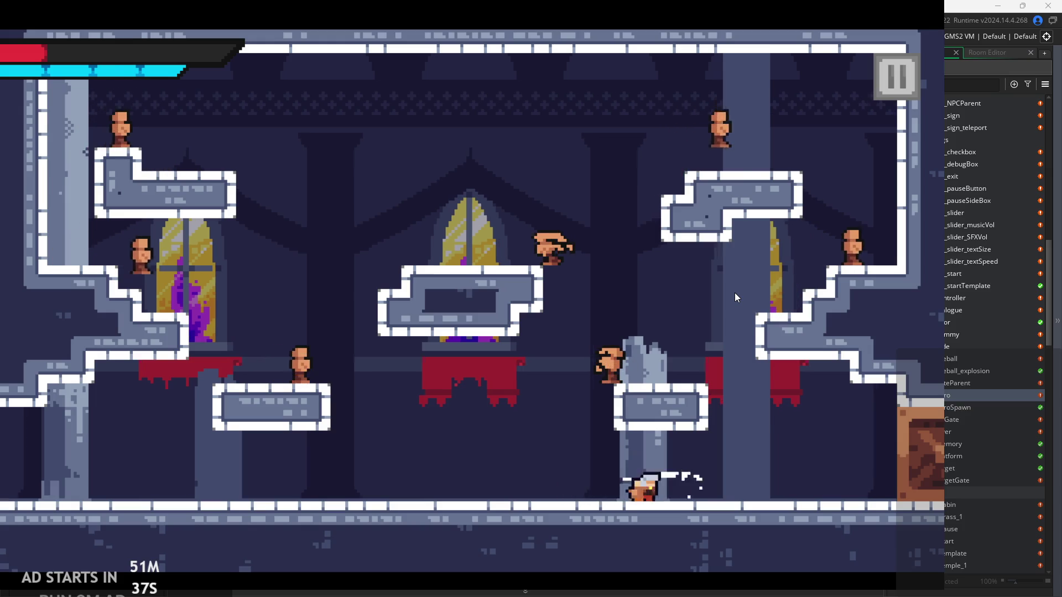
pyautogui.press('space')
pyautogui.press('Left')
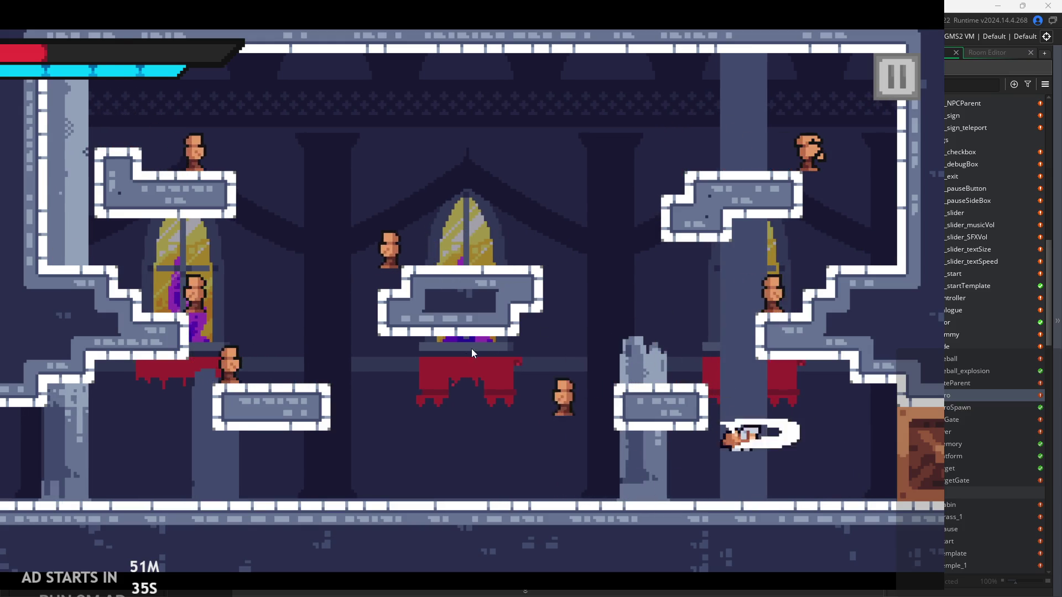
# Pause and resume once, walk left, then pause again and exit the game
pyautogui.click(896, 77)
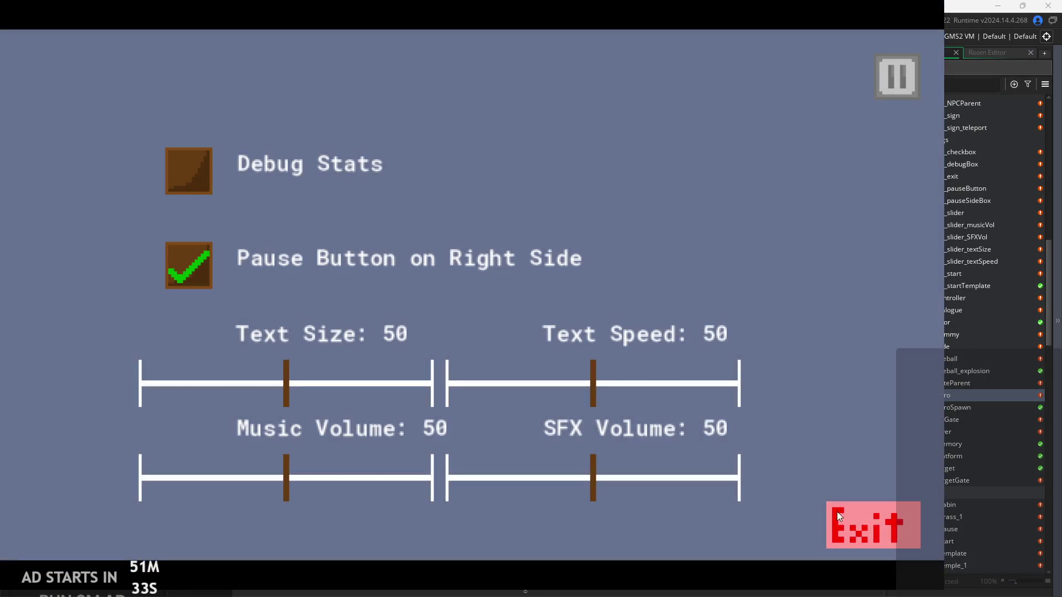
pyautogui.click(897, 88)
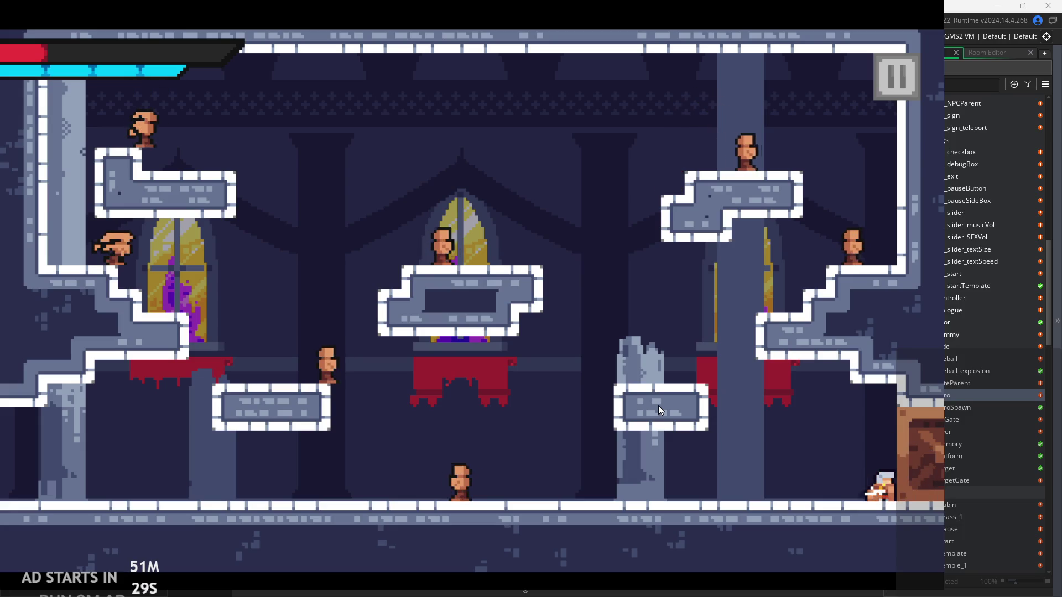
pyautogui.press('Left')
pyautogui.press('Left')
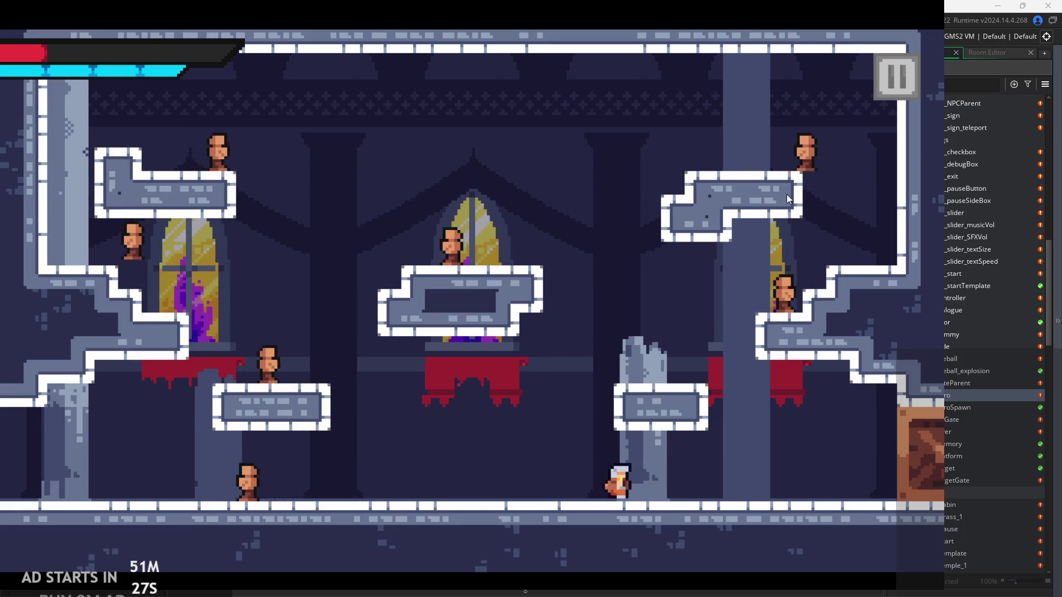
pyautogui.click(902, 80)
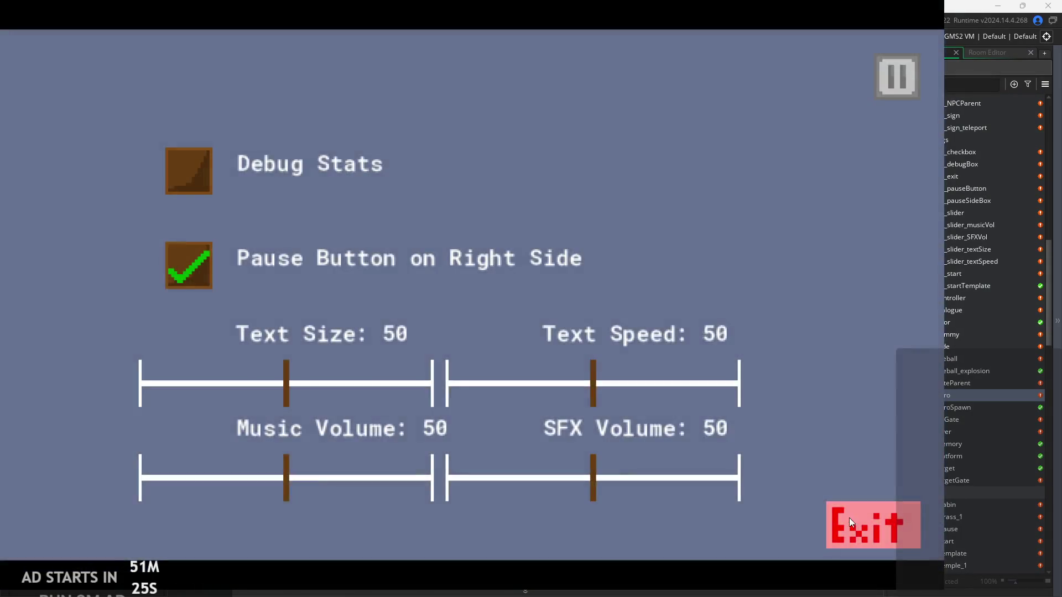
pyautogui.click(867, 522)
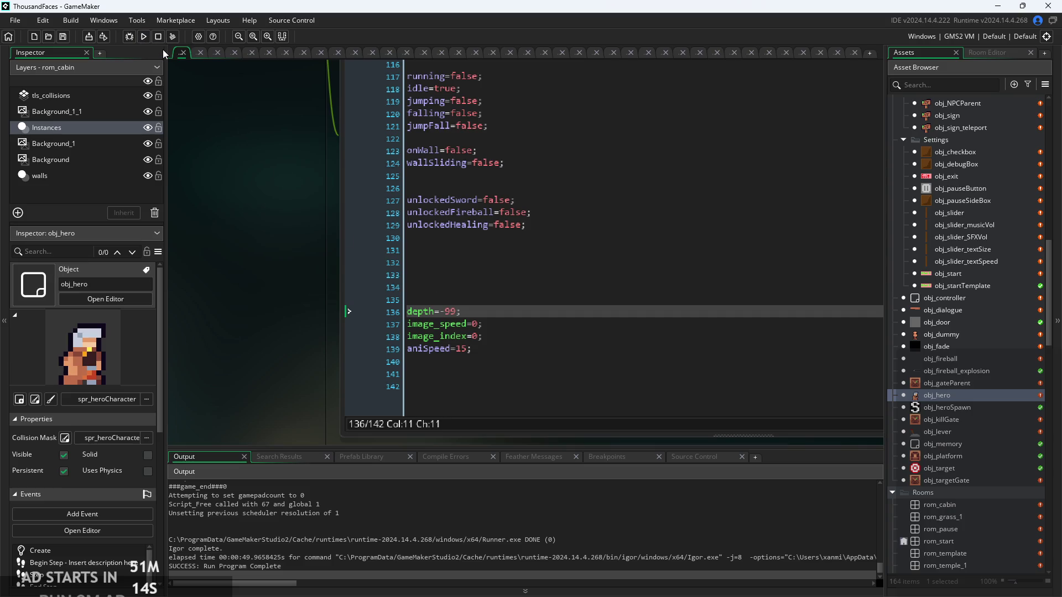
pyautogui.click(146, 38)
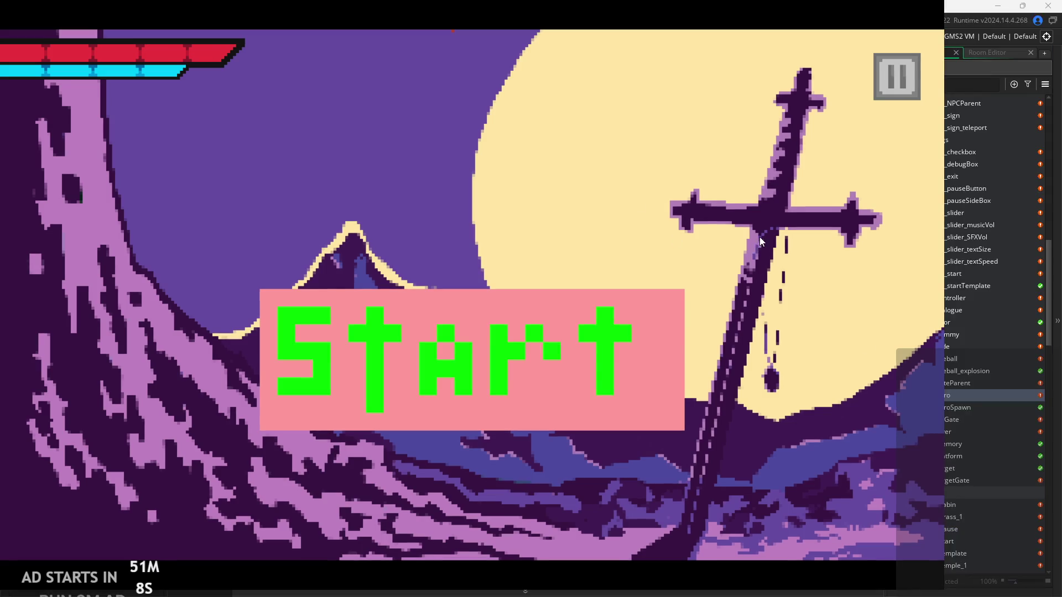
pyautogui.click(634, 324)
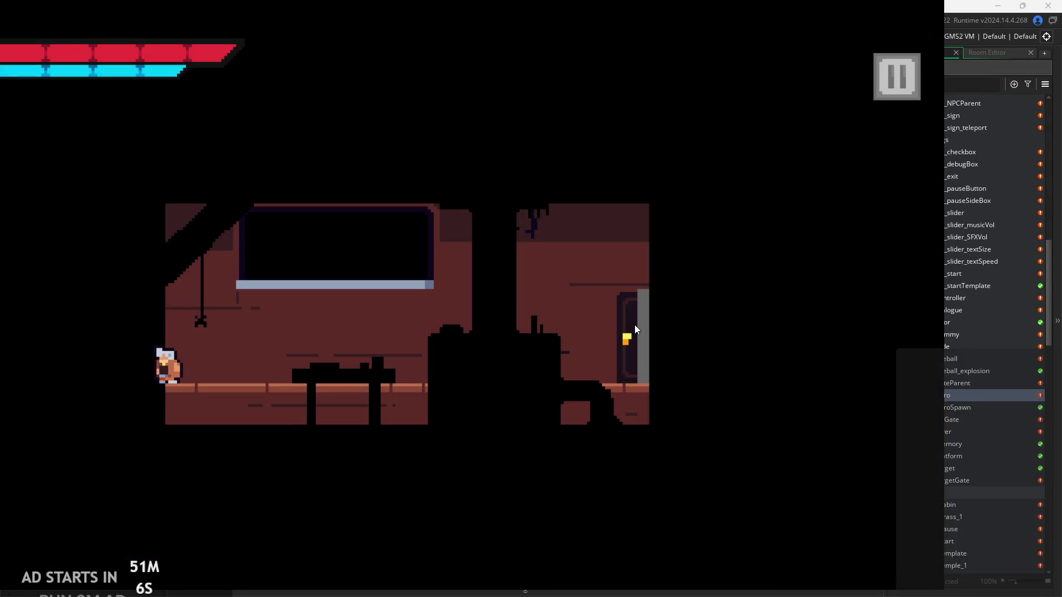
pyautogui.press('Right')
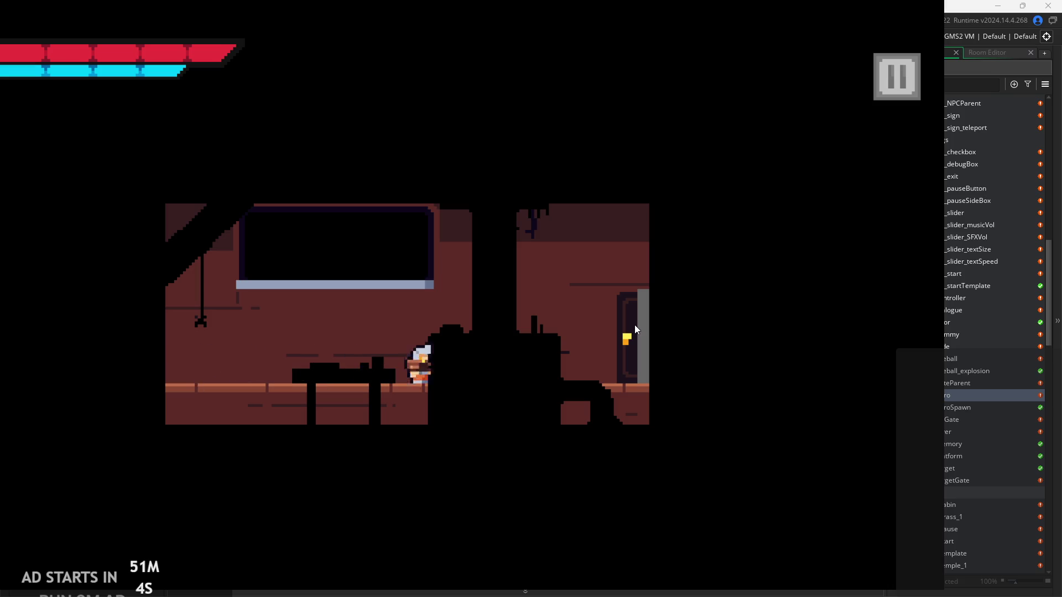
pyautogui.press('Up')
pyautogui.press('Left')
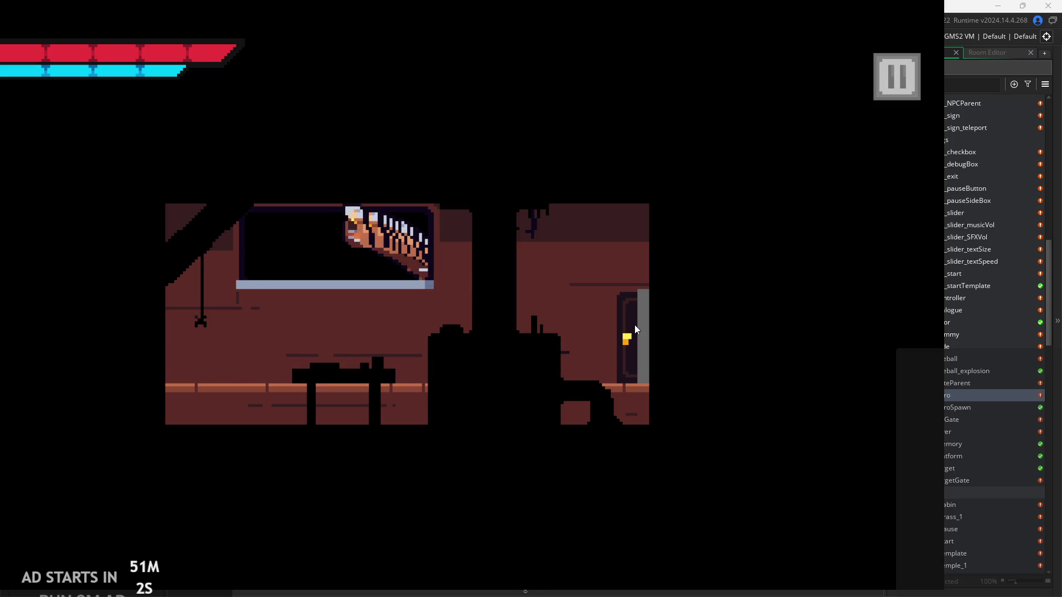
pyautogui.press('Up')
pyautogui.press('Right')
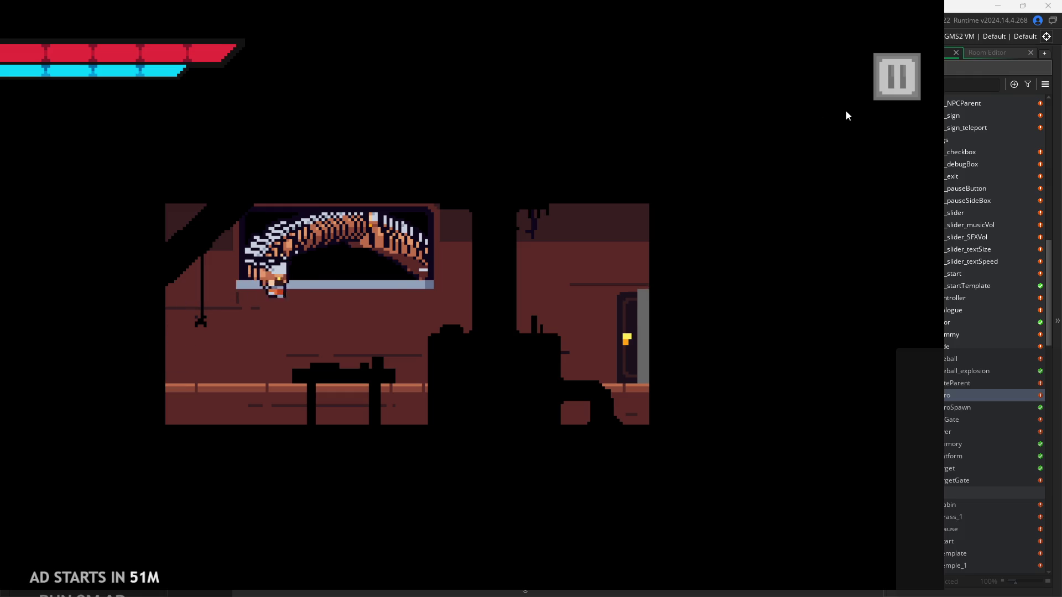
pyautogui.press('Up')
pyautogui.press('Left')
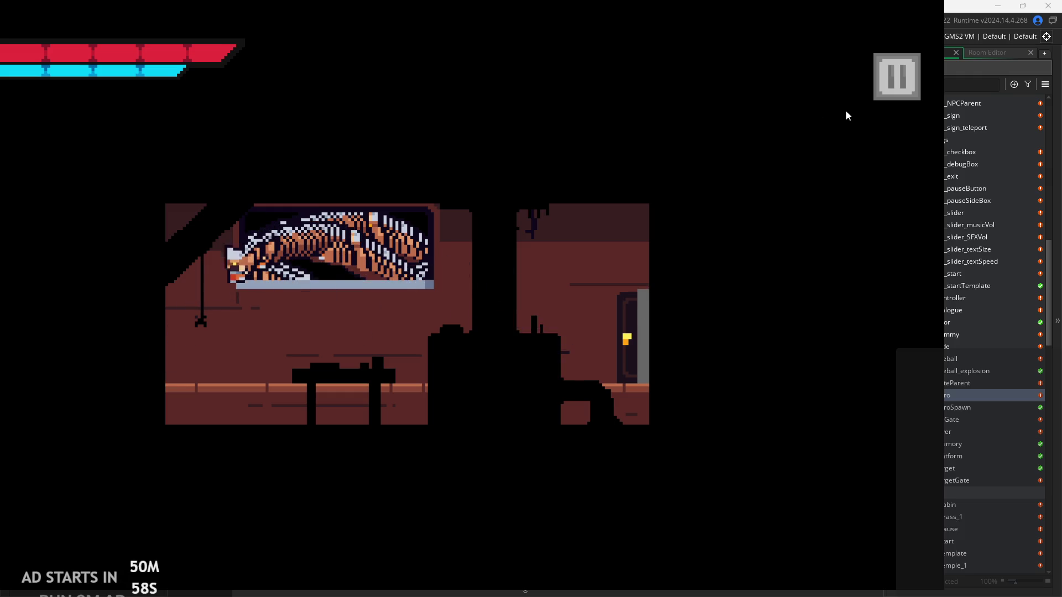
pyautogui.press('Up')
pyautogui.press('Right')
pyautogui.press('Escape')
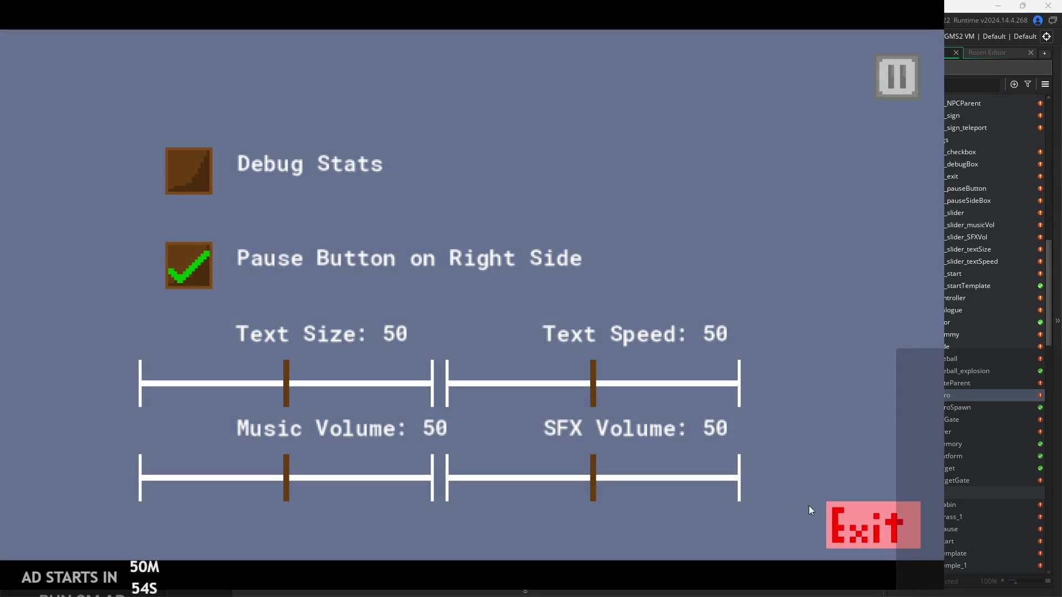
pyautogui.click(826, 516)
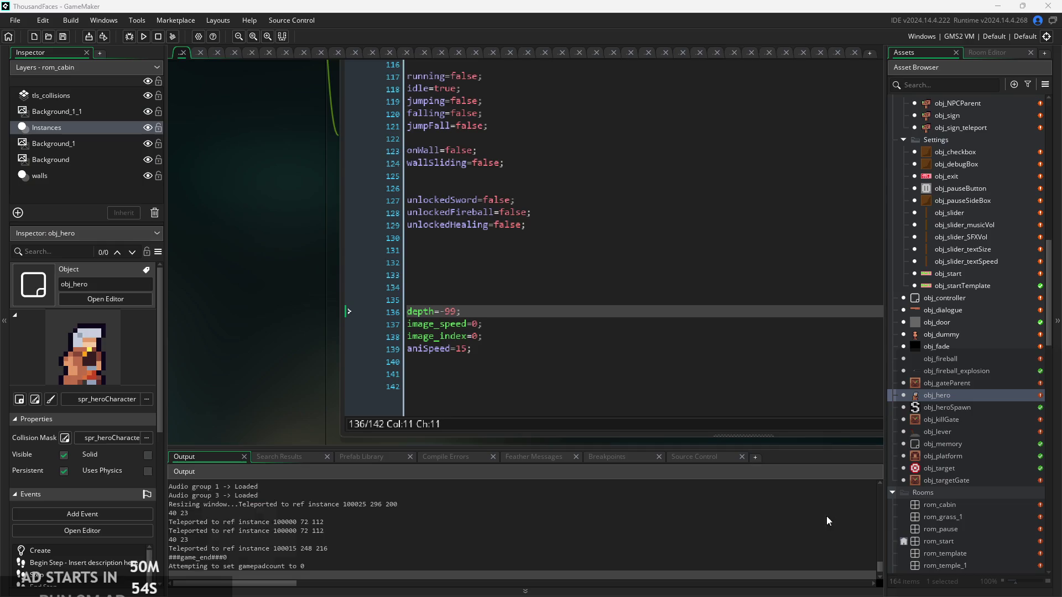
pyautogui.click(636, 307)
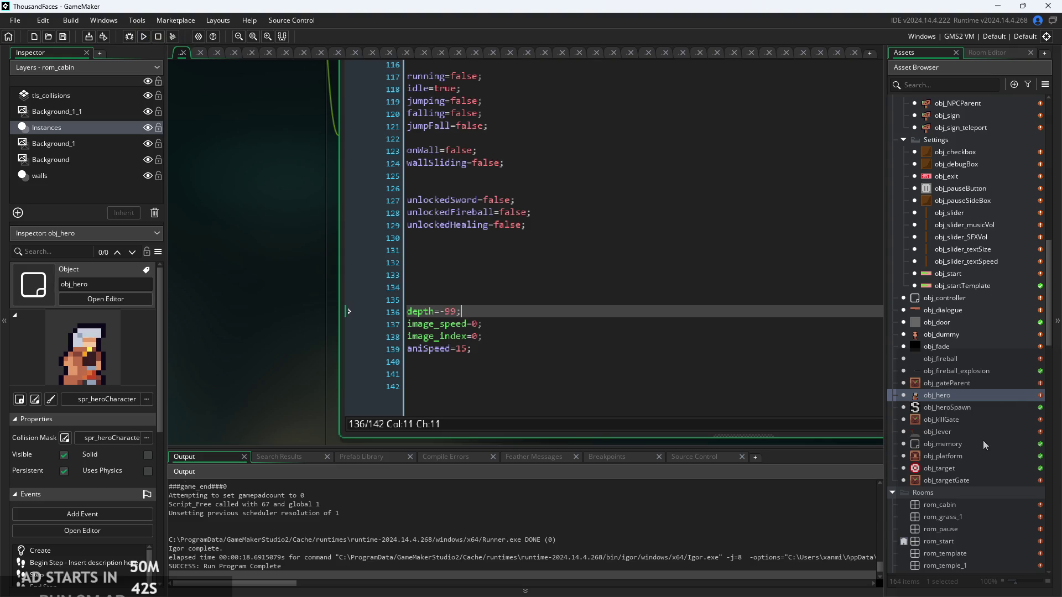
pyautogui.scroll(-2, 984, 440)
pyautogui.scroll(-2, 980, 463)
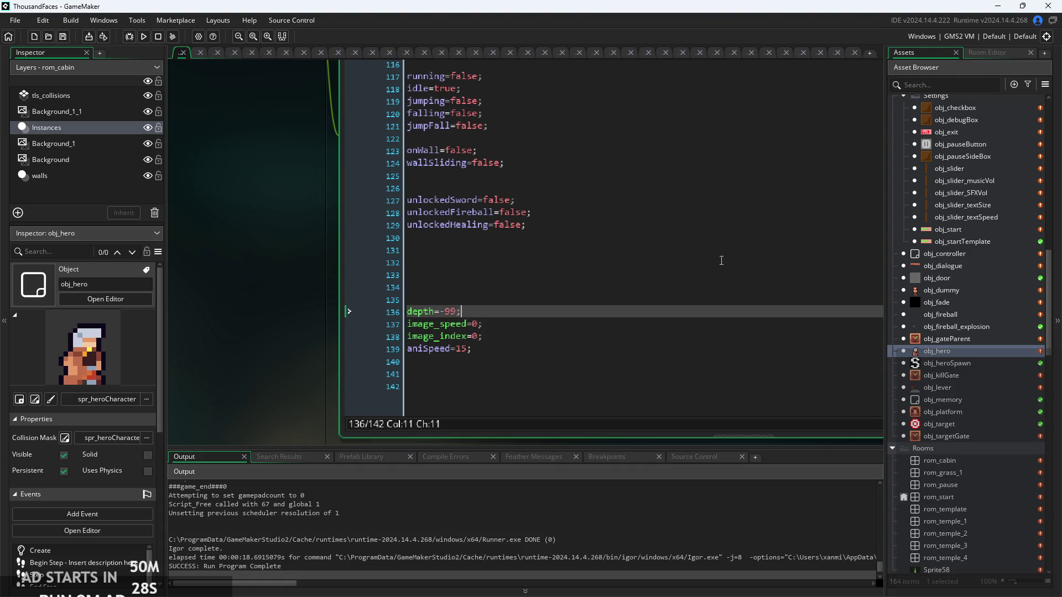
pyautogui.click(144, 35)
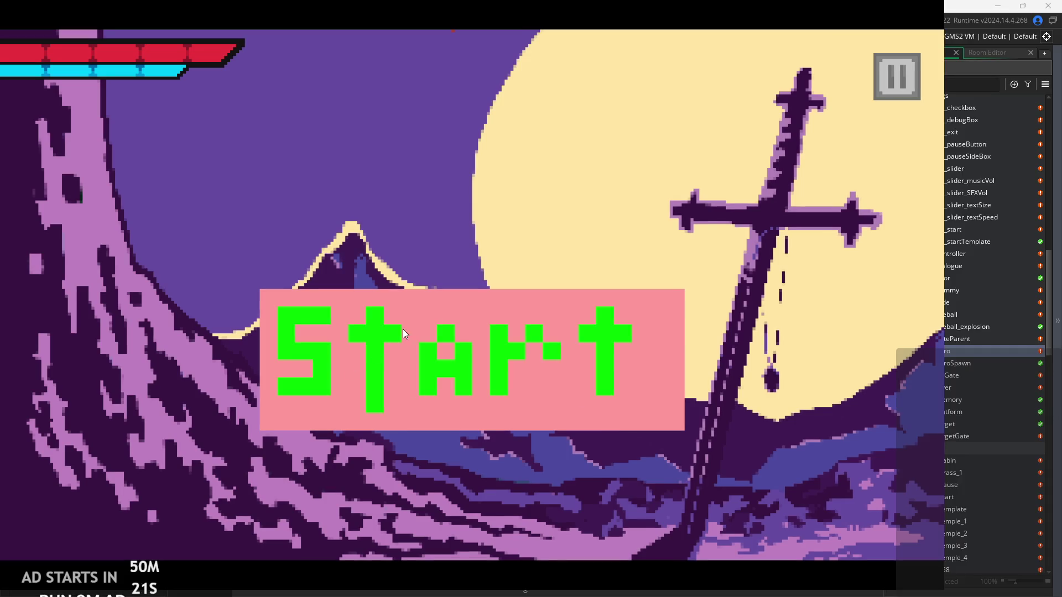
pyautogui.click(402, 329)
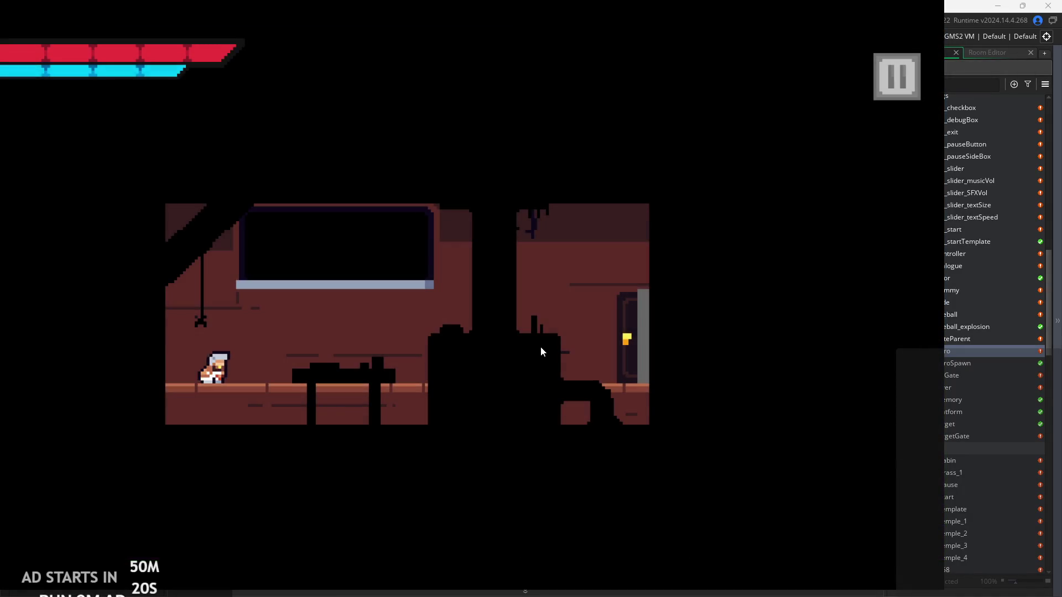
pyautogui.press('Right')
pyautogui.press('Left')
pyautogui.click(891, 83)
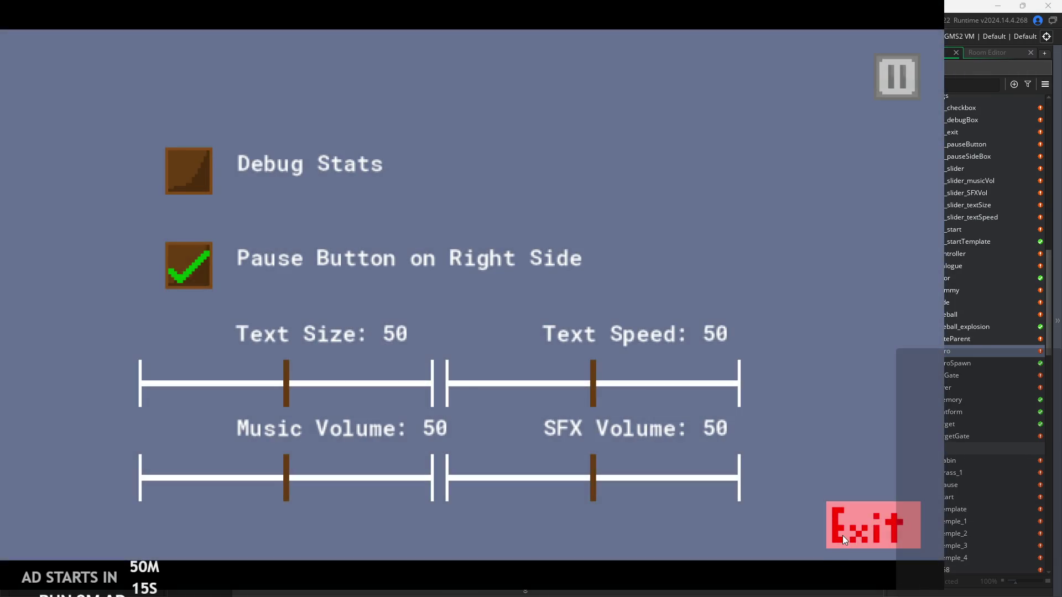
pyautogui.click(842, 535)
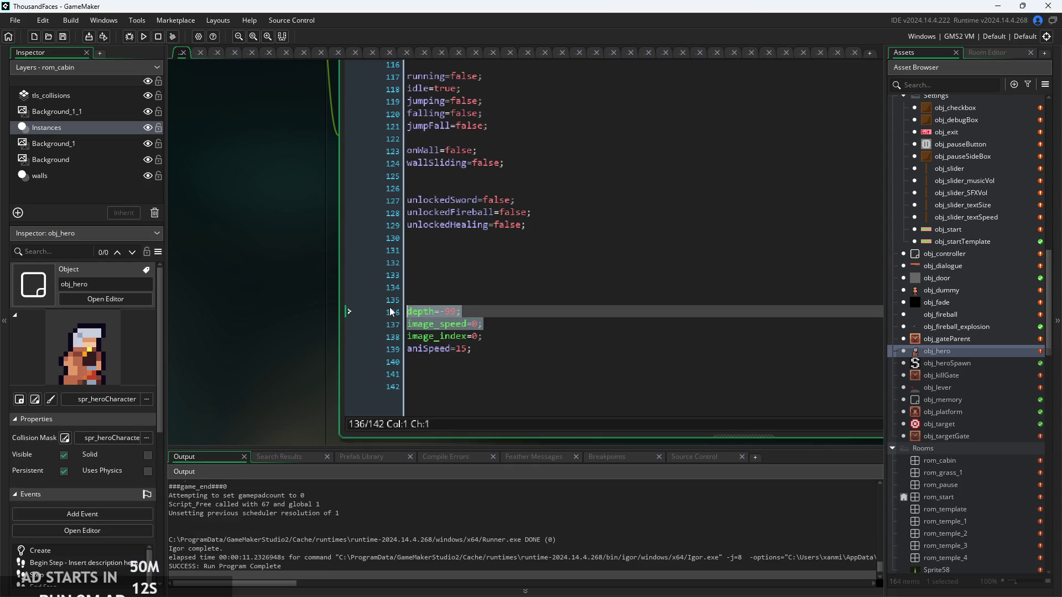
# Delete the depth=-99; line from obj_hero's Create code
pyautogui.scroll(2, 477, 310)
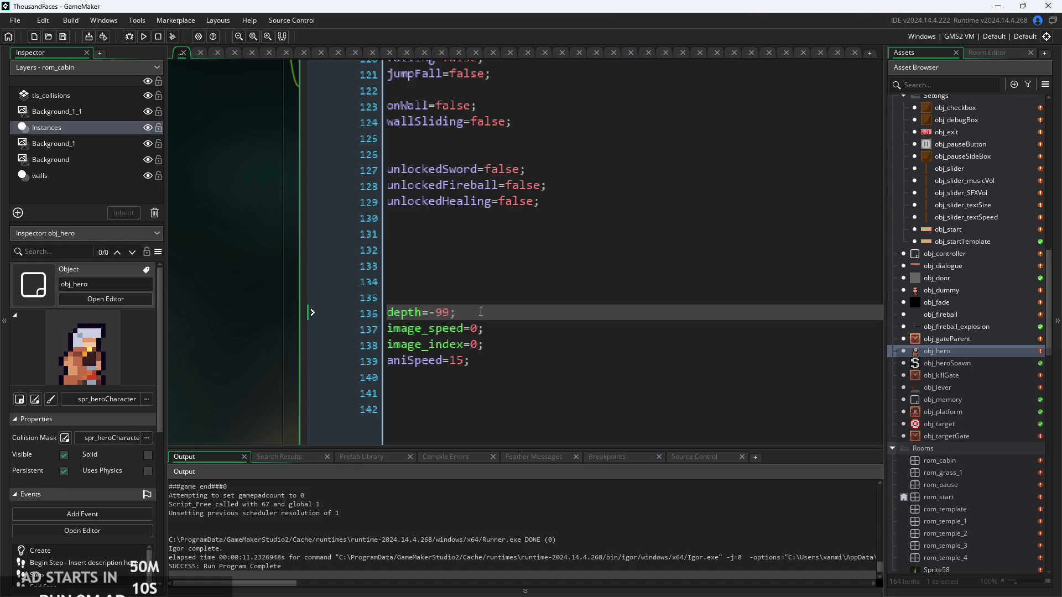
pyautogui.moveTo(484, 311); pyautogui.dragTo(341, 308)
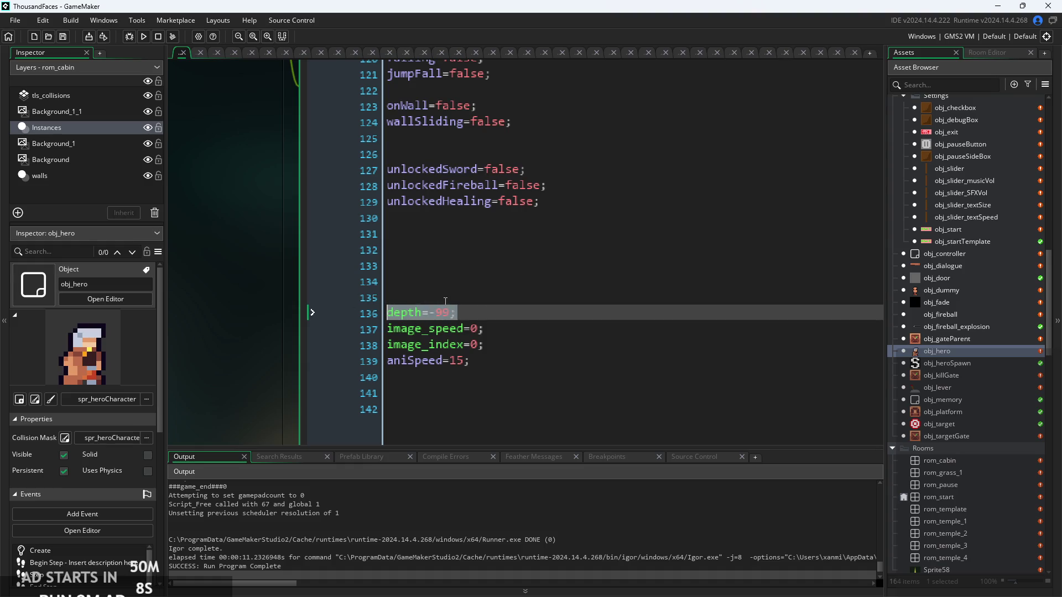
pyautogui.press('BackSpace')
pyautogui.scroll(-4, 531, 299)
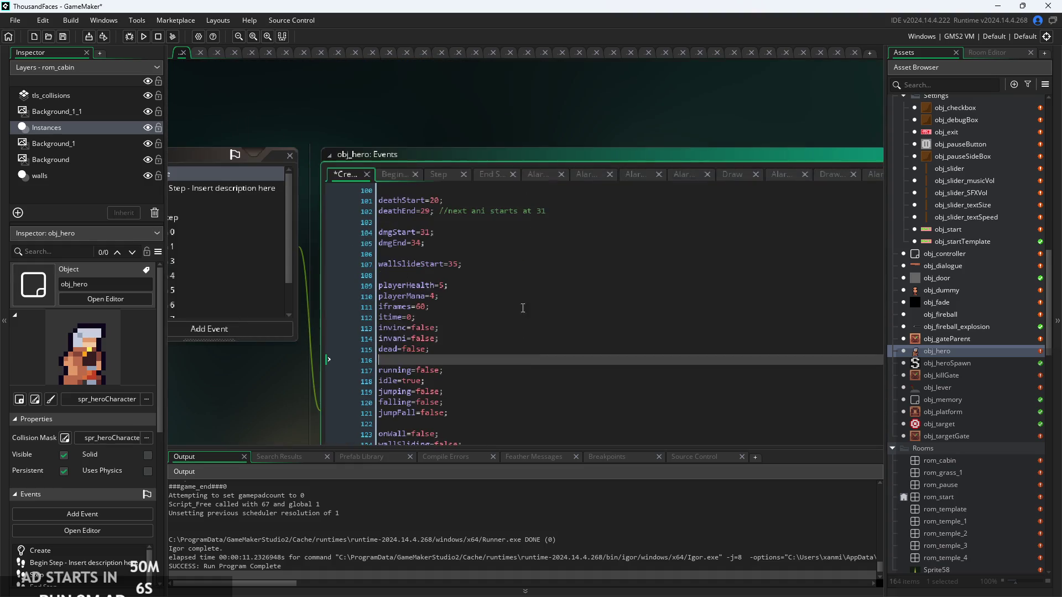
# Look over obj_hero's Begin Step and Step code, then bring up the Add Event list
pyautogui.click(393, 175)
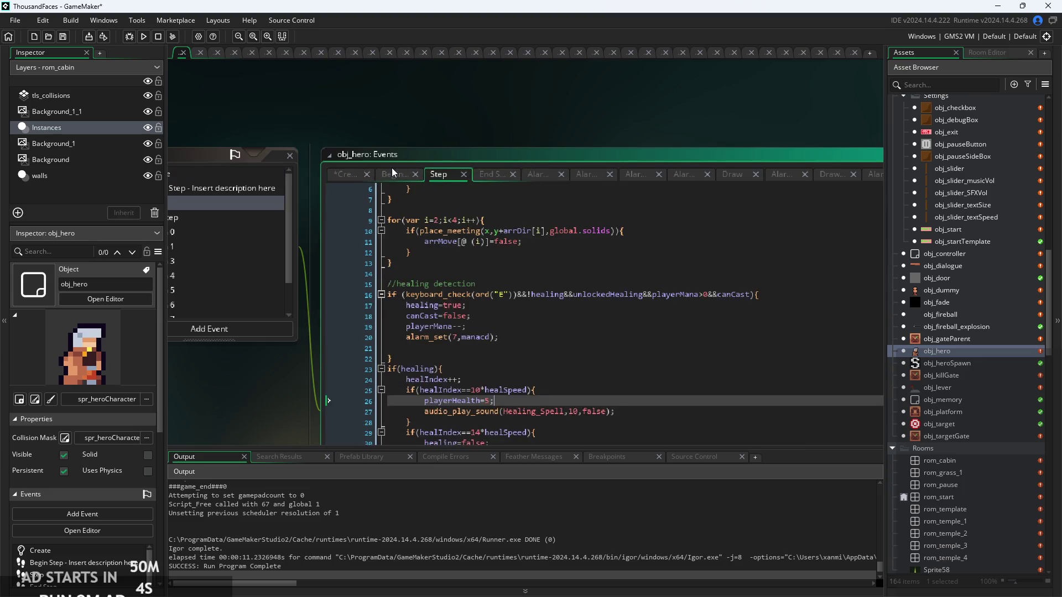
pyautogui.click(437, 175)
pyautogui.click(394, 174)
pyautogui.scroll(1, 450, 221)
pyautogui.click(535, 284)
pyautogui.scroll(-3, 416, 284)
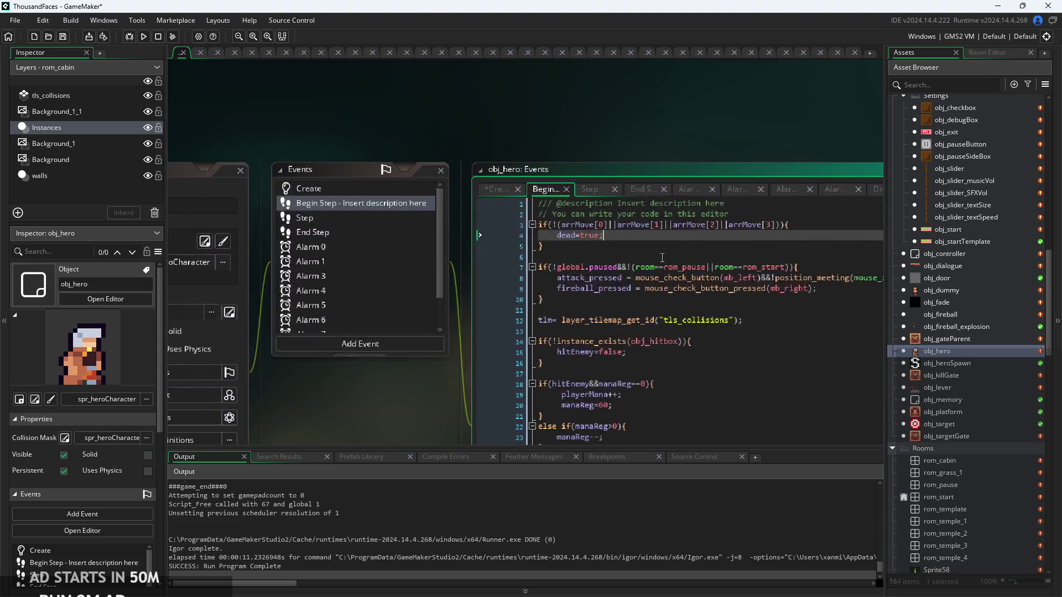
pyautogui.scroll(1, 332, 386)
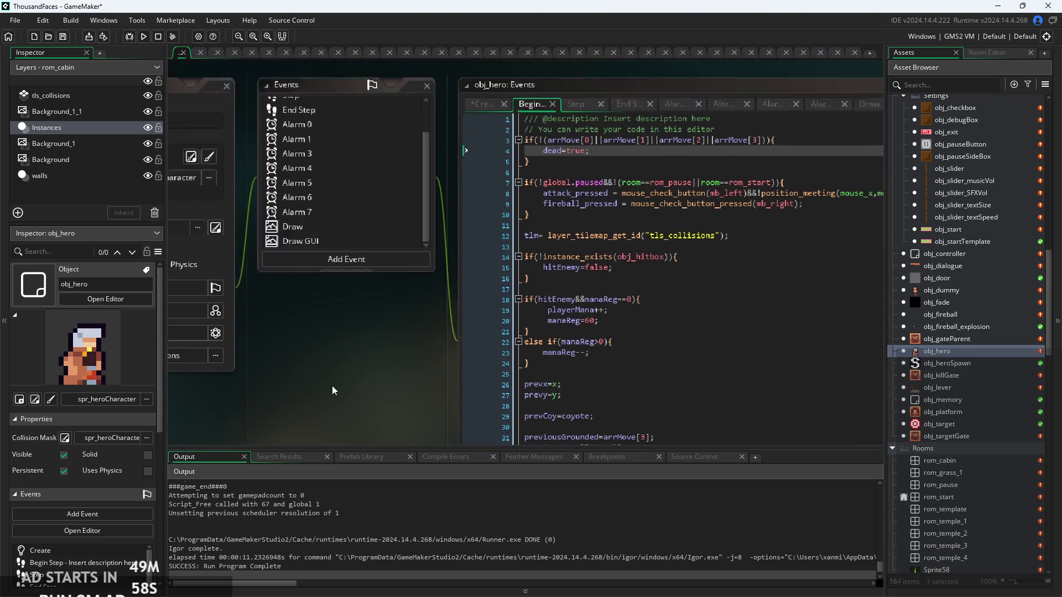
pyautogui.click(358, 296)
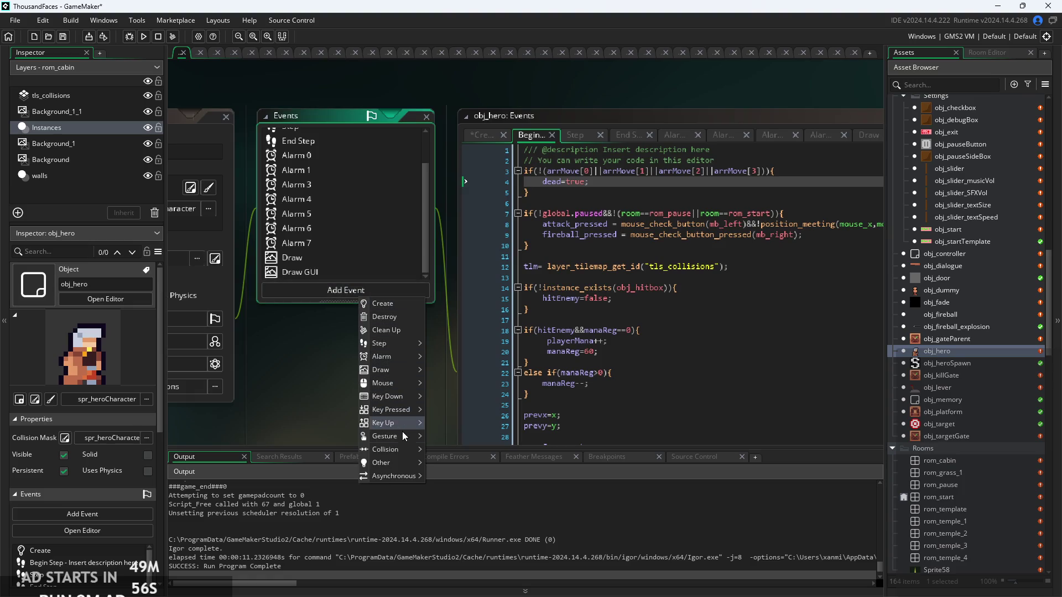
# Add an Other > Room Start event setting layer="Instances", then open the rom_start room
pyautogui.moveTo(394, 466)
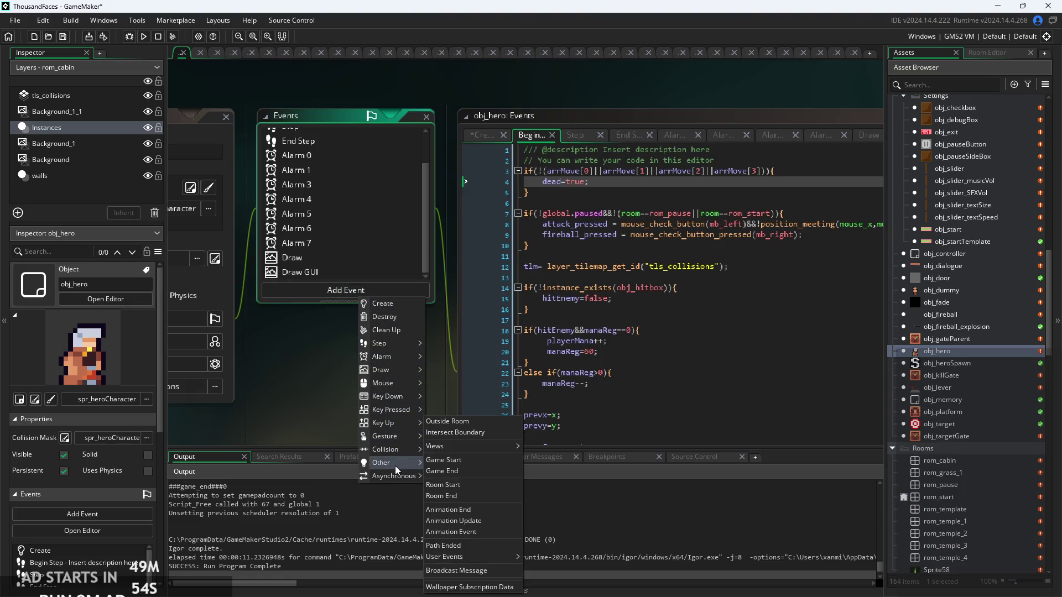
pyautogui.click(444, 486)
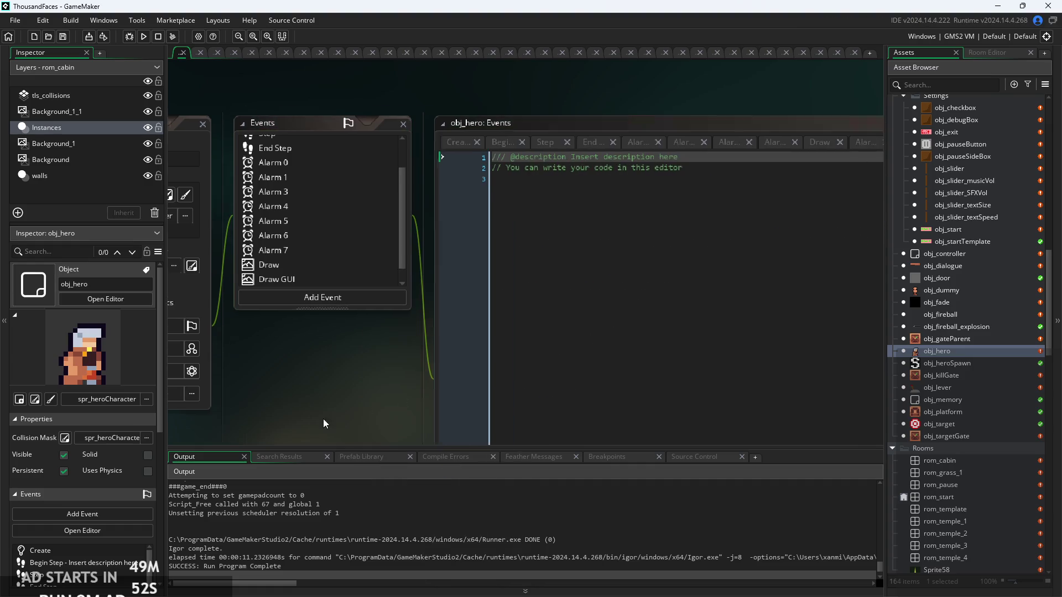
pyautogui.write('layer=')
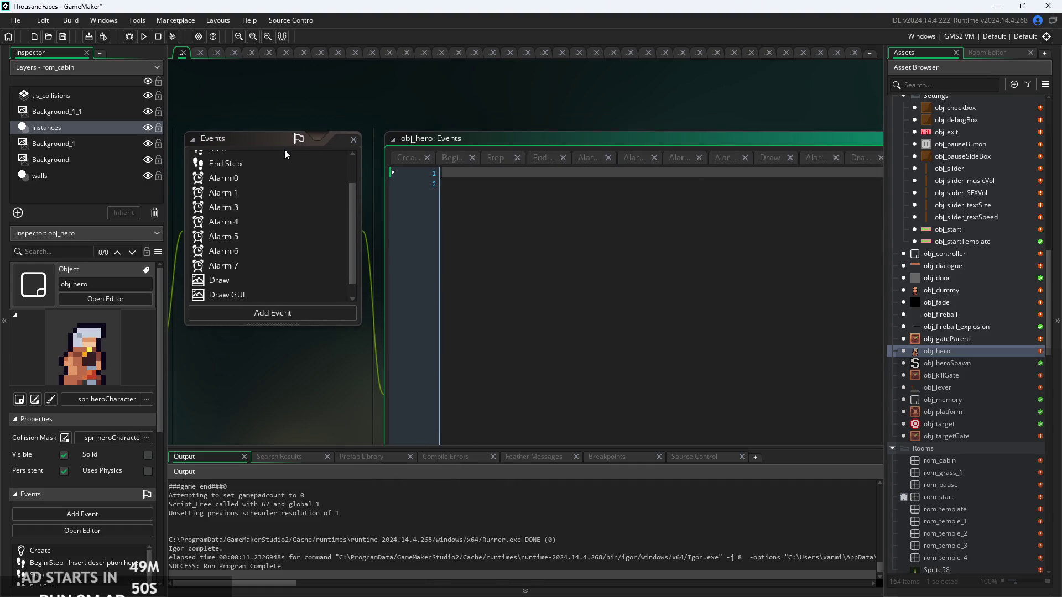
pyautogui.press('Escape')
pyautogui.write('"Instr')
pyautogui.write('ces";')
pyautogui.doubleClick(959, 497)
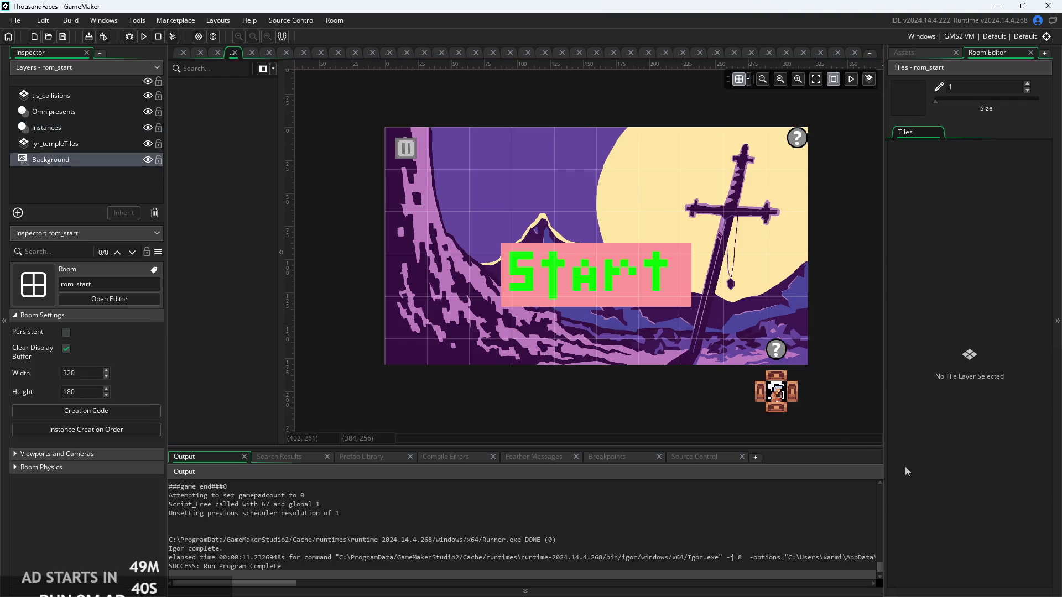
# Check the instances on rom_start's Instances layer, then open a temple room and rom_cabin
pyautogui.click(97, 128)
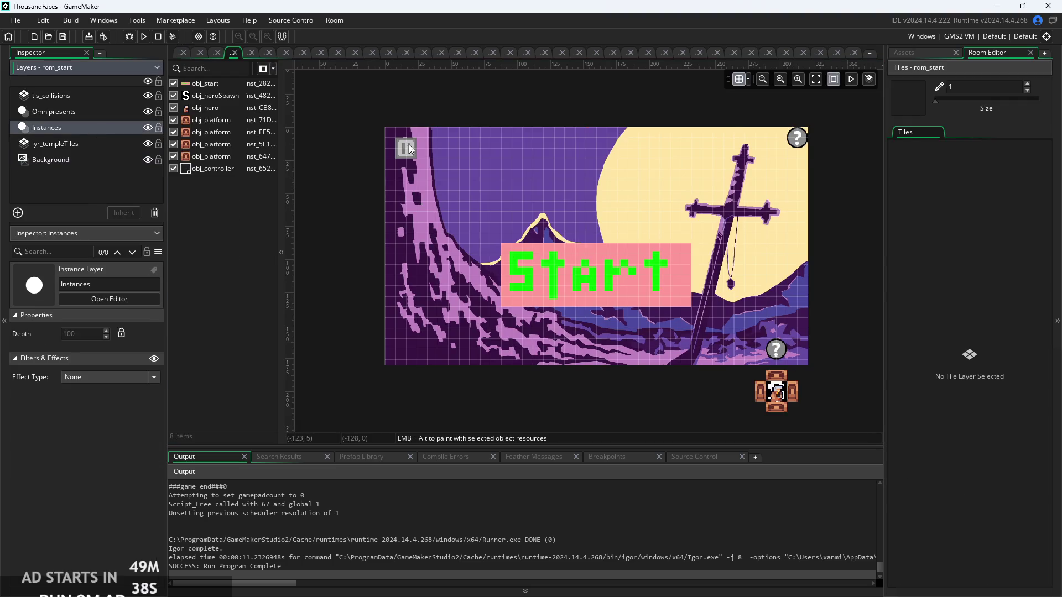
pyautogui.click(897, 50)
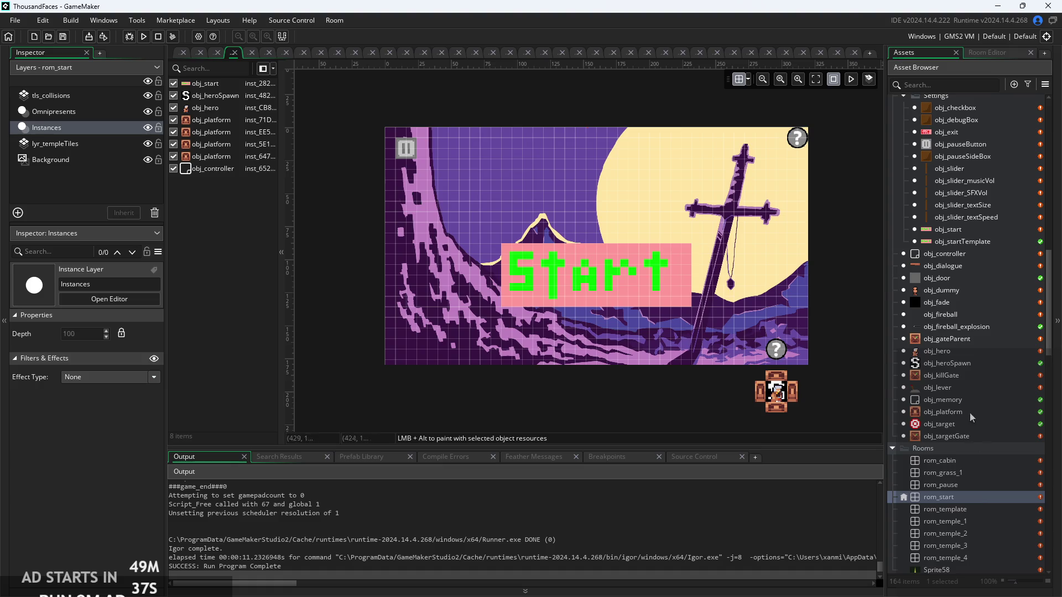
pyautogui.doubleClick(971, 521)
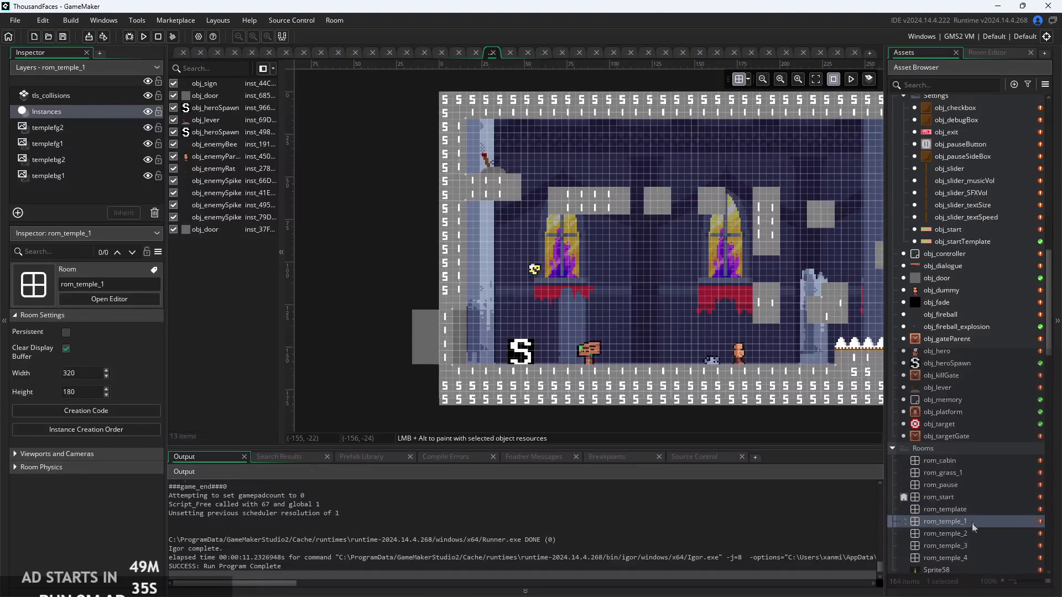
pyautogui.doubleClick(963, 461)
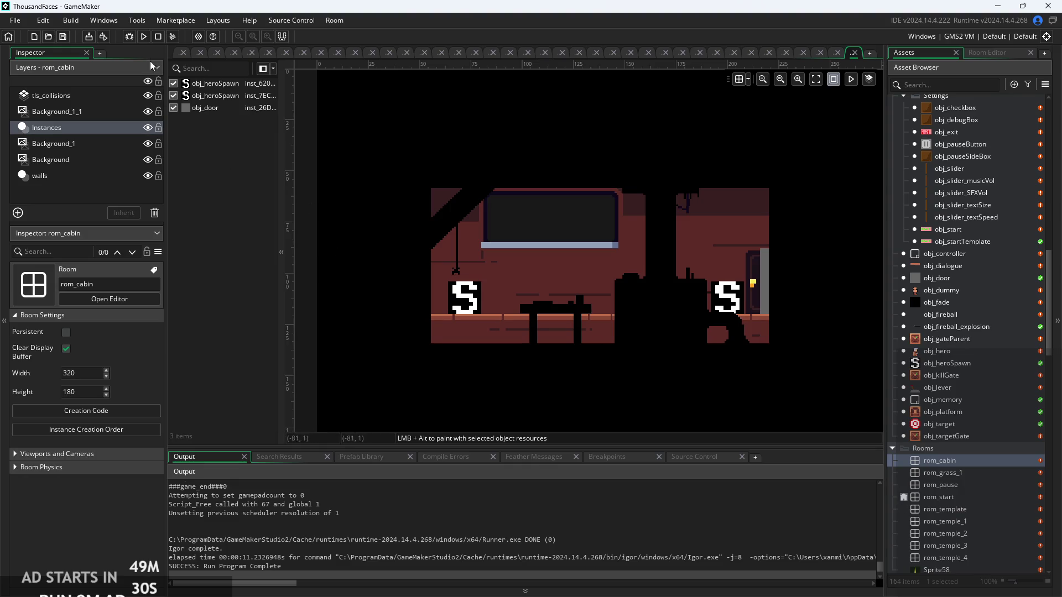
# Run a test build and view rom_cabin's Instances layer properties, showing depth 200
pyautogui.click(143, 37)
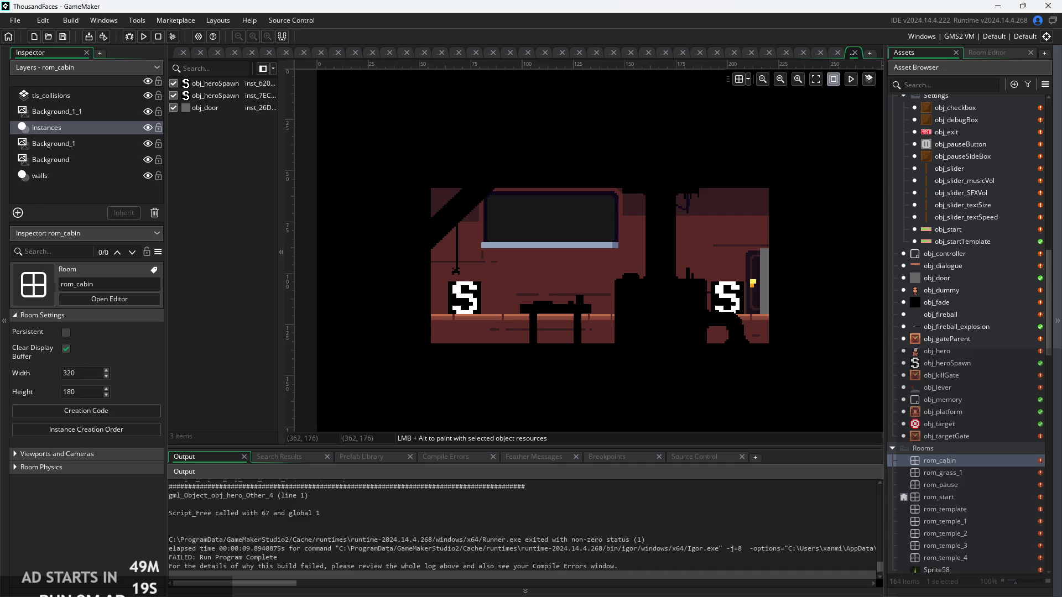
pyautogui.click(112, 127)
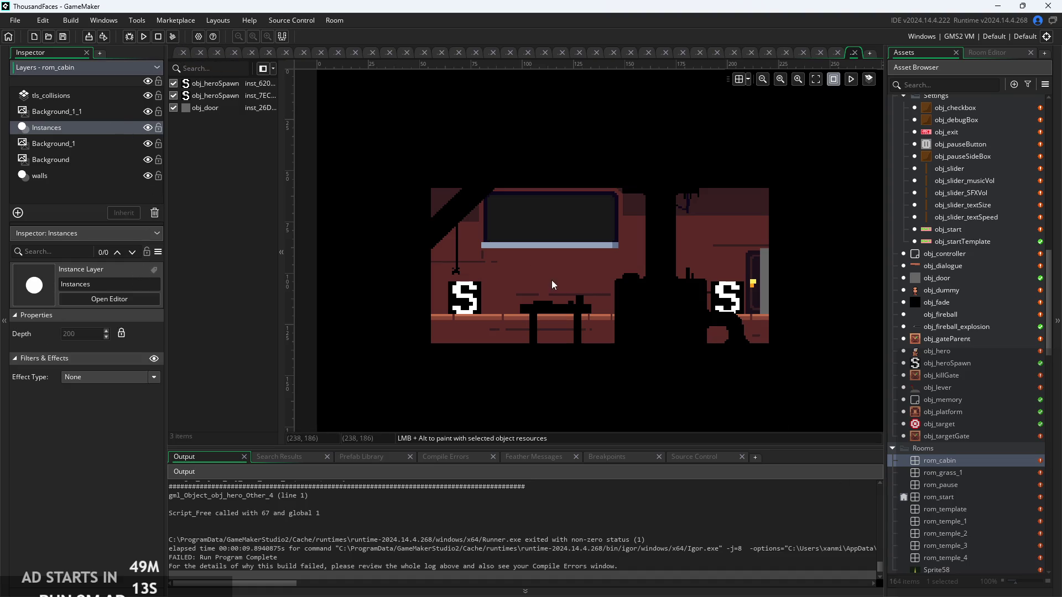
pyautogui.click(182, 53)
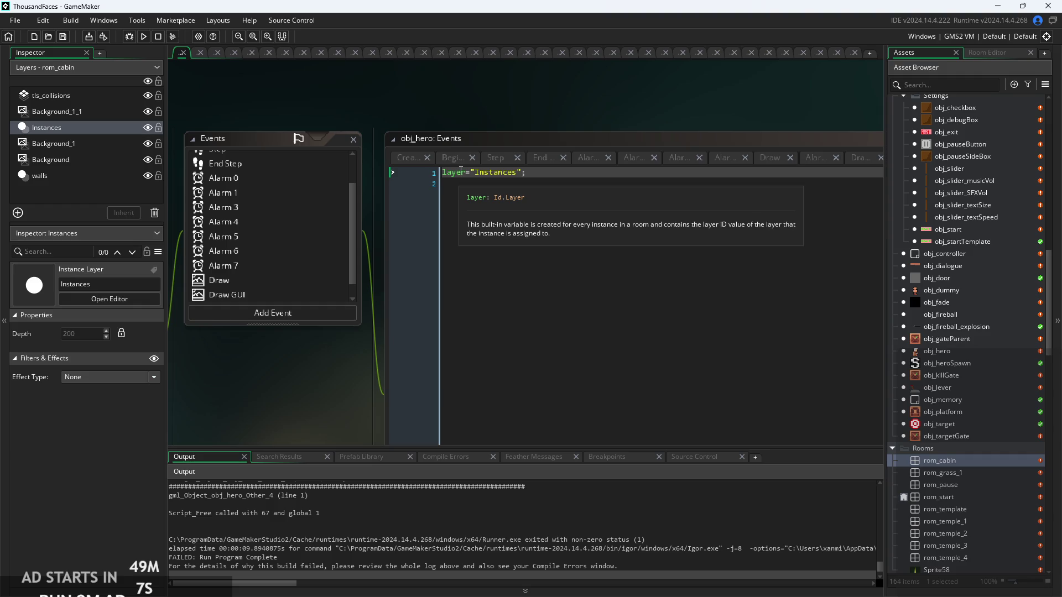
# Wrap the quoted layer name in a call so the line reads layer=layer_get_id("Instances")
pyautogui.keyDown('ctrl'); pyautogui.scroll(2, 528, 166); pyautogui.keyUp('ctrl')
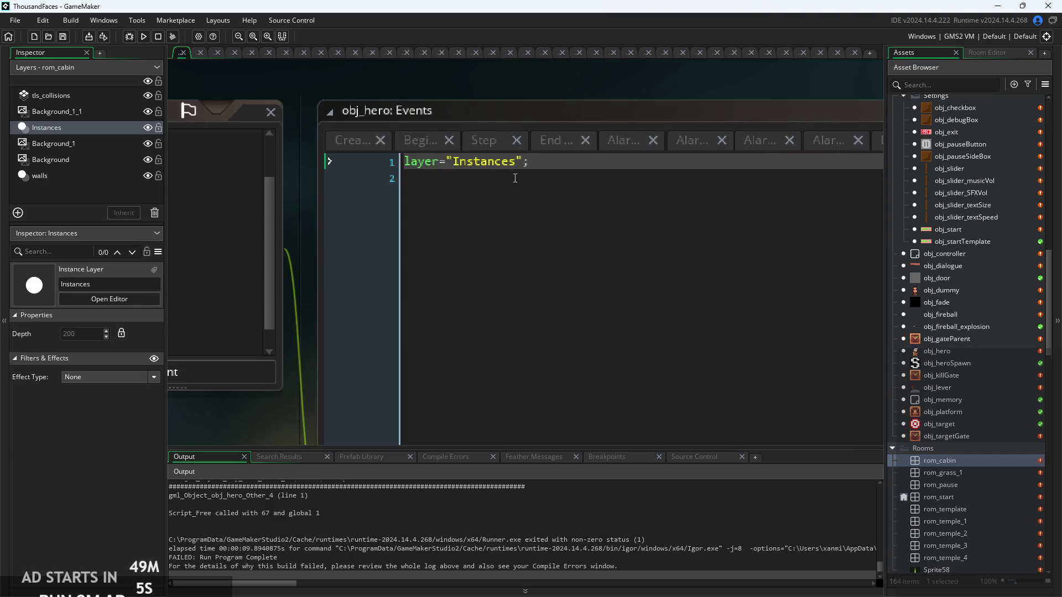
pyautogui.click(448, 161)
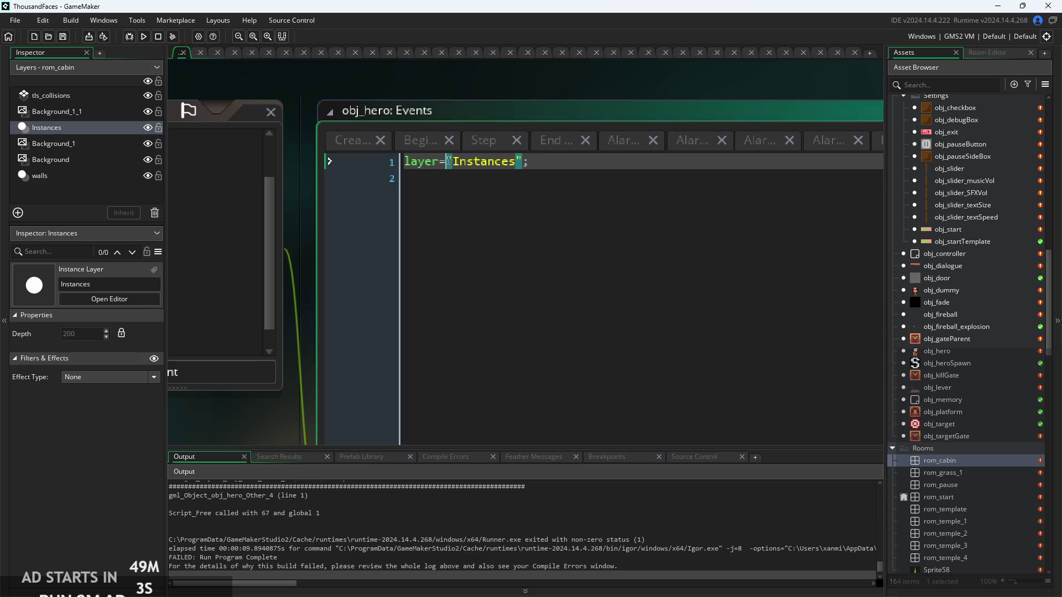
pyautogui.press('Return')
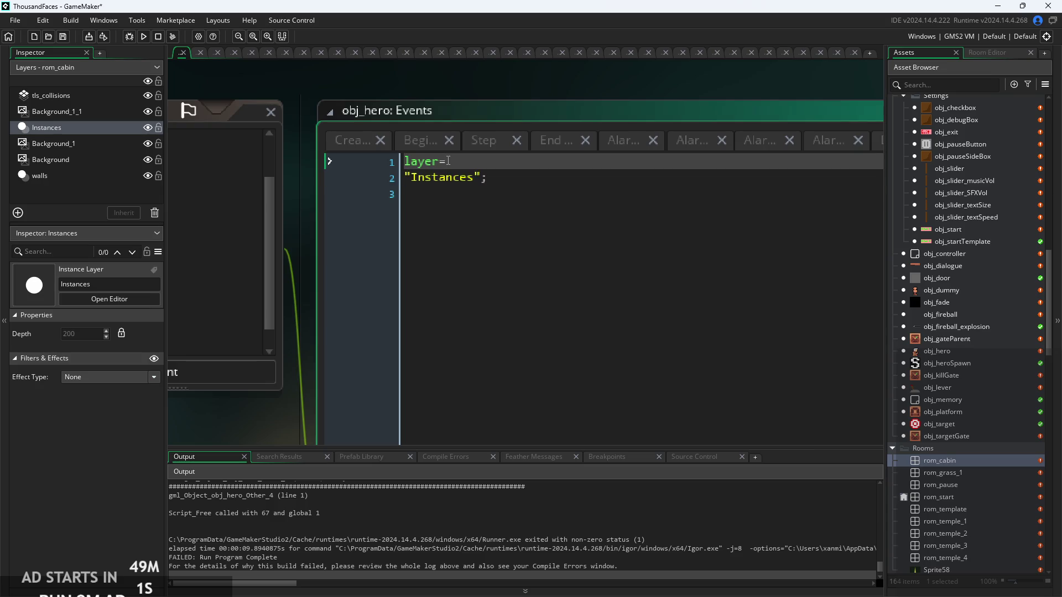
pyautogui.write('layer_ge')
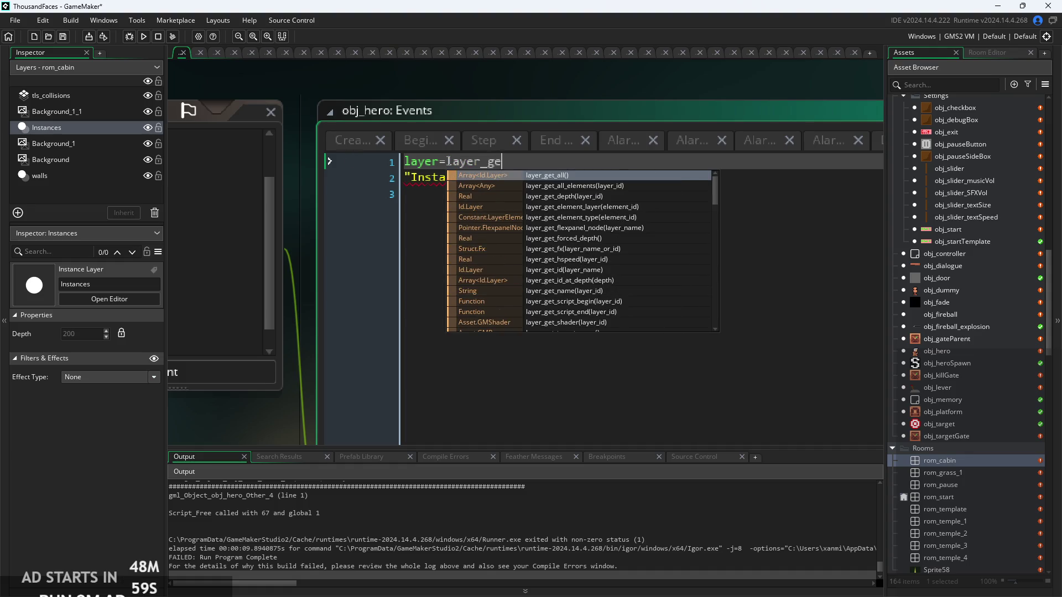
pyautogui.write('t_id')
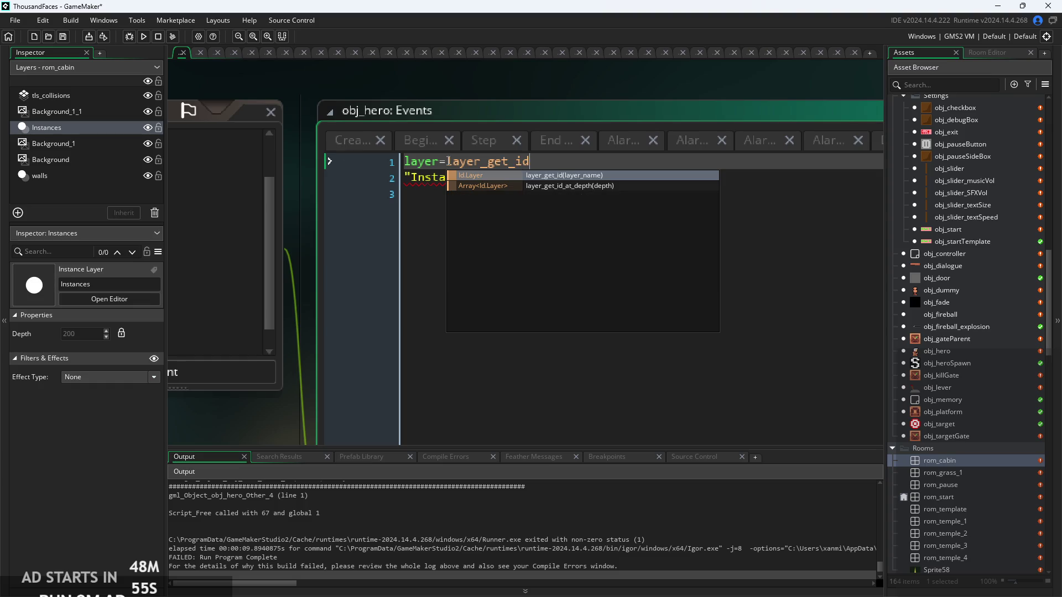
pyautogui.write('(')
pyautogui.moveTo(483, 180); pyautogui.dragTo(392, 191)
pyautogui.hotkey('ctrl', 'x')
pyautogui.click(540, 161)
pyautogui.hotkey('ctrl', 'v')
# Remove the leftover empty line and stray semicolon, save the project, and run a test build
pyautogui.click(434, 189)
pyautogui.press('BackSpace')
pyautogui.press('BackSpace')
pyautogui.press('Up')
pyautogui.press('End')
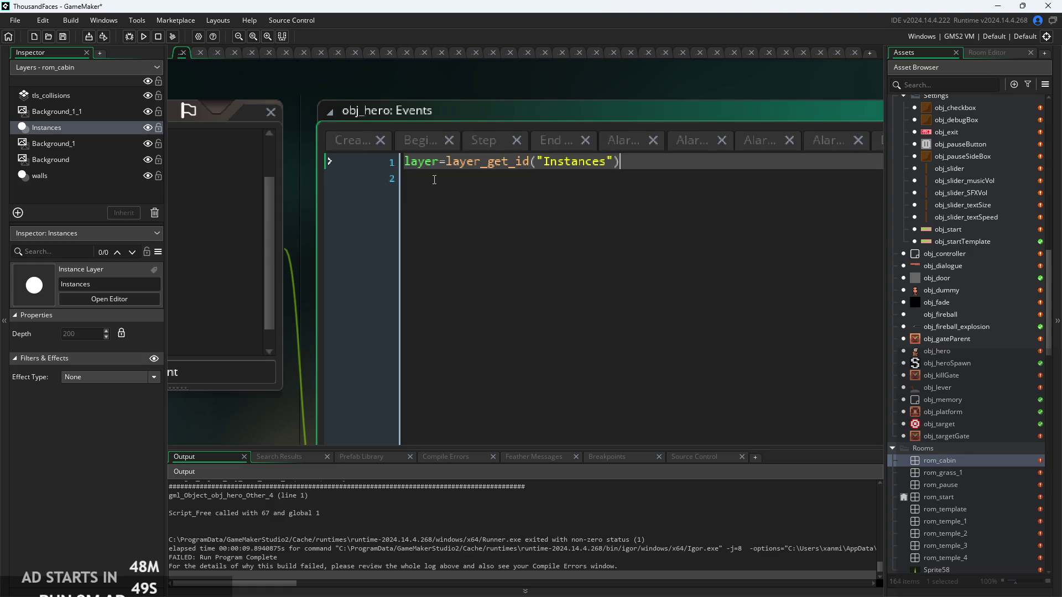
pyautogui.hotkey('ctrl', 's')
pyautogui.click(145, 36)
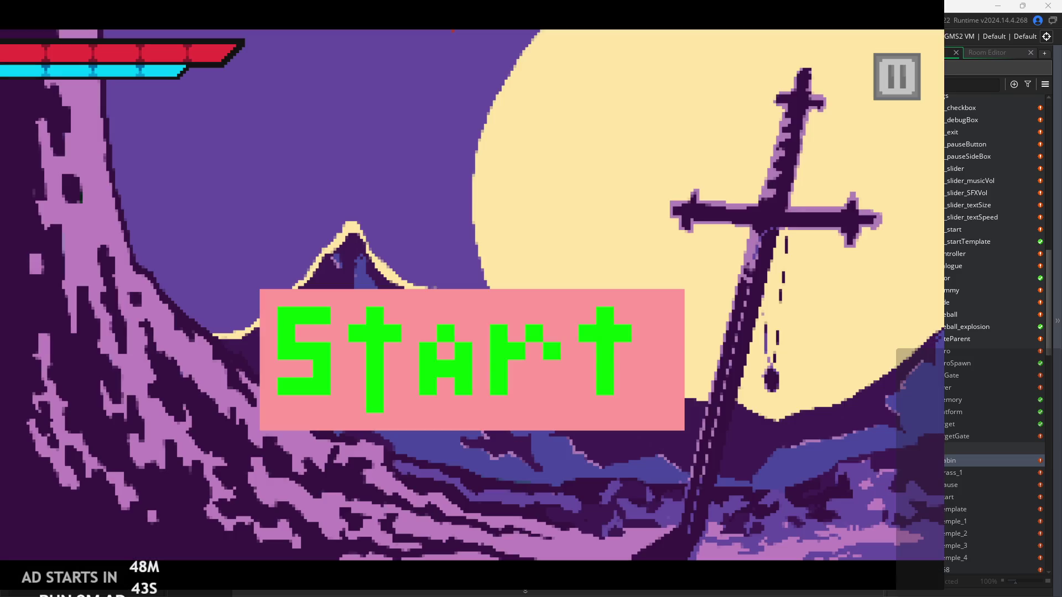
# Start the game and run the hero left and right across the castle floor, jumping near the window
pyautogui.click(529, 340)
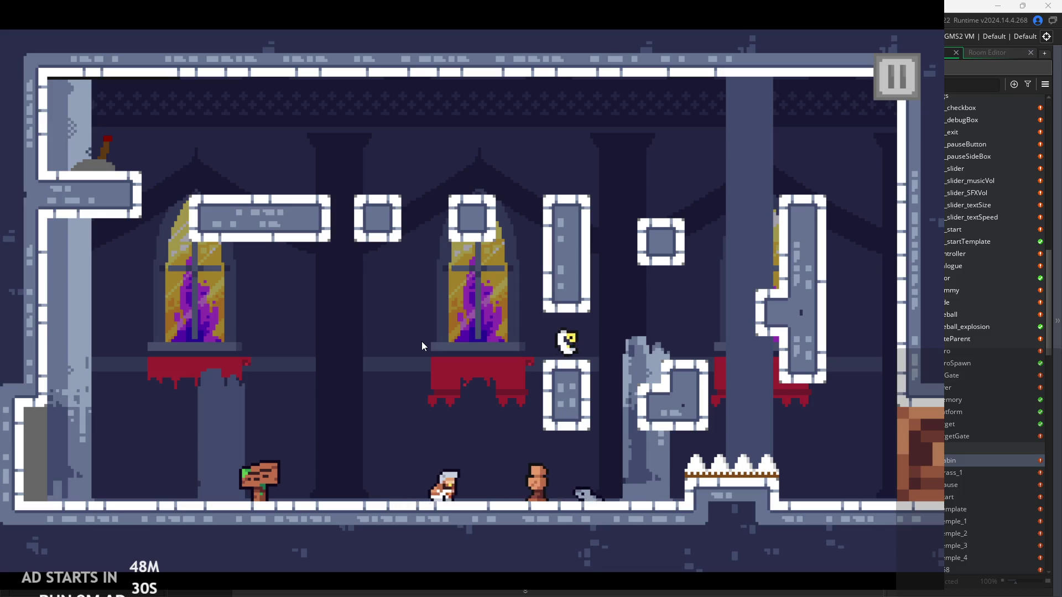
pyautogui.press('Right')
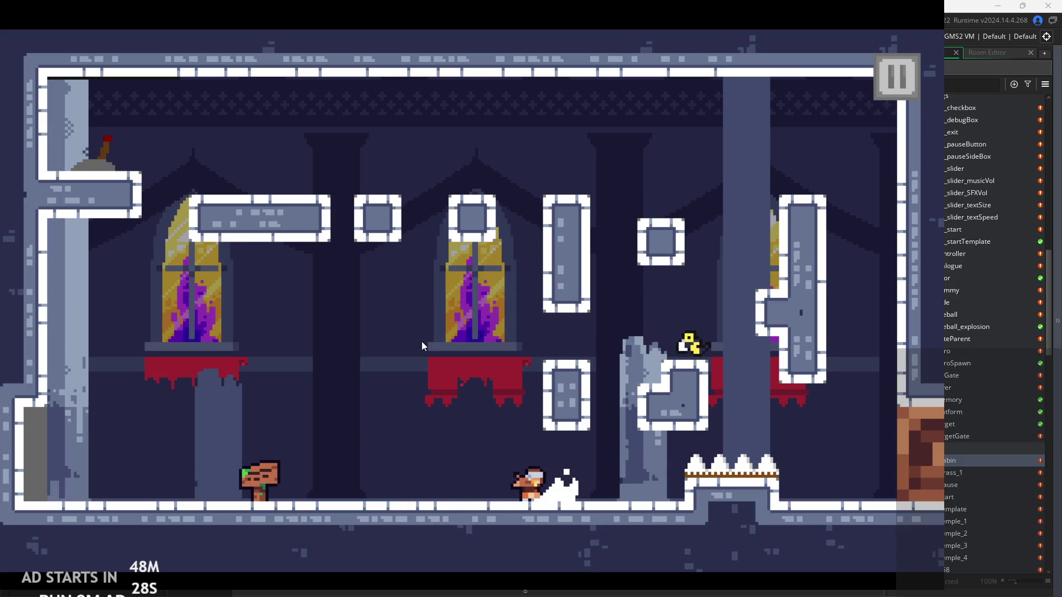
pyautogui.press('Left')
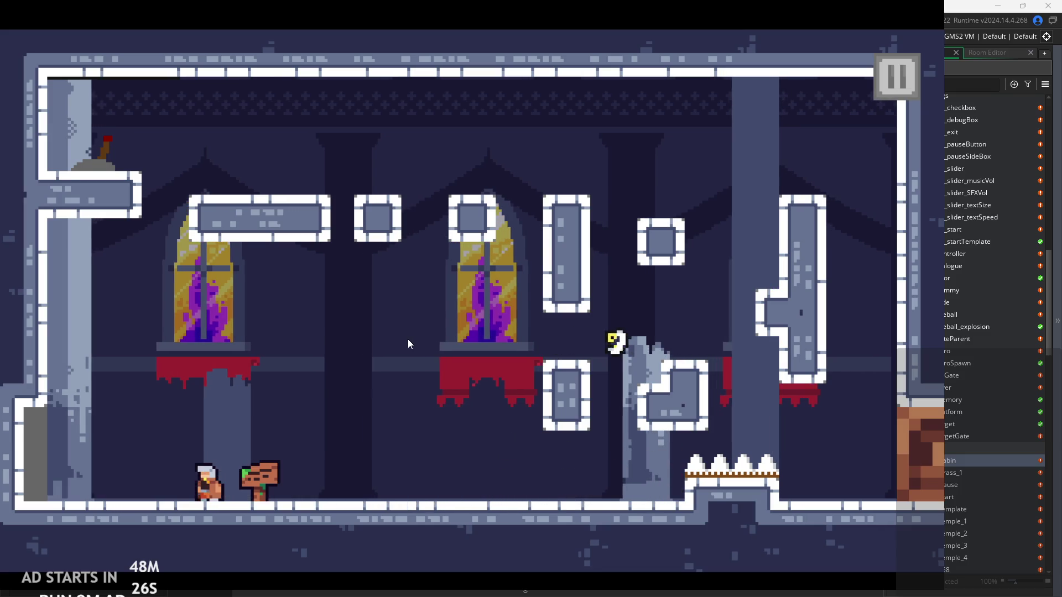
pyautogui.press('Right')
pyautogui.press('space')
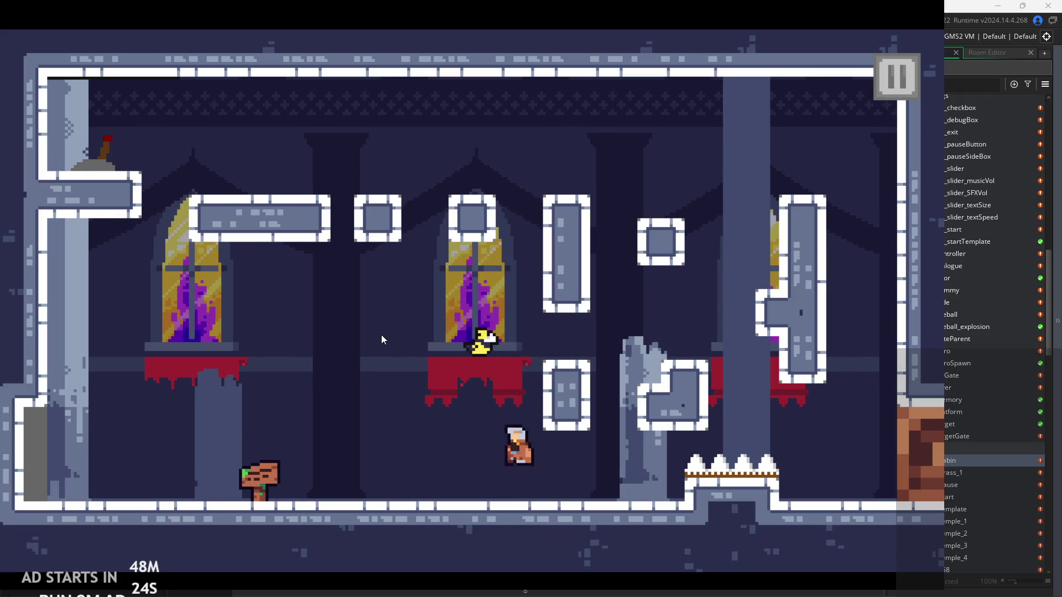
pyautogui.press('Left')
pyautogui.press('Right')
pyautogui.press('space')
pyautogui.press('space')
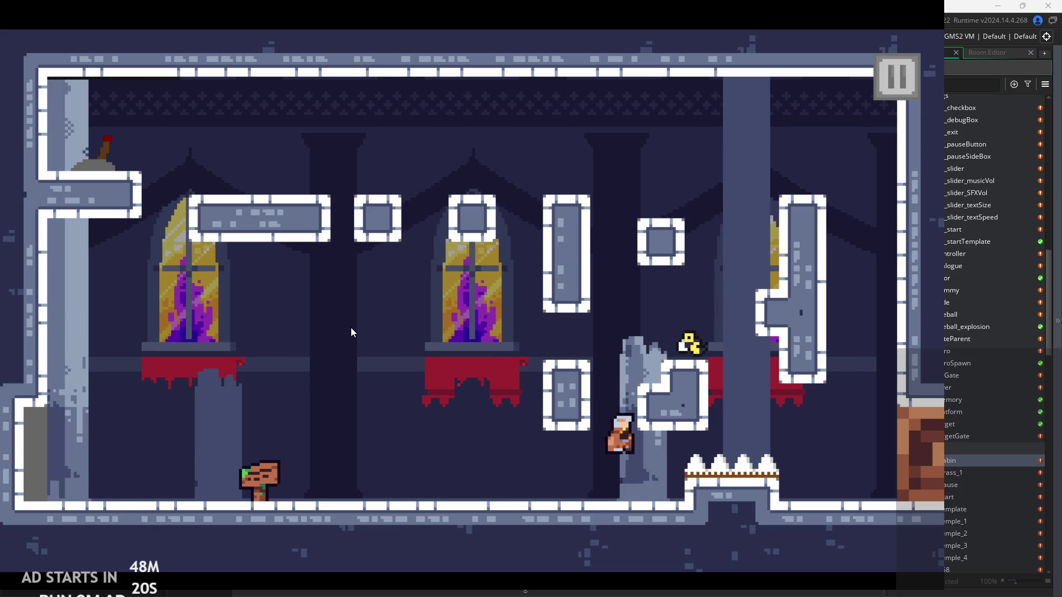
pyautogui.press('Left')
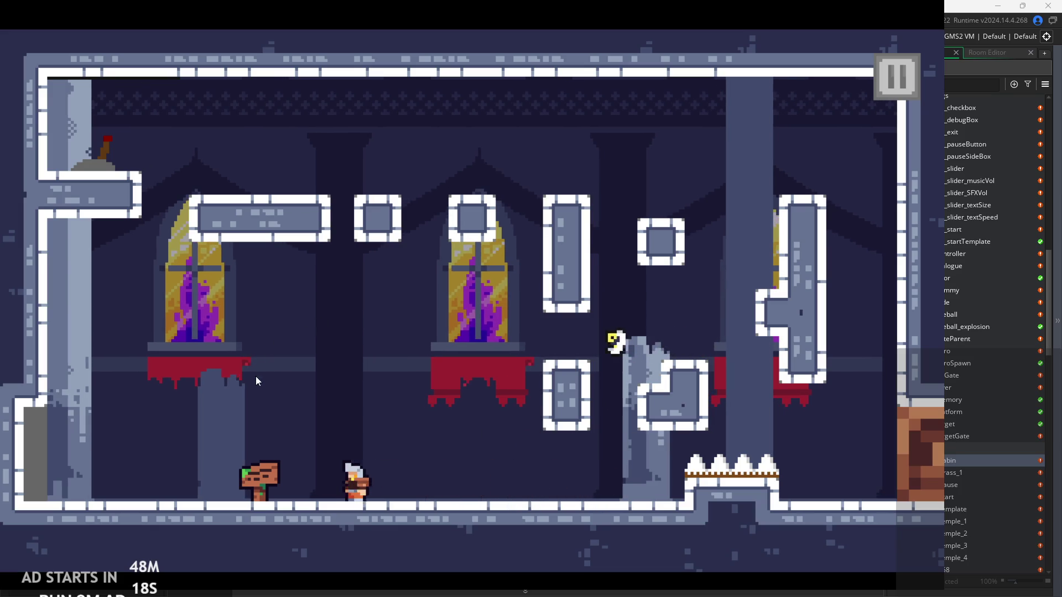
pyautogui.press('Left')
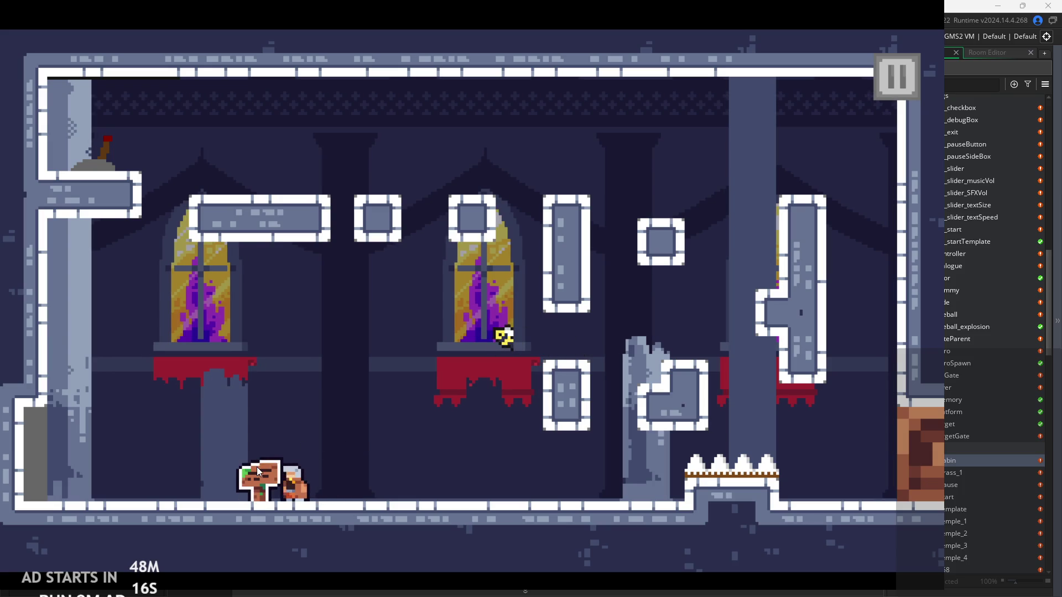
pyautogui.press('Right')
# Pause and resume the game, then jump the hero onto the red-draped ledge and back
pyautogui.click(894, 70)
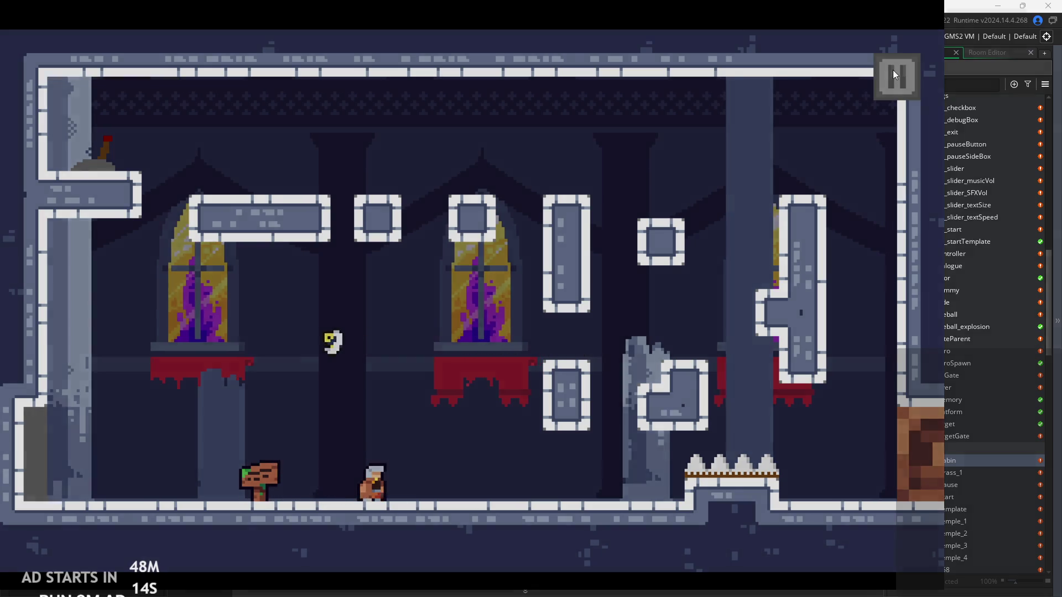
pyautogui.click(892, 70)
pyautogui.click(896, 75)
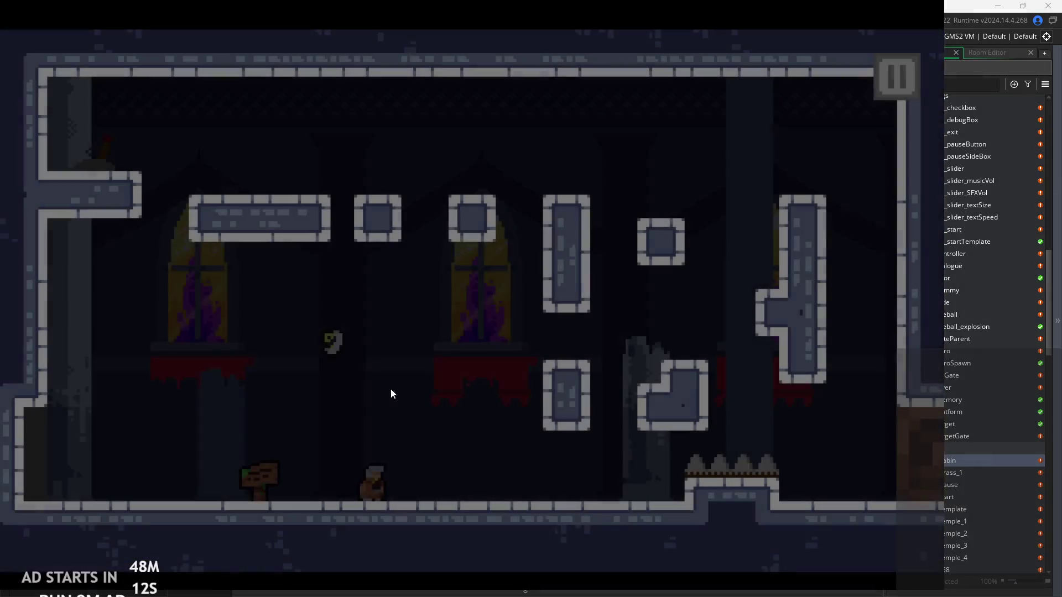
pyautogui.press('Left')
pyautogui.press('space')
pyautogui.press('Right')
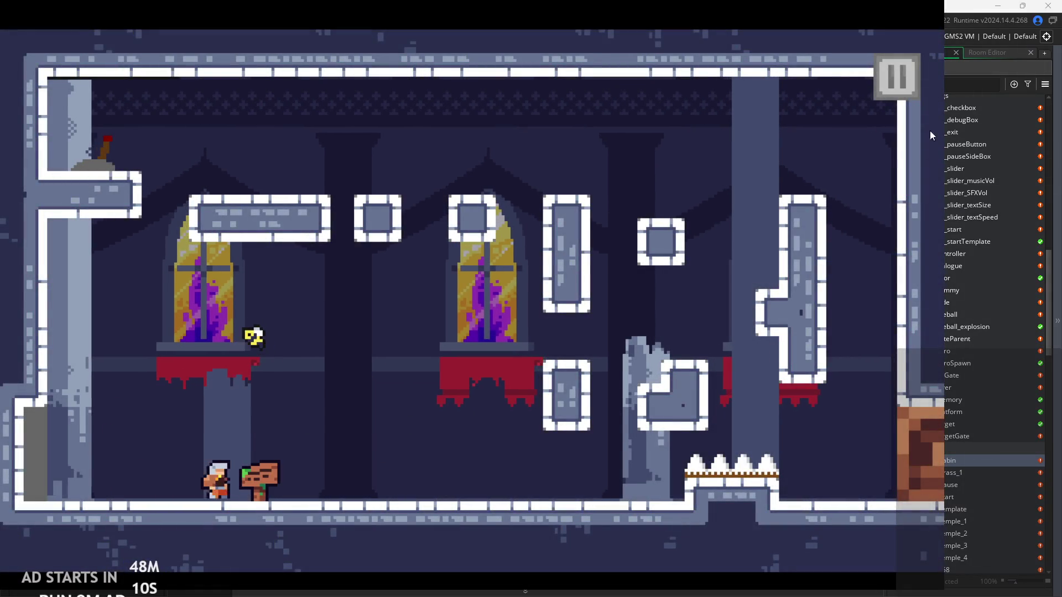
pyautogui.press('Right')
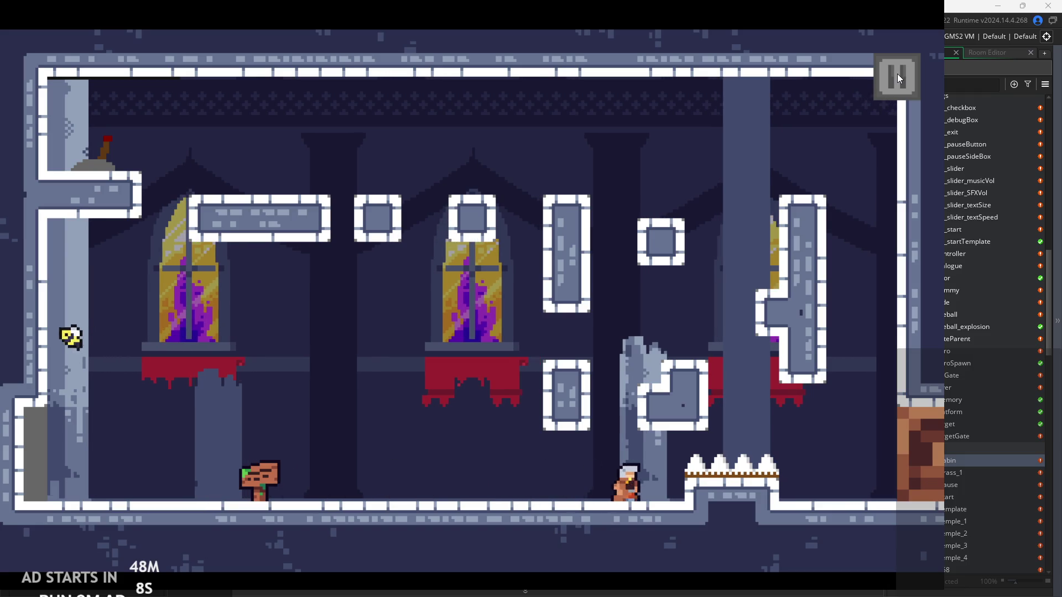
pyautogui.press('Left')
pyautogui.press('space')
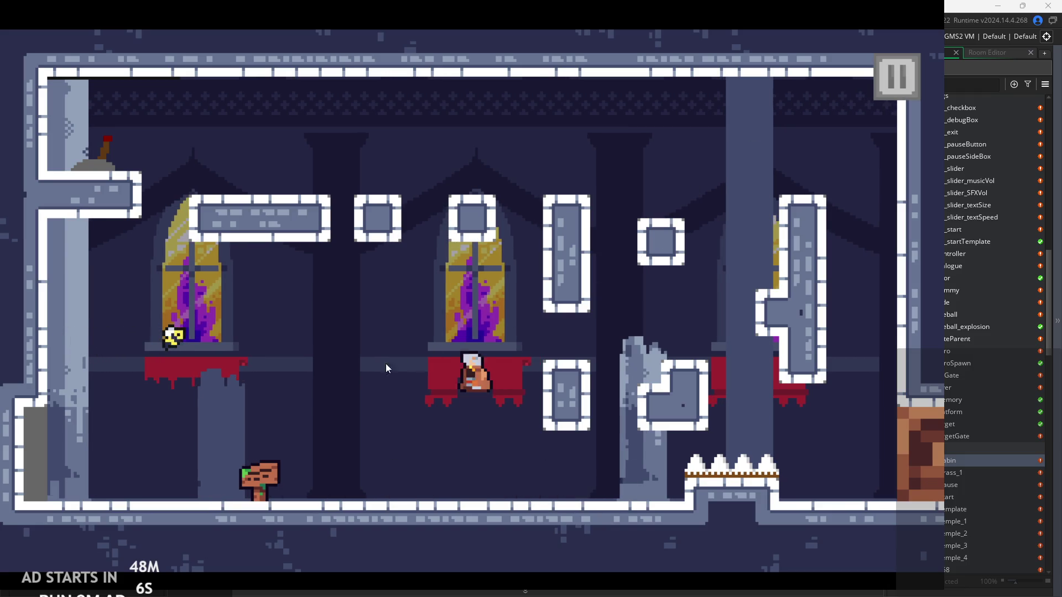
pyautogui.press('Left')
pyautogui.press('space')
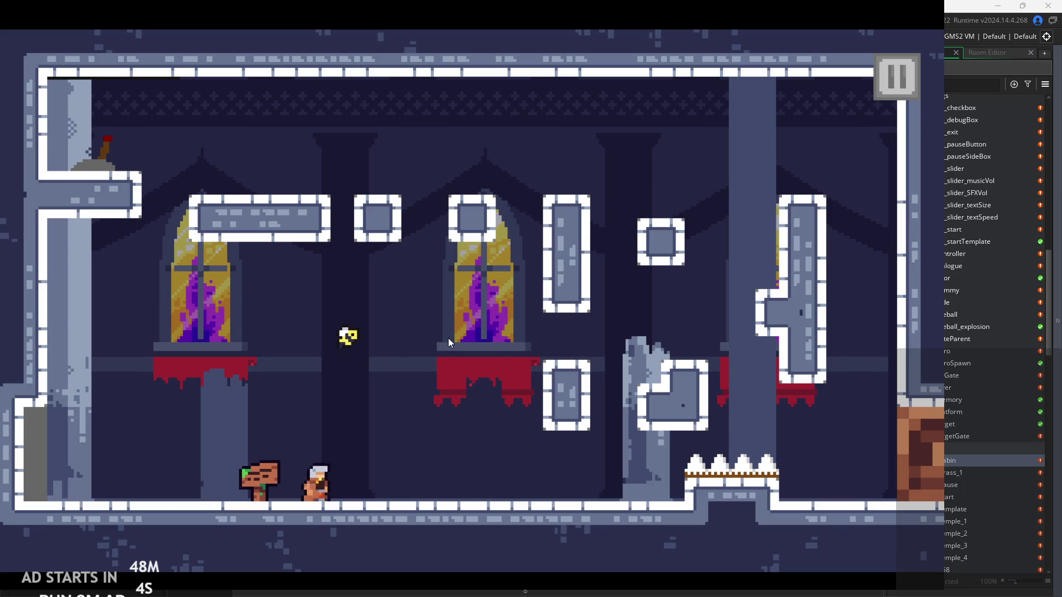
pyautogui.press('Right')
pyautogui.press('space')
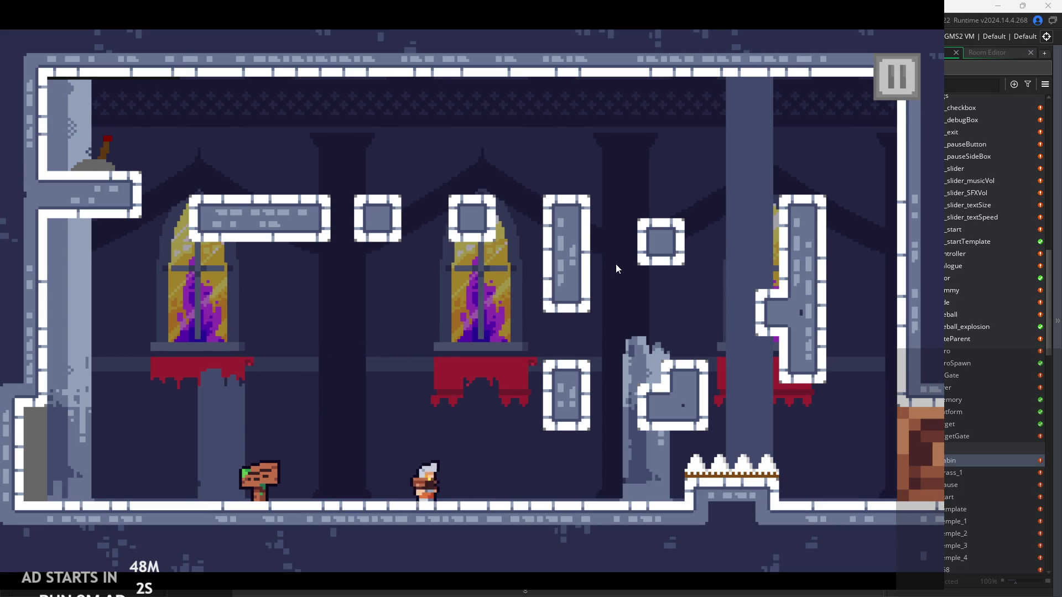
# Leap the hero from the pillar up the right wall to the upper-left ledge, then exit to the editor
pyautogui.press('Right')
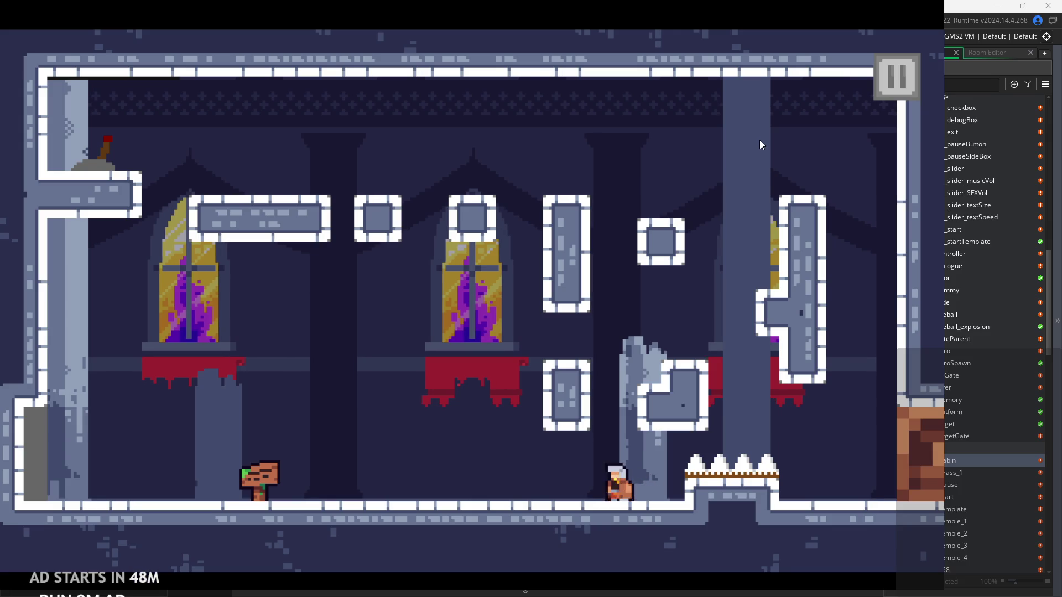
pyautogui.press('space')
pyautogui.press('Right')
pyautogui.press('space')
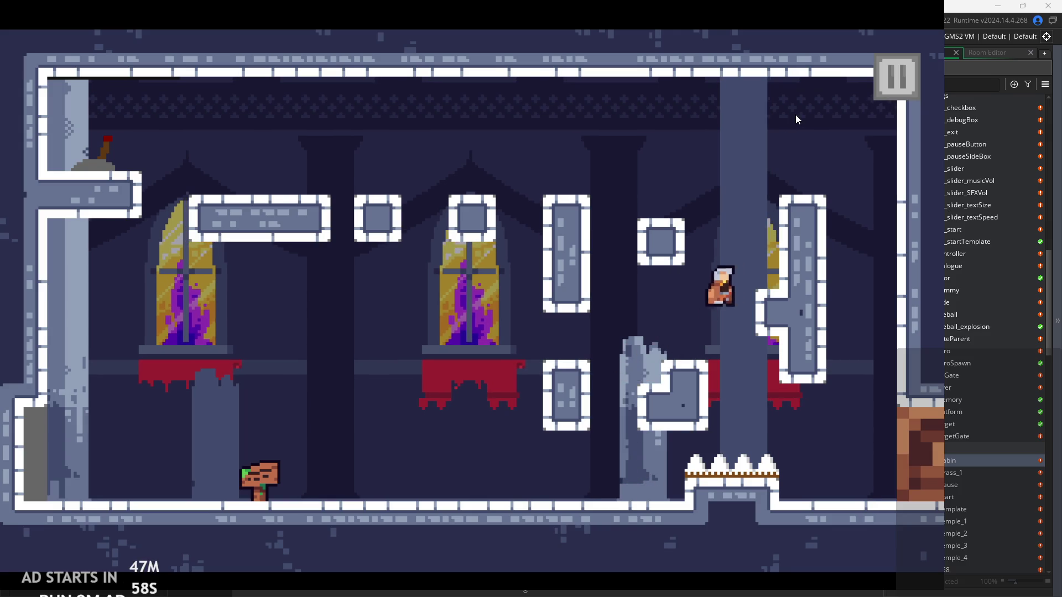
pyautogui.press('Right')
pyautogui.press('space')
pyautogui.press('Left')
pyautogui.press('space')
pyautogui.press('Left')
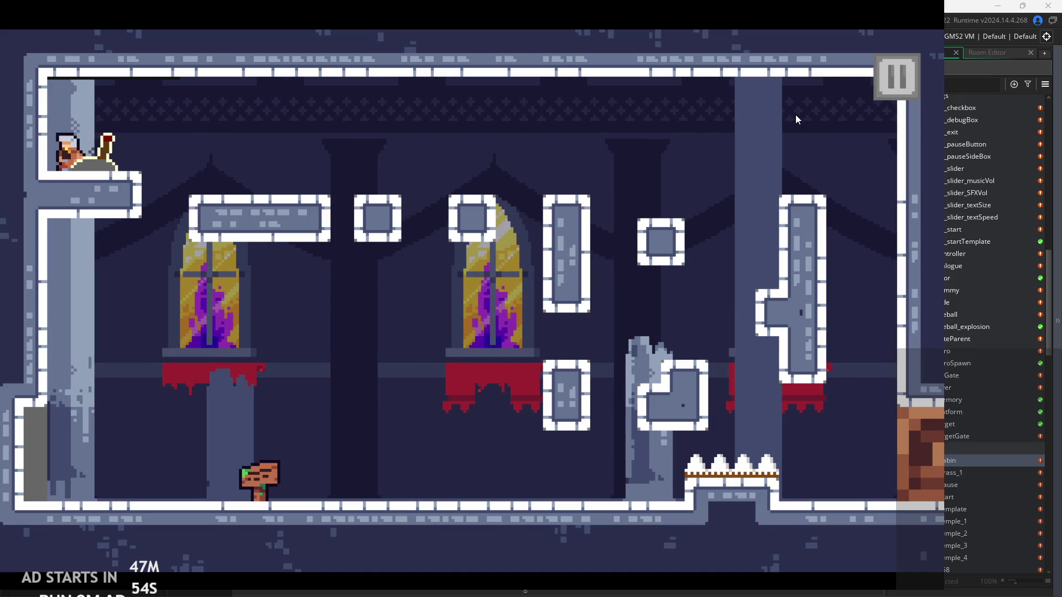
pyautogui.click(896, 90)
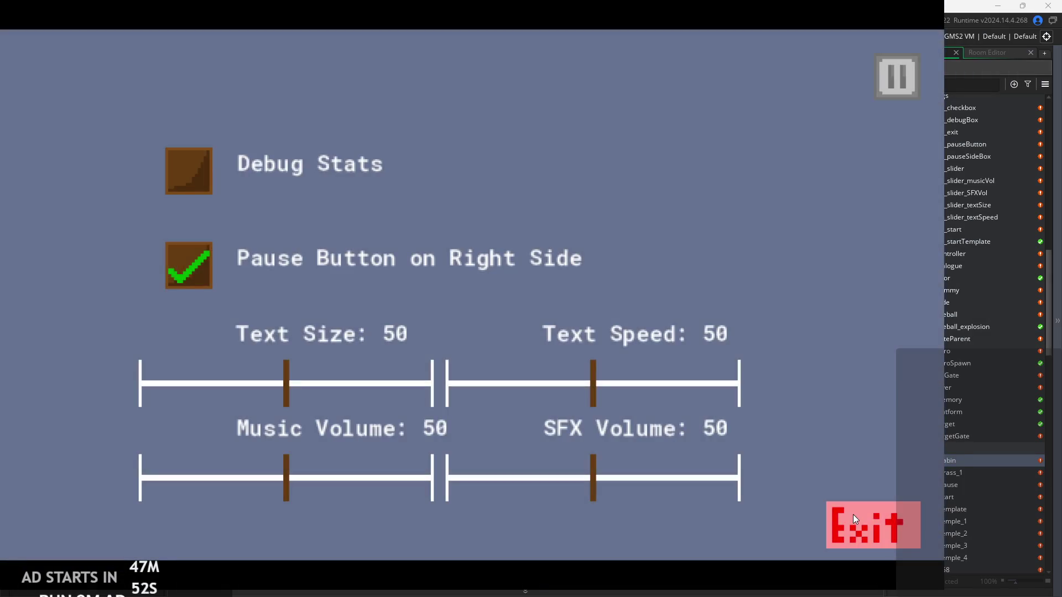
pyautogui.click(866, 519)
pyautogui.click(647, 166)
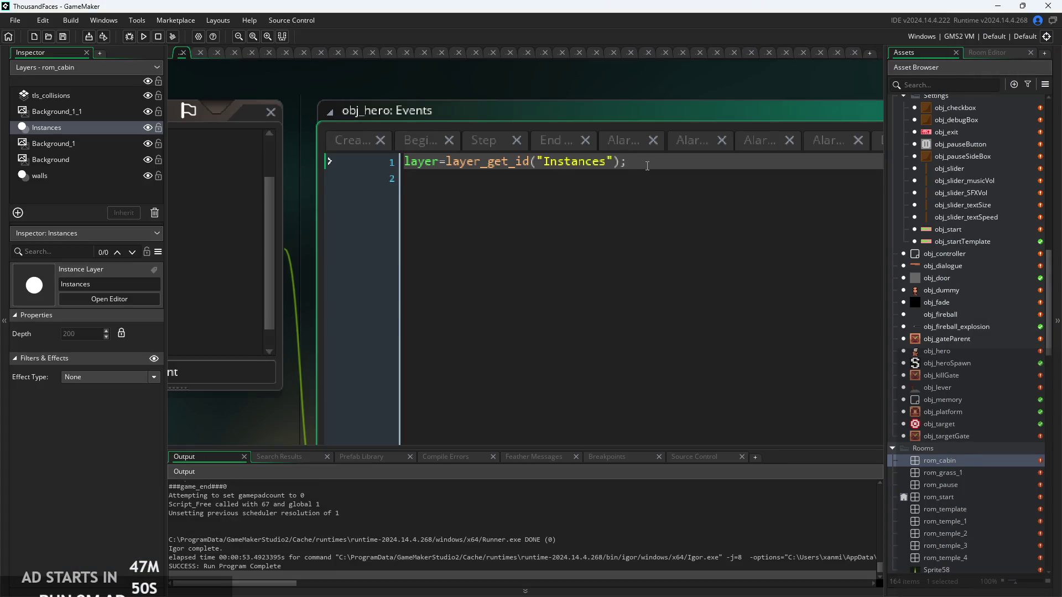
pyautogui.press('Return')
pyautogui.write('depth=99;')
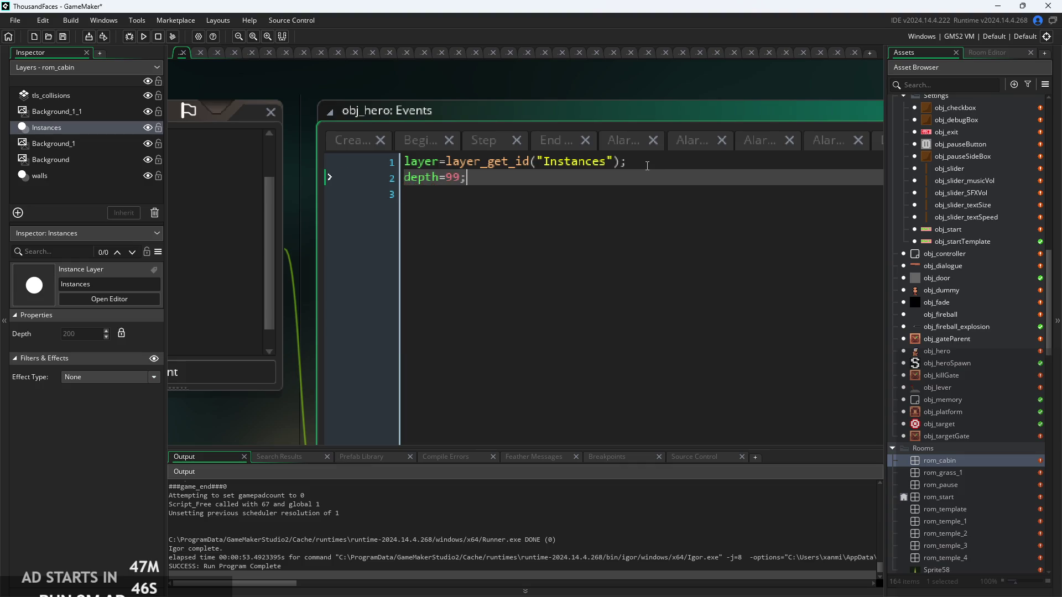
pyautogui.click(143, 36)
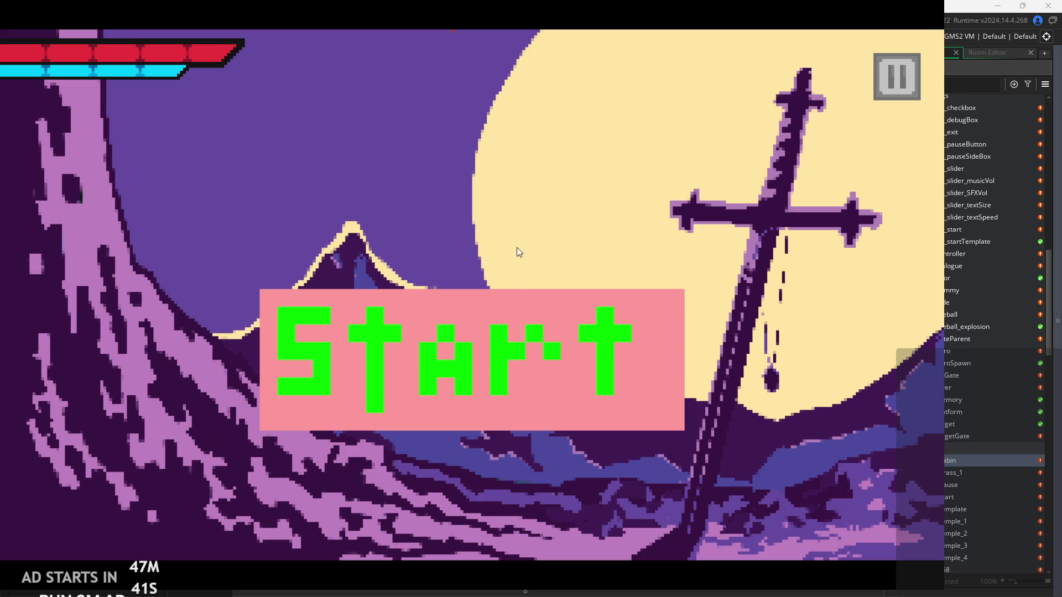
pyautogui.click(530, 373)
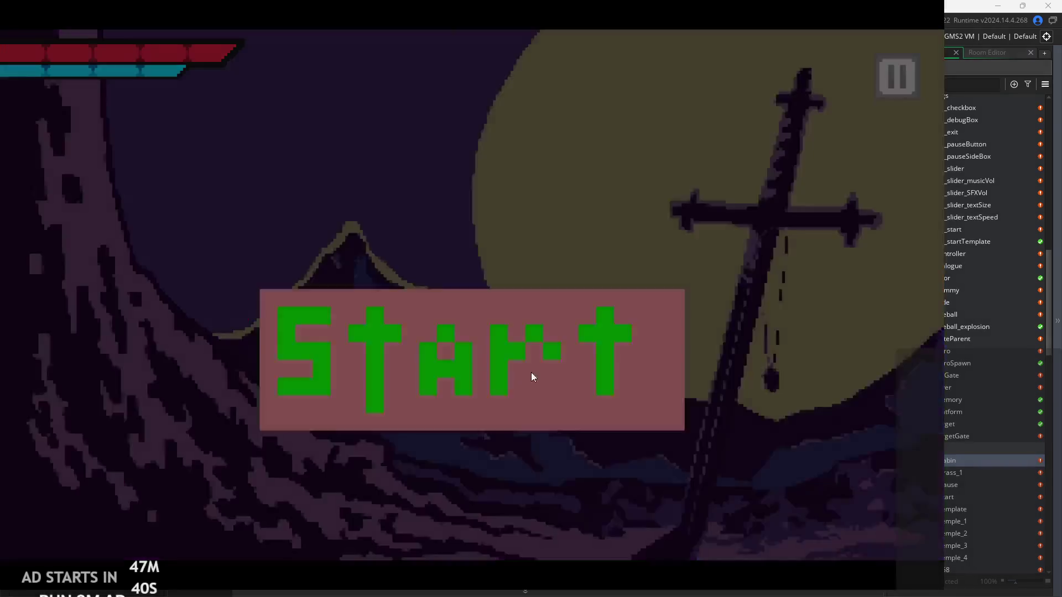
pyautogui.press('Right')
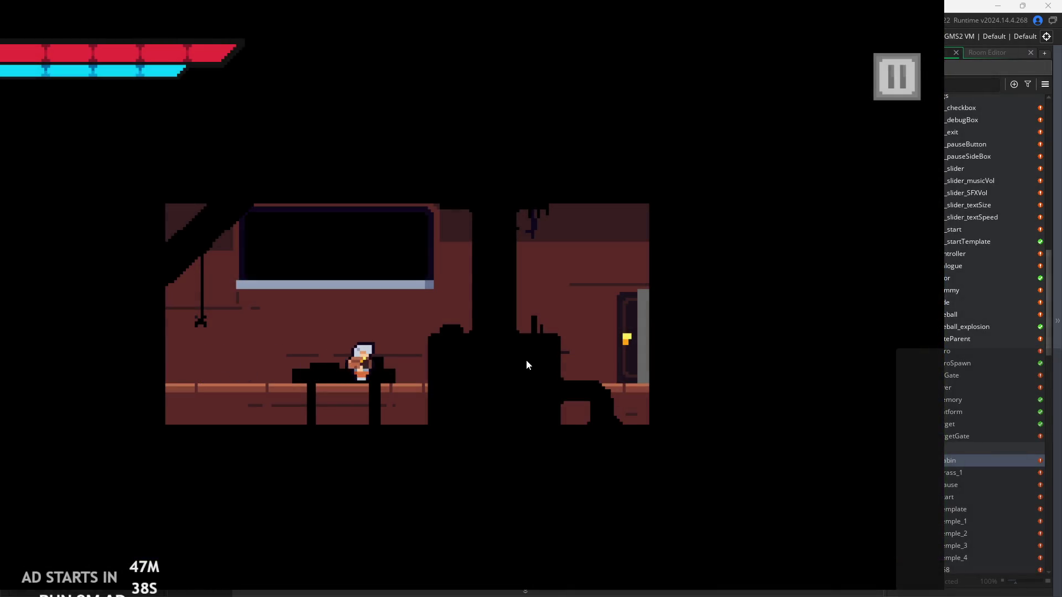
pyautogui.click(881, 81)
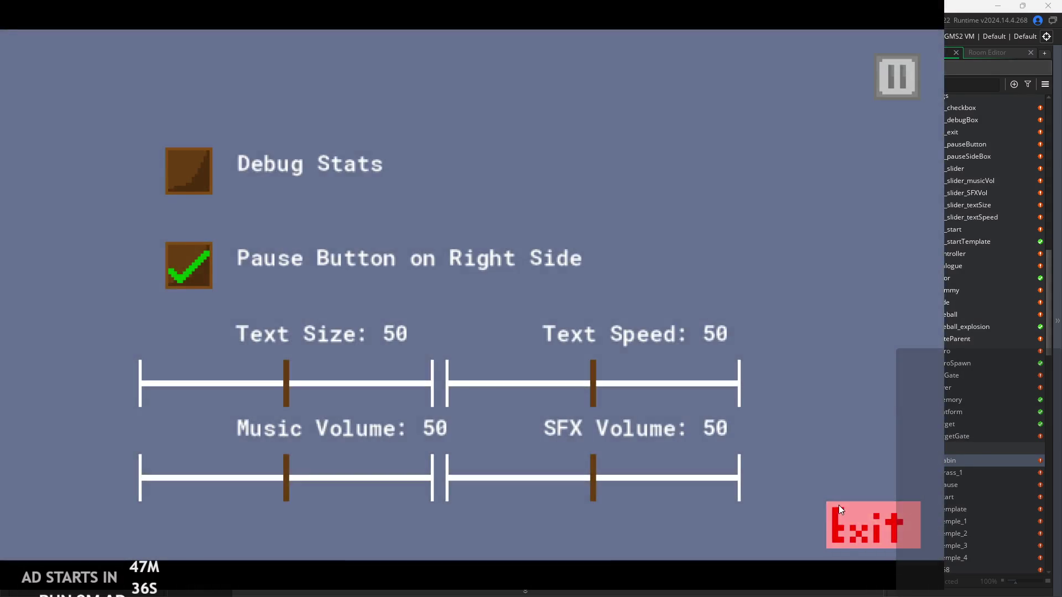
pyautogui.click(840, 511)
pyautogui.press('BackSpace')
pyautogui.press('BackSpace')
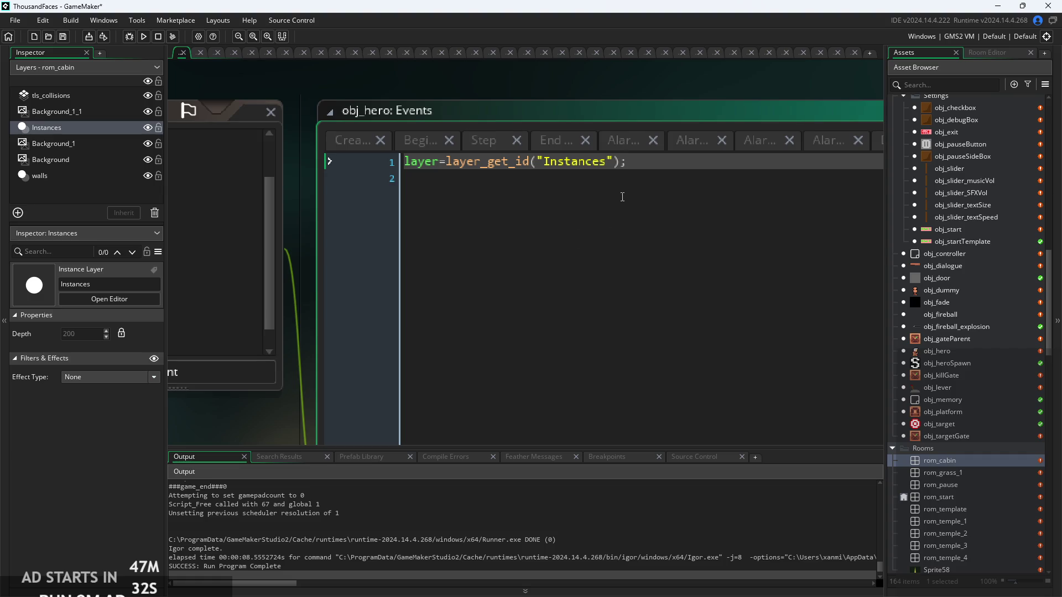
# Change the Room Start line to layer=layer_get_id("Hero"); and open the rom_temple_1 room
pyautogui.moveTo(419, 160)
pyautogui.moveTo(612, 166); pyautogui.dragTo(541, 168)
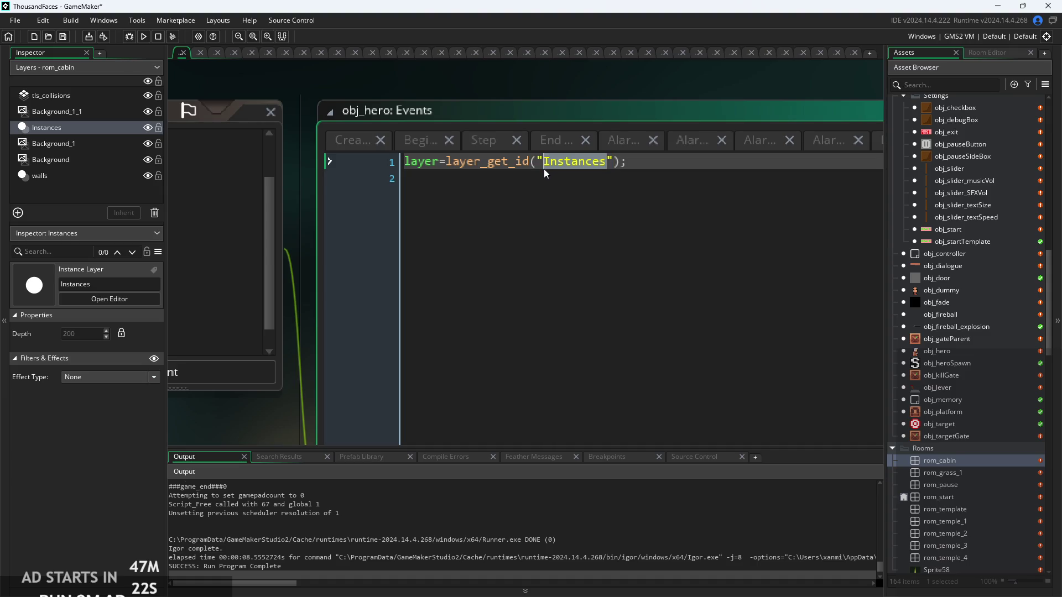
pyautogui.write('Hero')
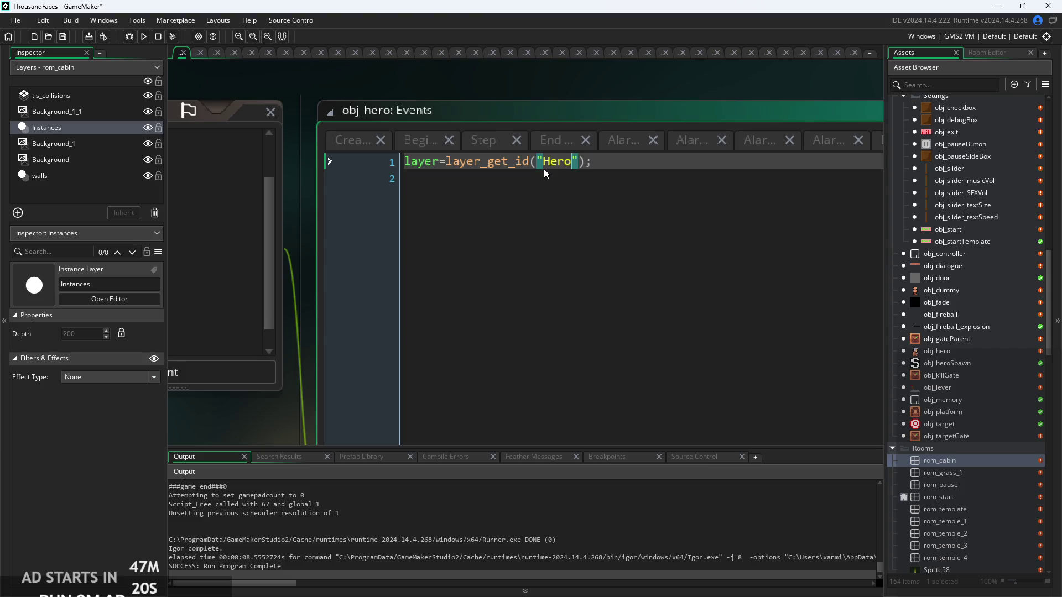
pyautogui.press('End')
pyautogui.doubleClick(963, 520)
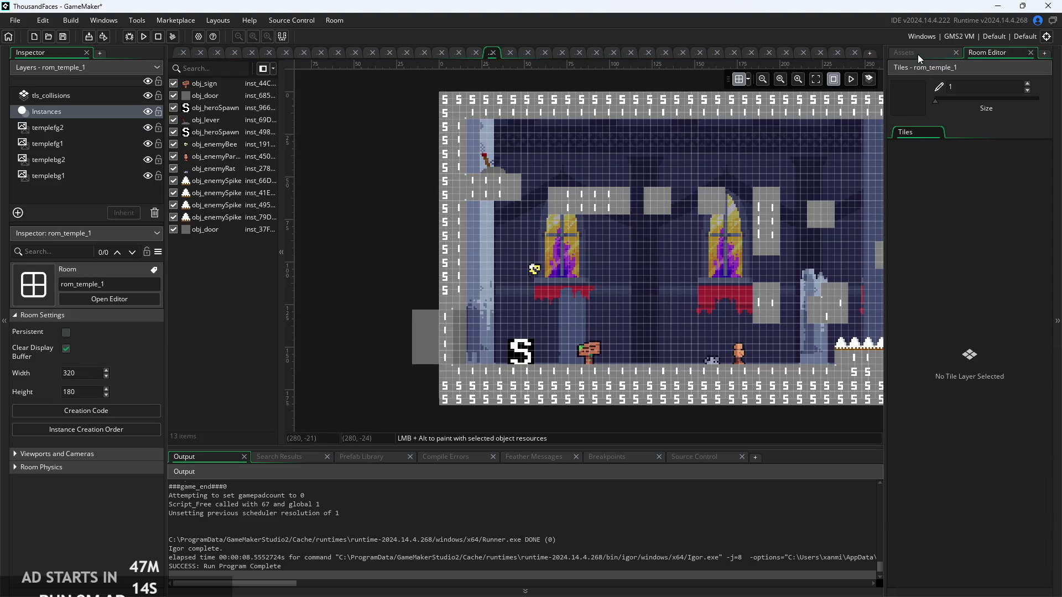
# In rom_start, create an instance layer named Hero, then select obj_hero on the Instances layer
pyautogui.click(918, 54)
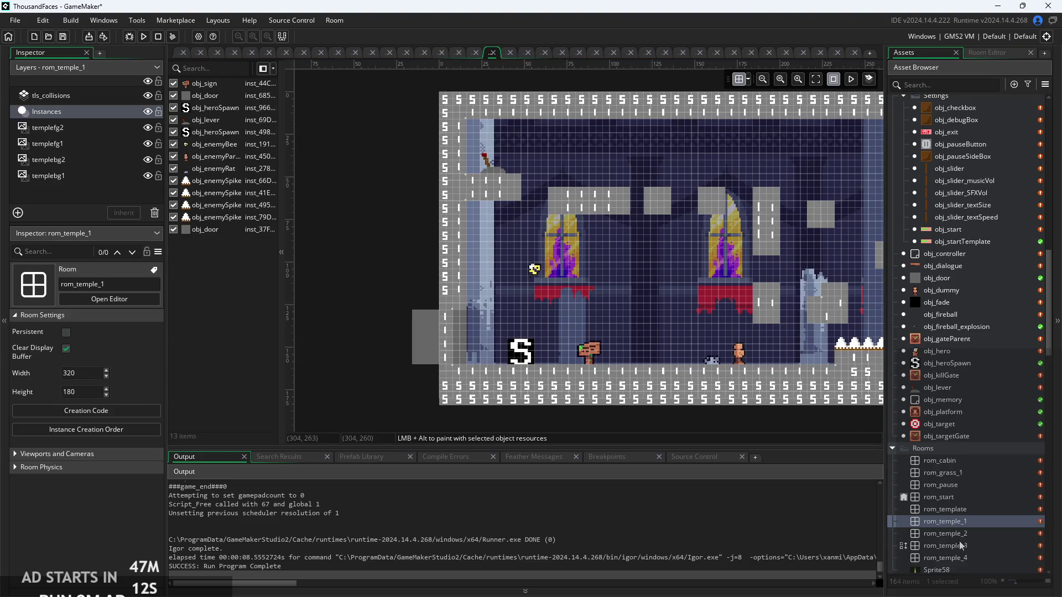
pyautogui.doubleClick(950, 496)
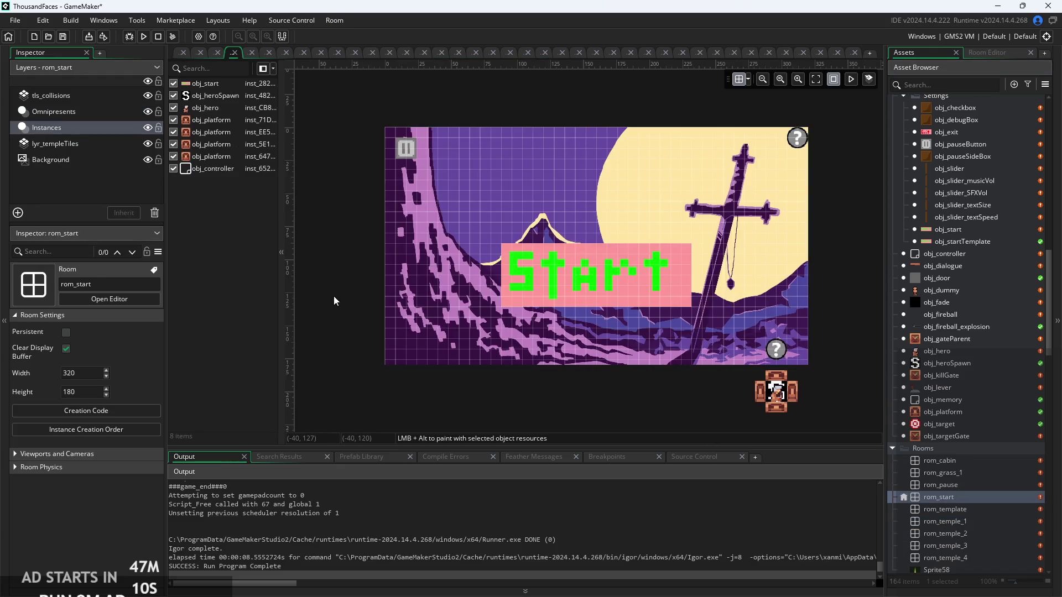
pyautogui.rightClick(65, 173)
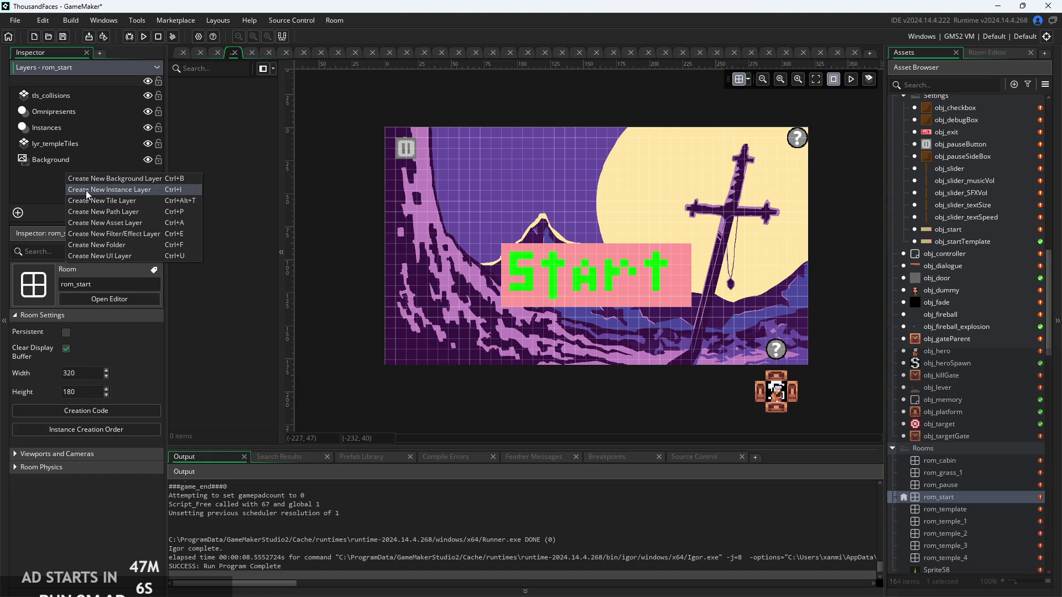
pyautogui.click(86, 191)
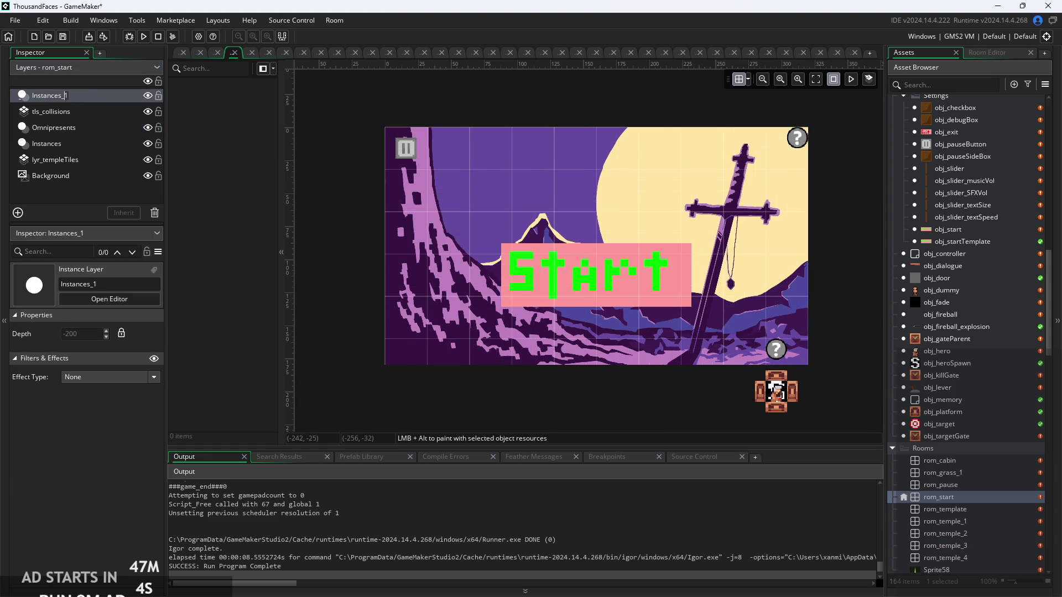
pyautogui.write('Hero')
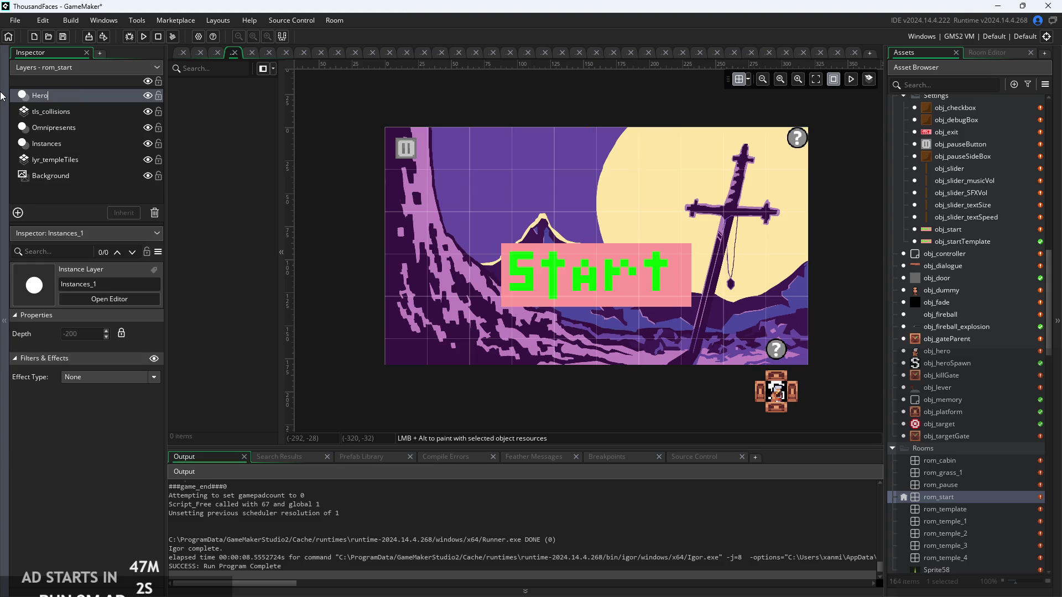
pyautogui.press('Return')
pyautogui.click(72, 144)
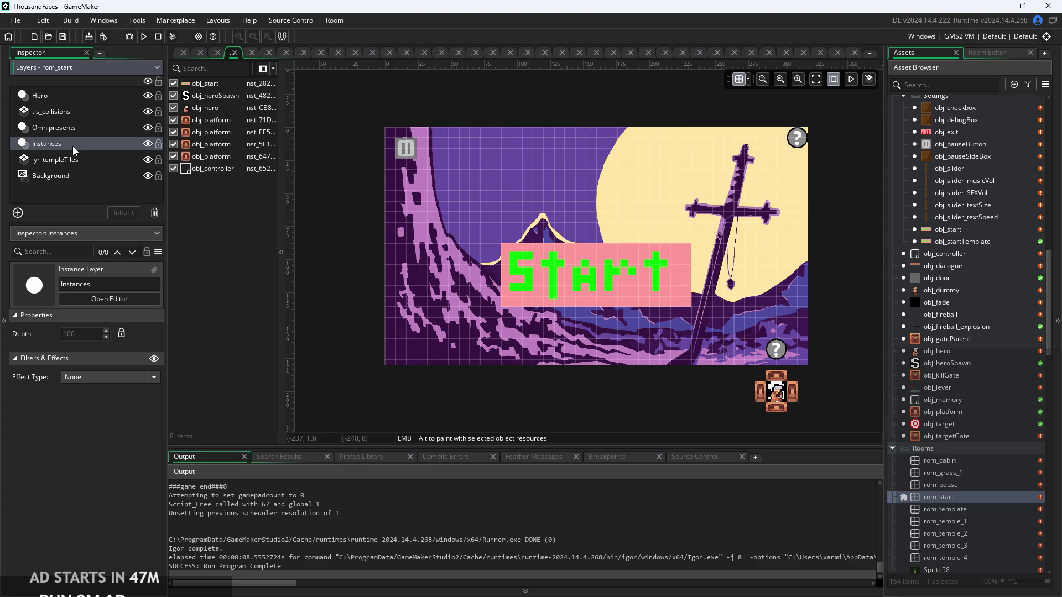
pyautogui.click(211, 109)
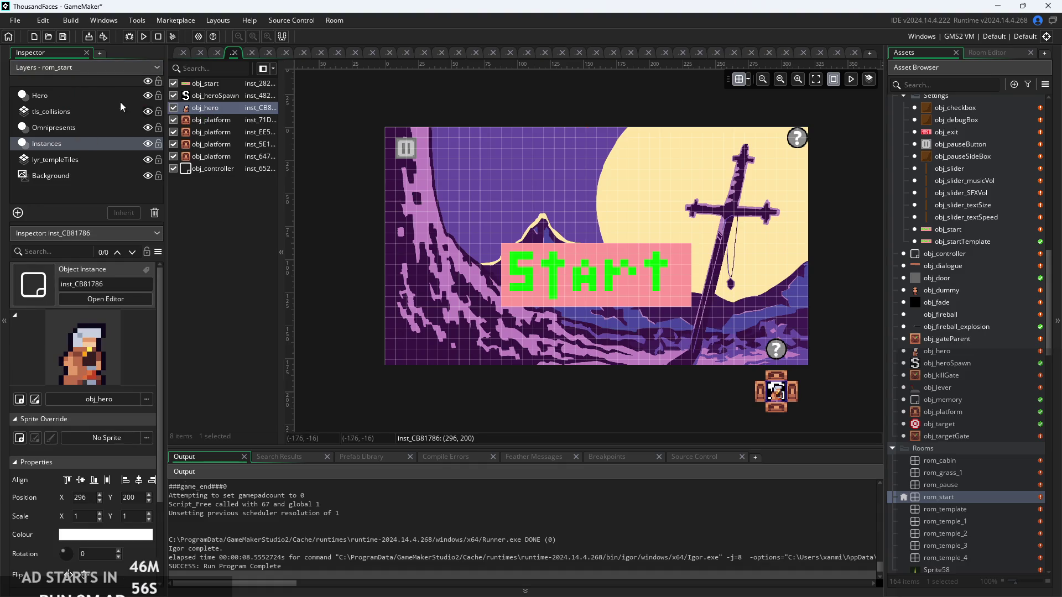
# Cut the obj_hero instance from the Instances layer and paste it into the Hero layer
pyautogui.click(90, 91)
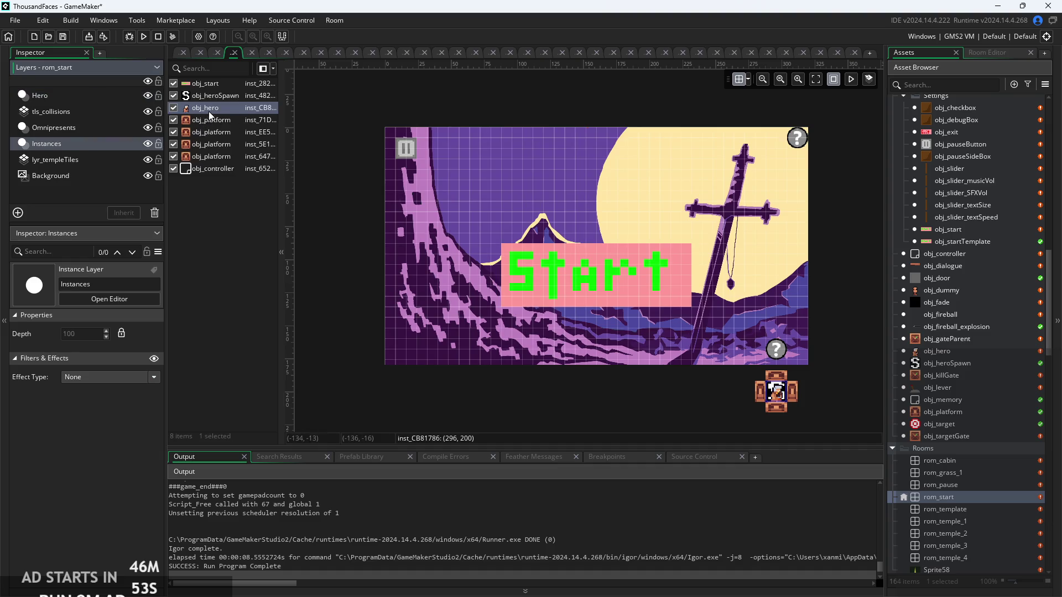
pyautogui.click(193, 110)
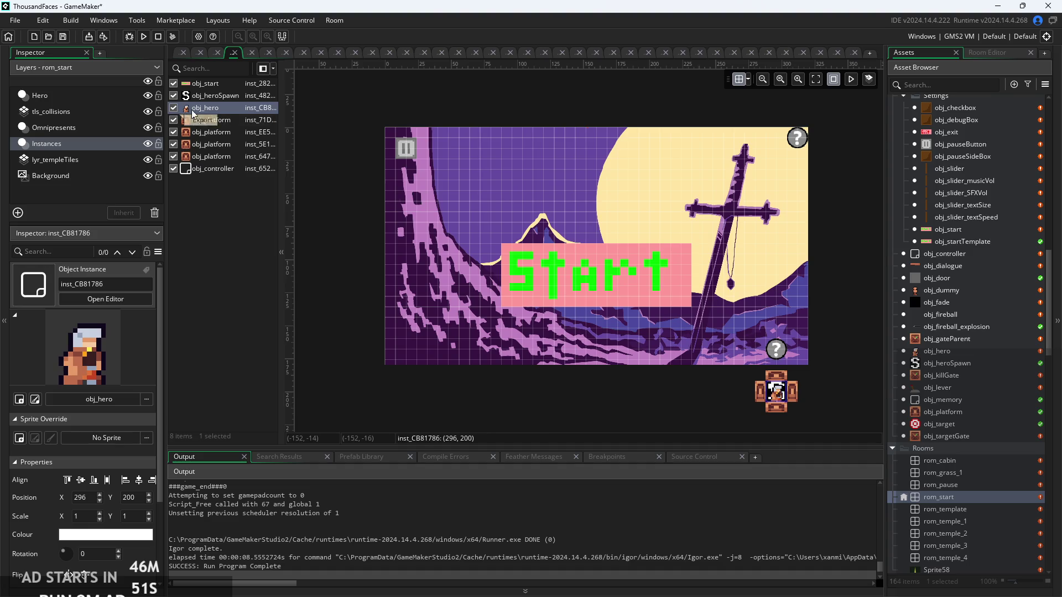
pyautogui.rightClick(198, 108)
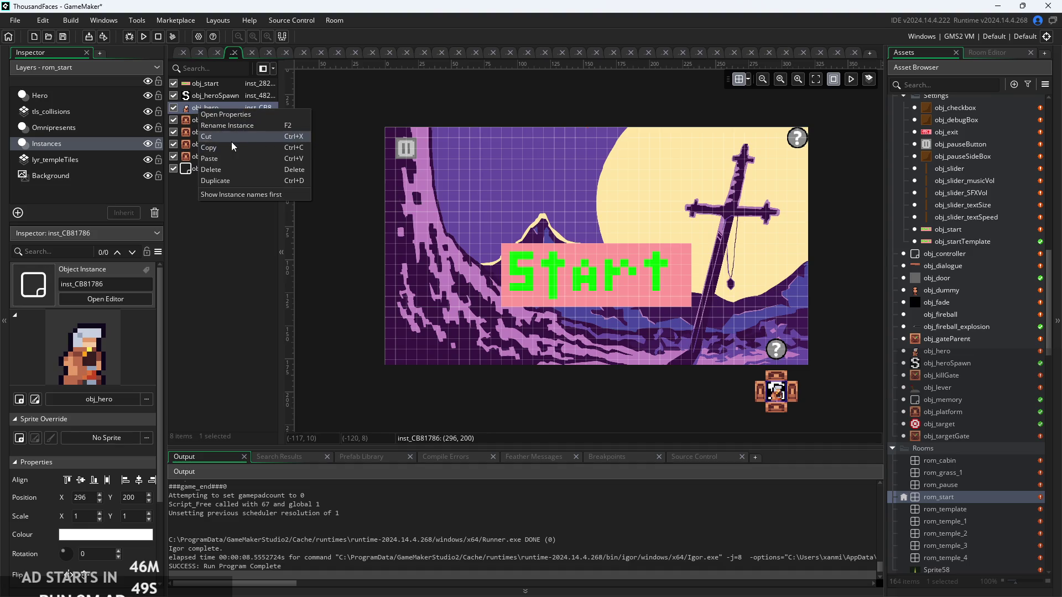
pyautogui.click(231, 141)
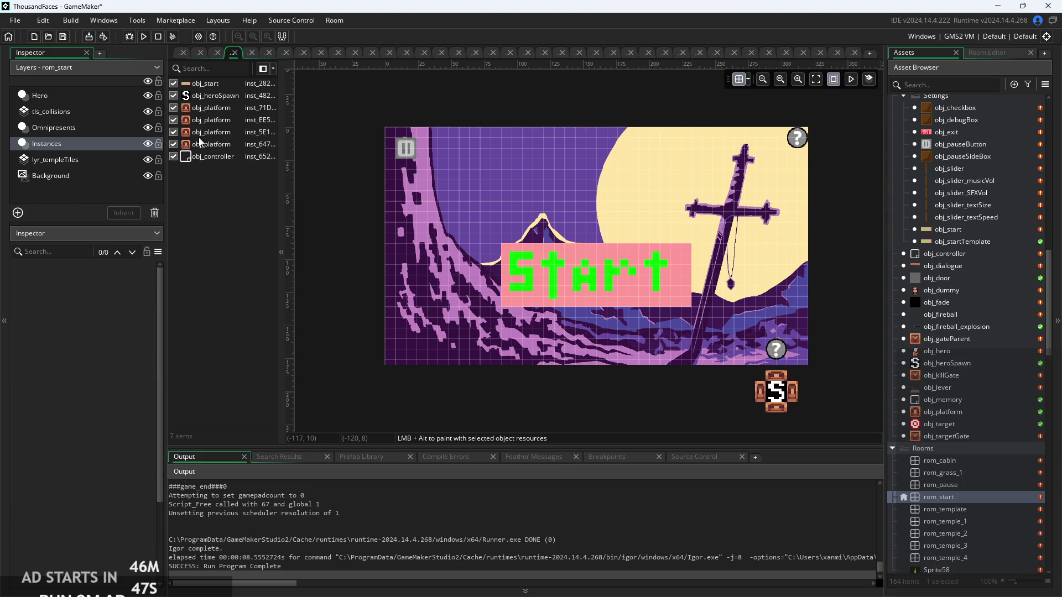
pyautogui.click(70, 95)
pyautogui.rightClick(182, 122)
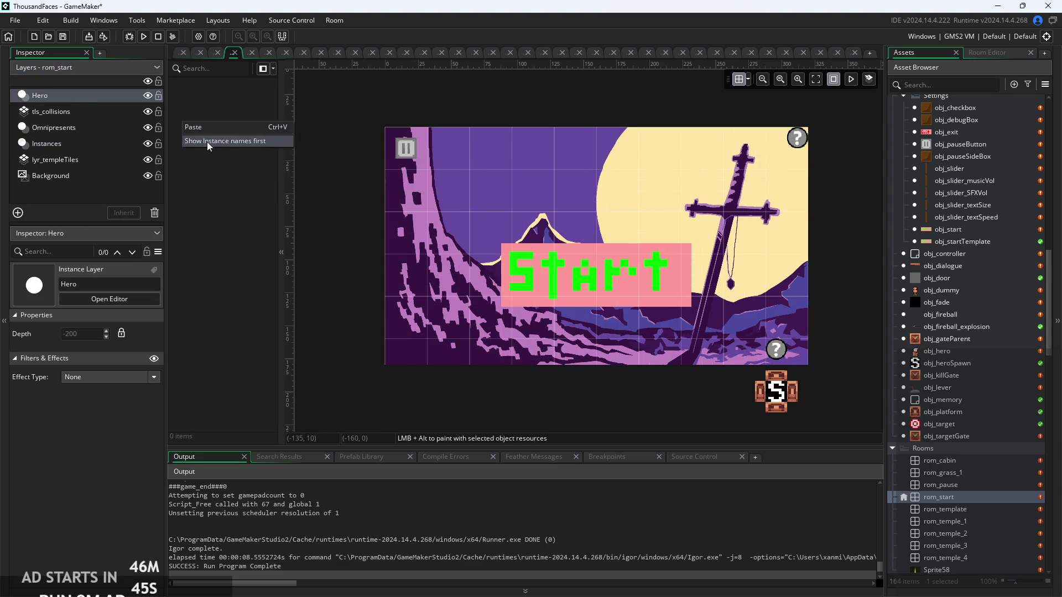
pyautogui.click(204, 126)
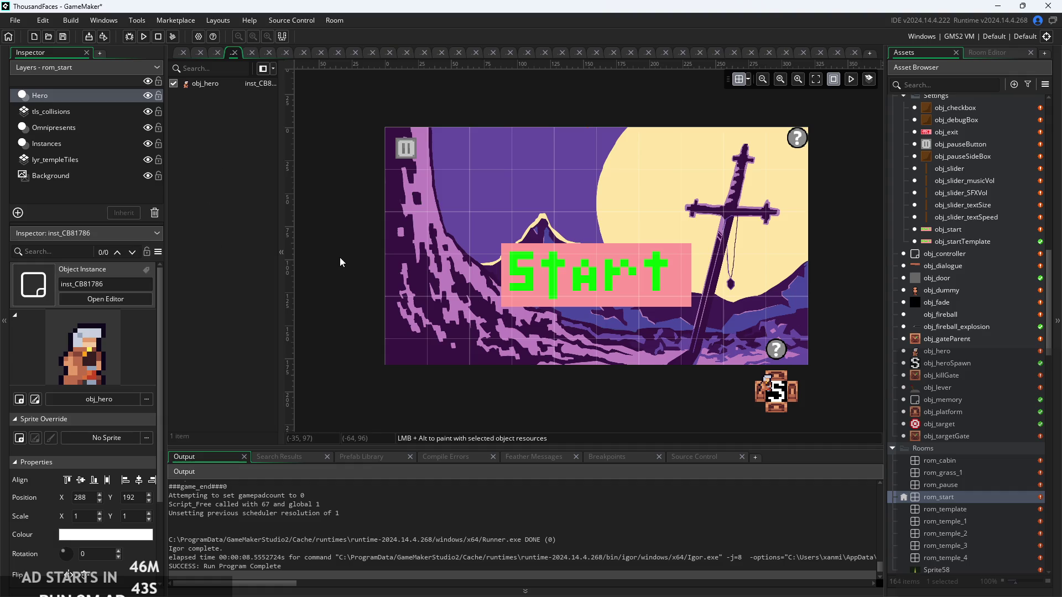
# Set the room grid to 4 and centre the hero in the spawn box at 296, 200
pyautogui.scroll(2, 600, 366)
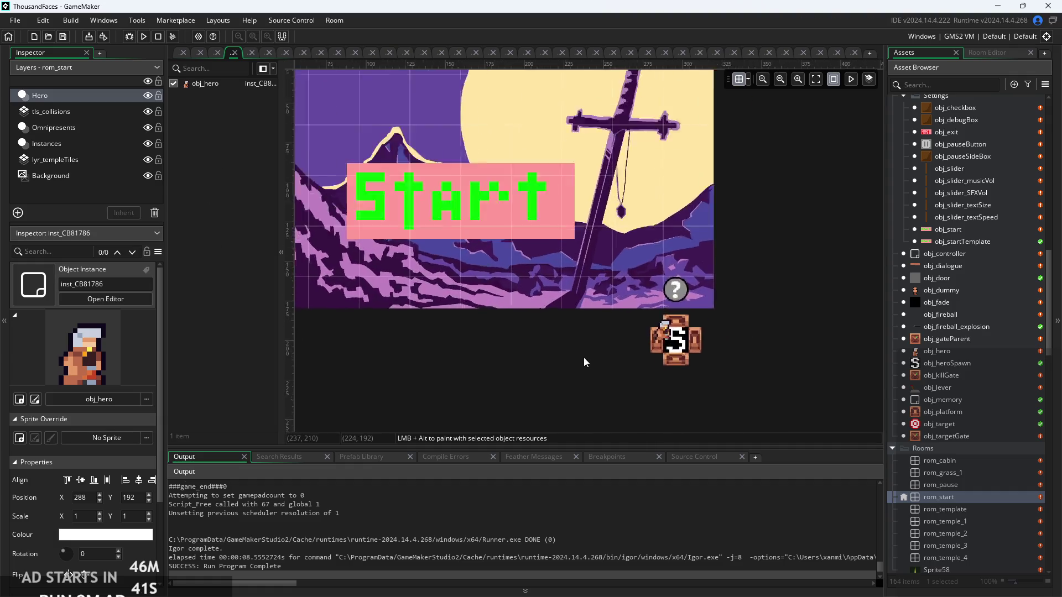
pyautogui.scroll(5, 459, 320)
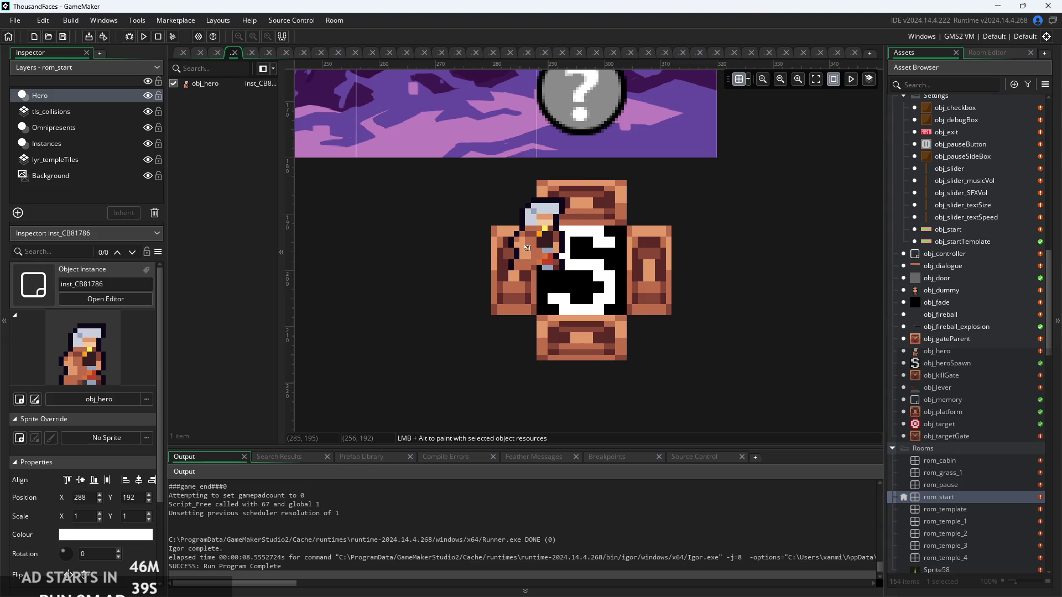
pyautogui.click(527, 248)
pyautogui.moveTo(609, 320); pyautogui.dragTo(637, 323)
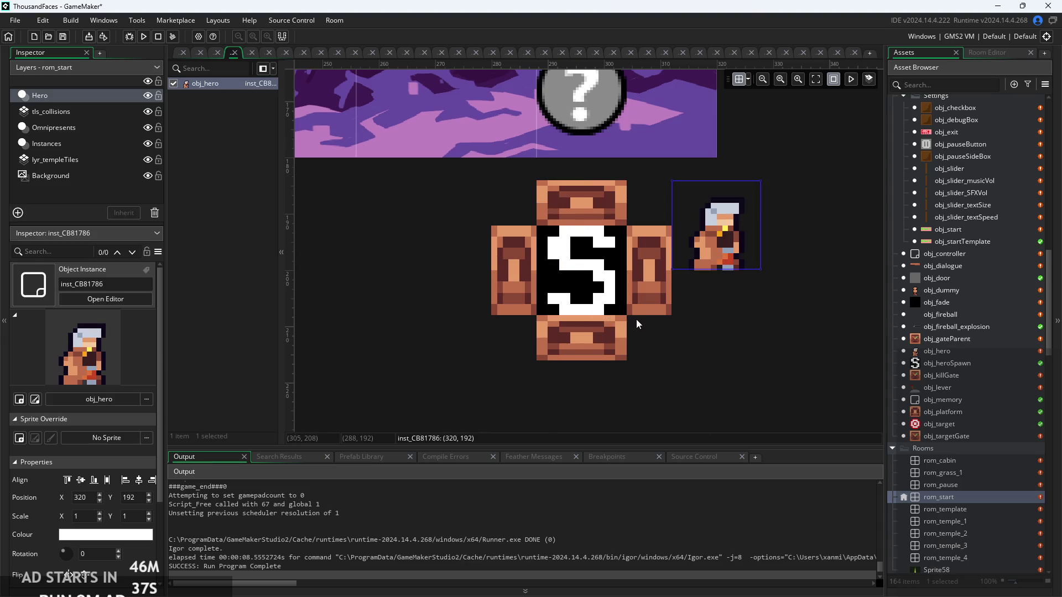
pyautogui.click(748, 81)
pyautogui.write('4')
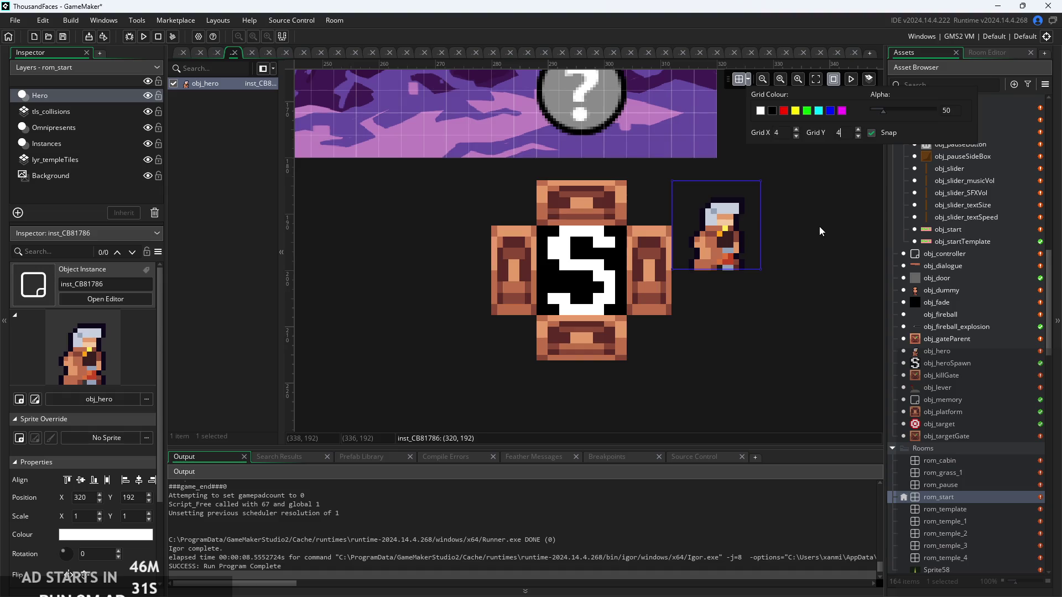
pyautogui.click(819, 226)
pyautogui.moveTo(717, 257); pyautogui.dragTo(581, 302)
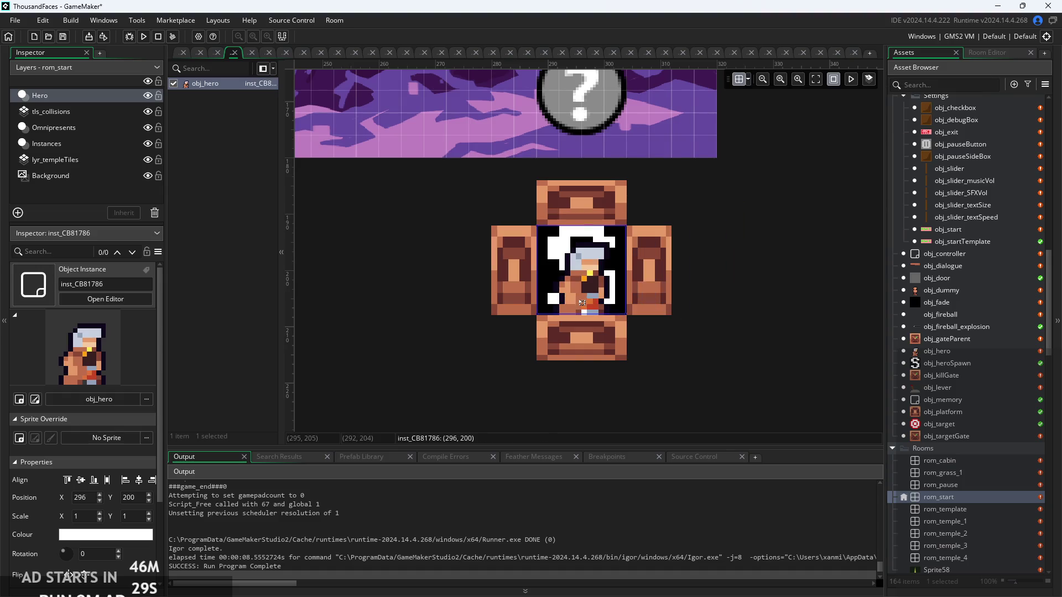
pyautogui.click(725, 283)
pyautogui.scroll(-3, 726, 283)
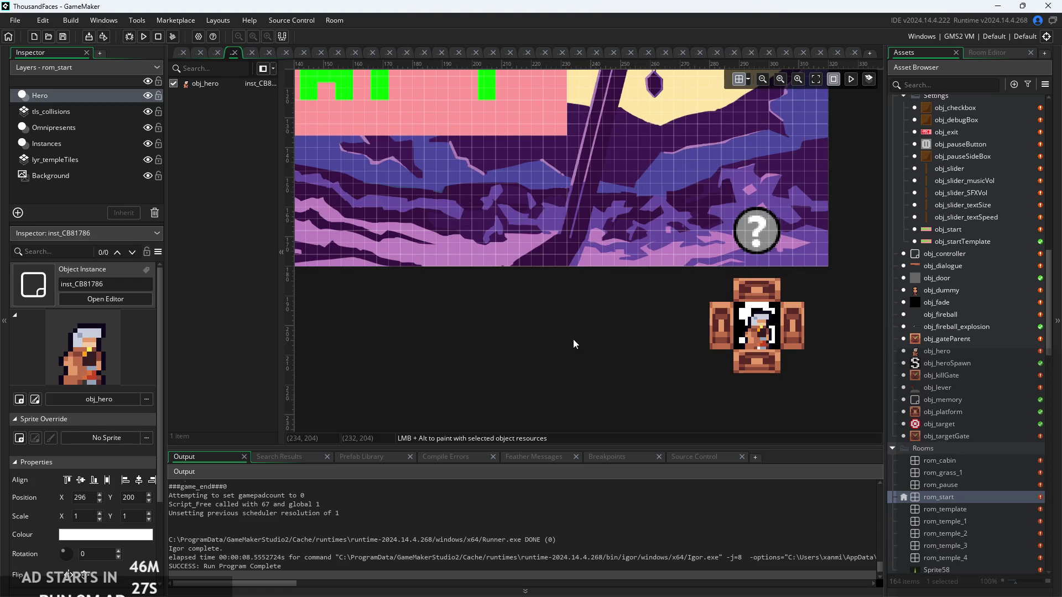
pyautogui.scroll(5, 573, 344)
pyautogui.scroll(-2, 598, 375)
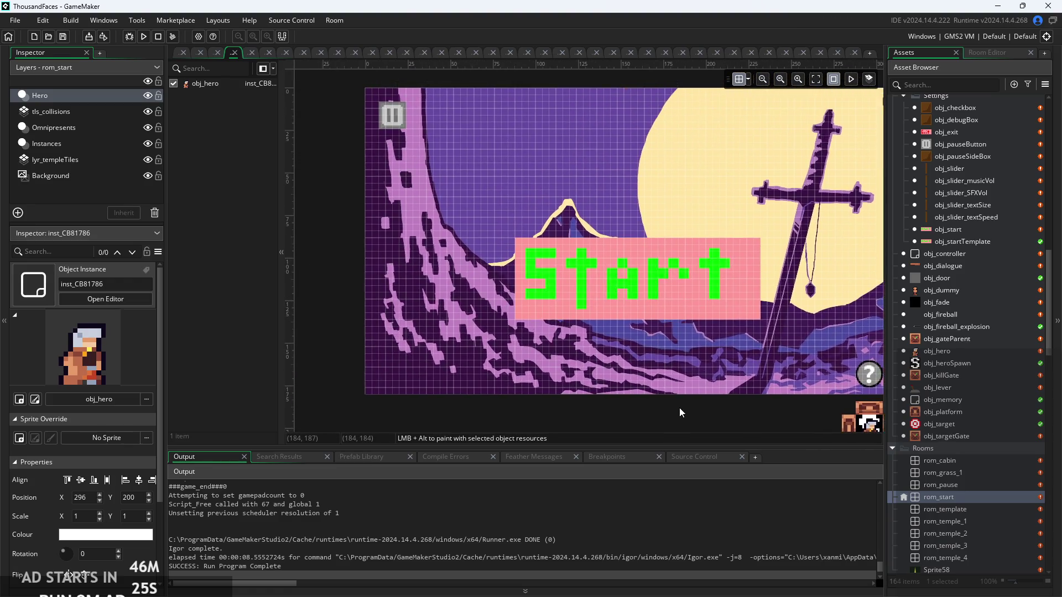
pyautogui.scroll(-2, 679, 407)
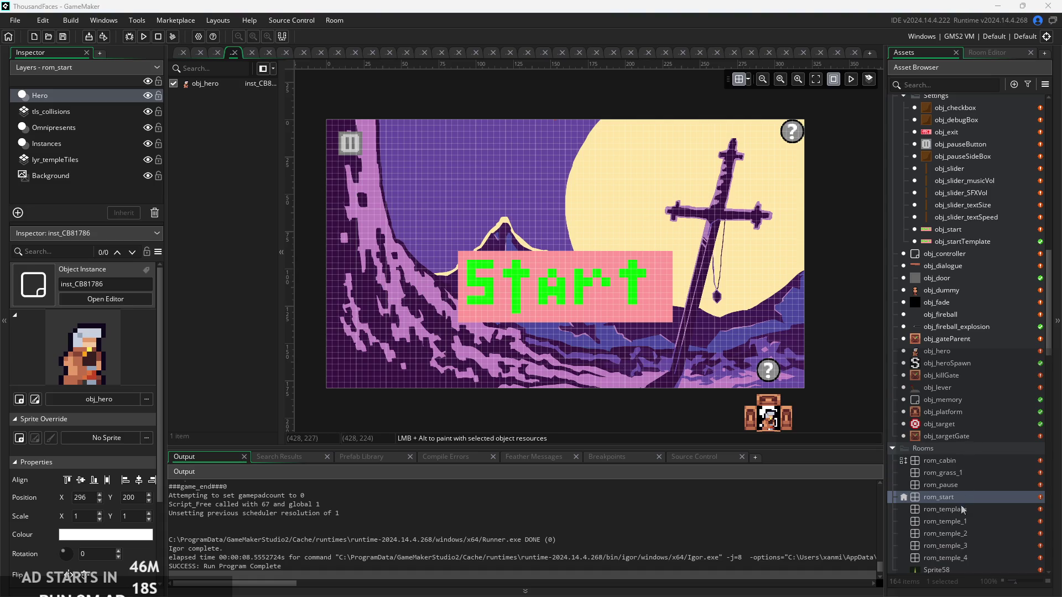
pyautogui.doubleClick(960, 525)
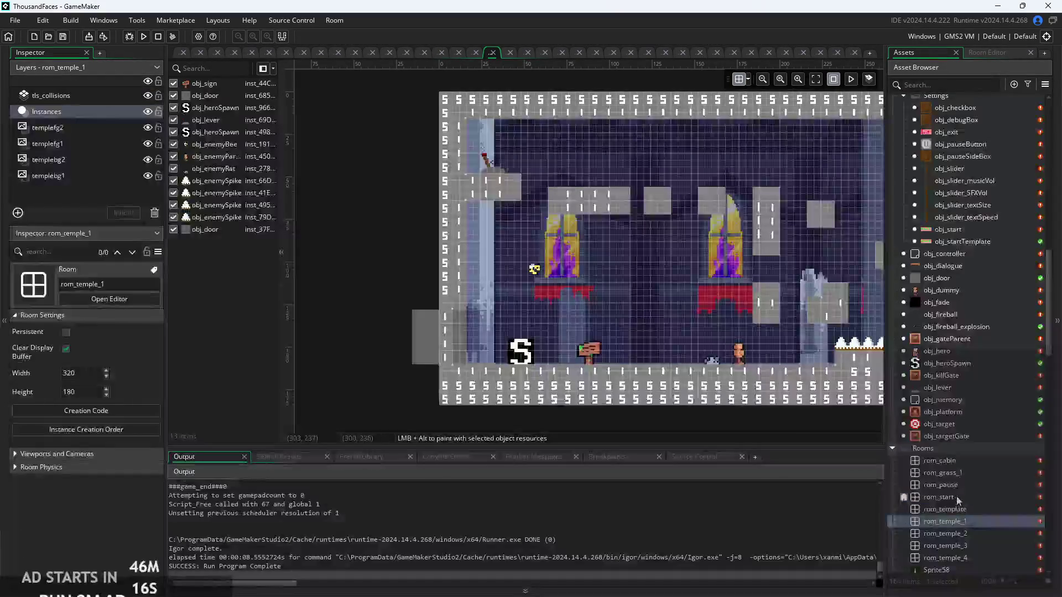
pyautogui.doubleClick(954, 493)
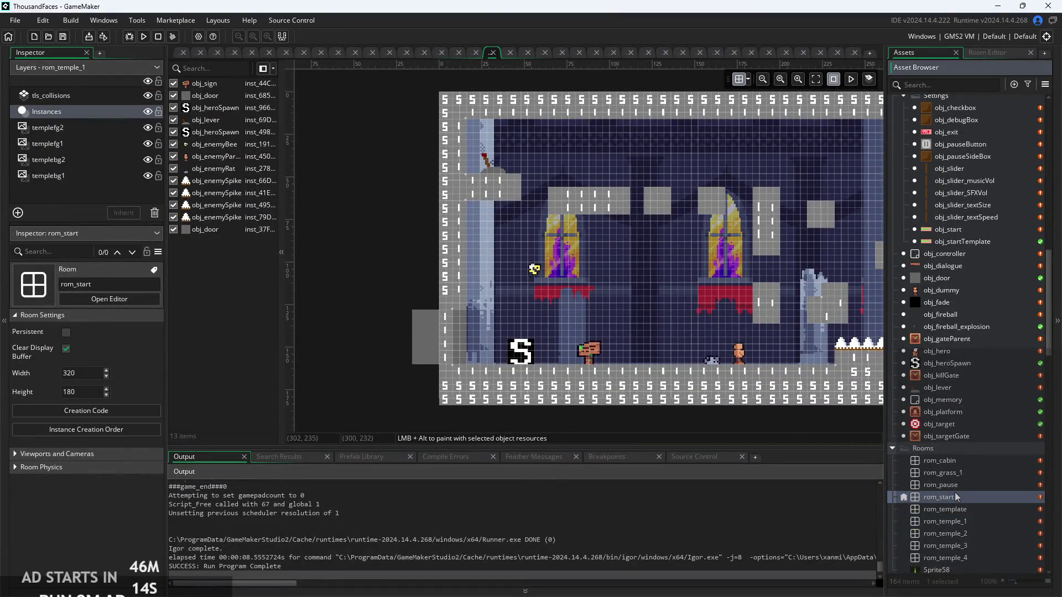
pyautogui.rightClick(79, 97)
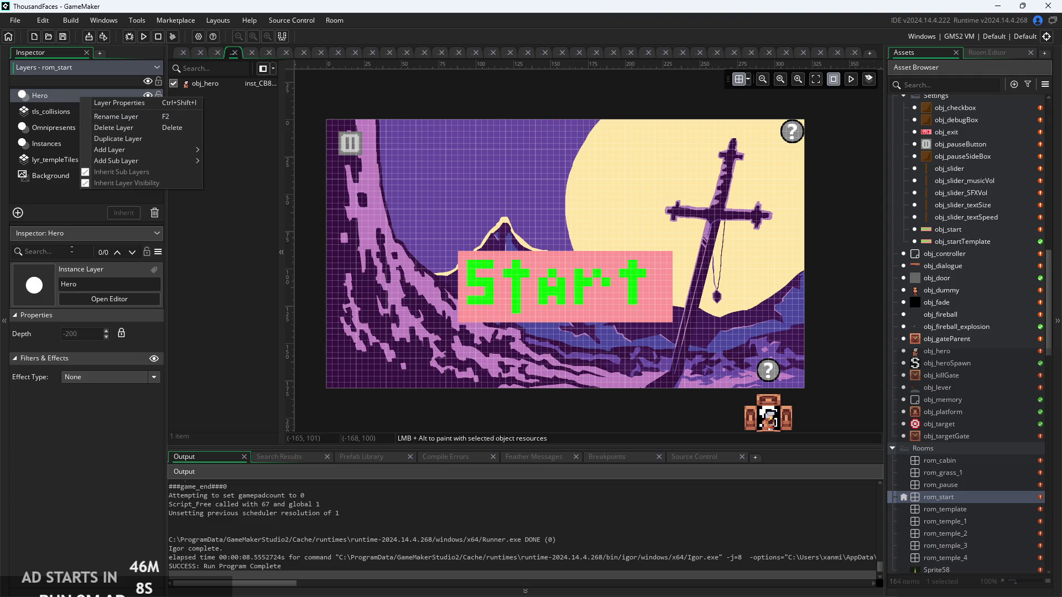
pyautogui.click(53, 224)
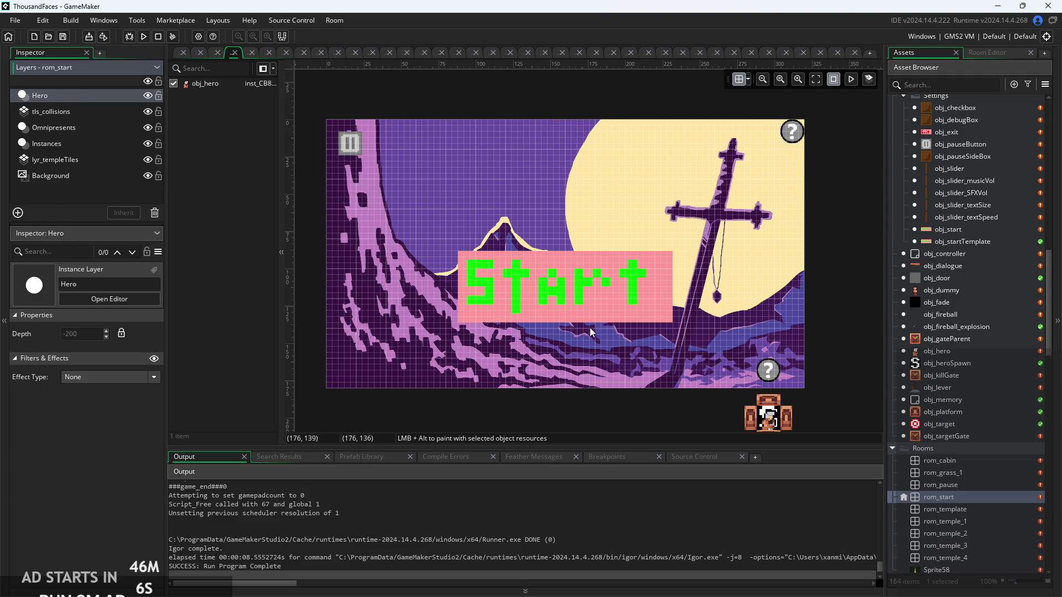
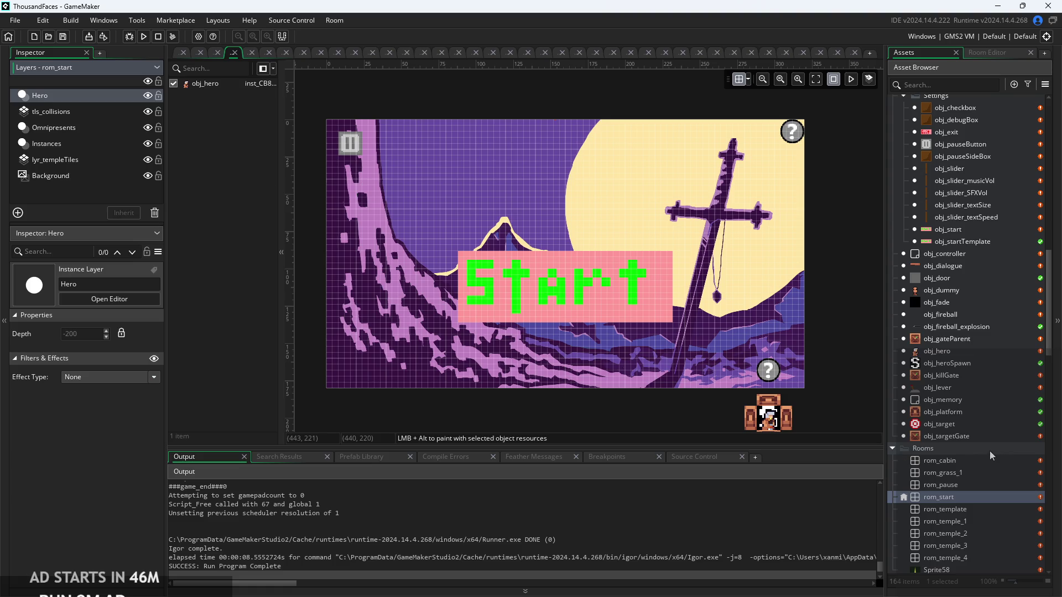
# Bring up obj_hero's event code, with its layer set to Hero, in place of the room
pyautogui.click(176, 56)
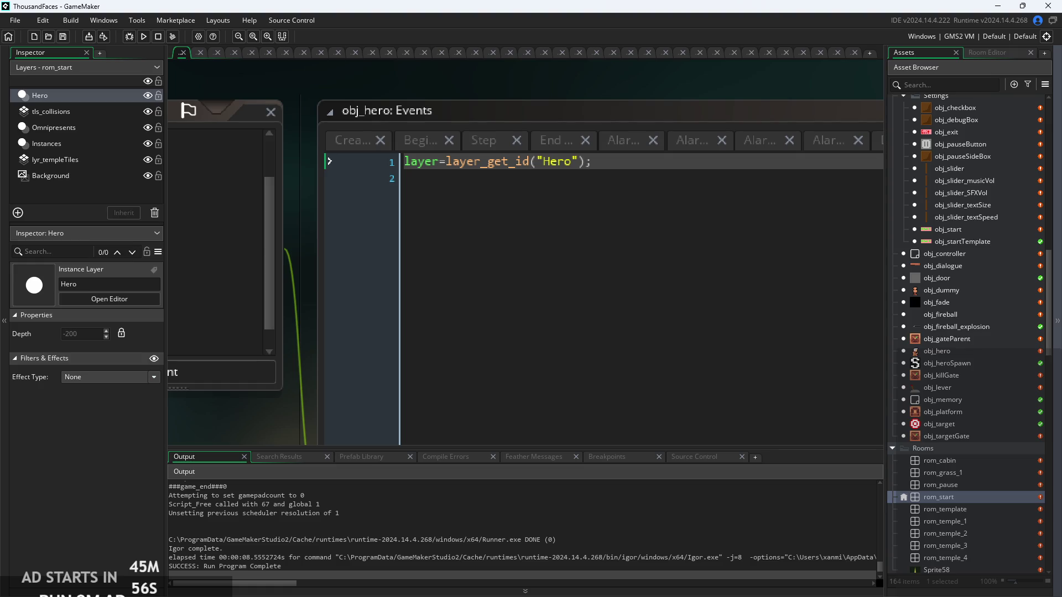
pyautogui.hotkey('alt', 'Tab')
# Tick the Music item under Array in the notes with a green check
pyautogui.scroll(-3, 606, 365)
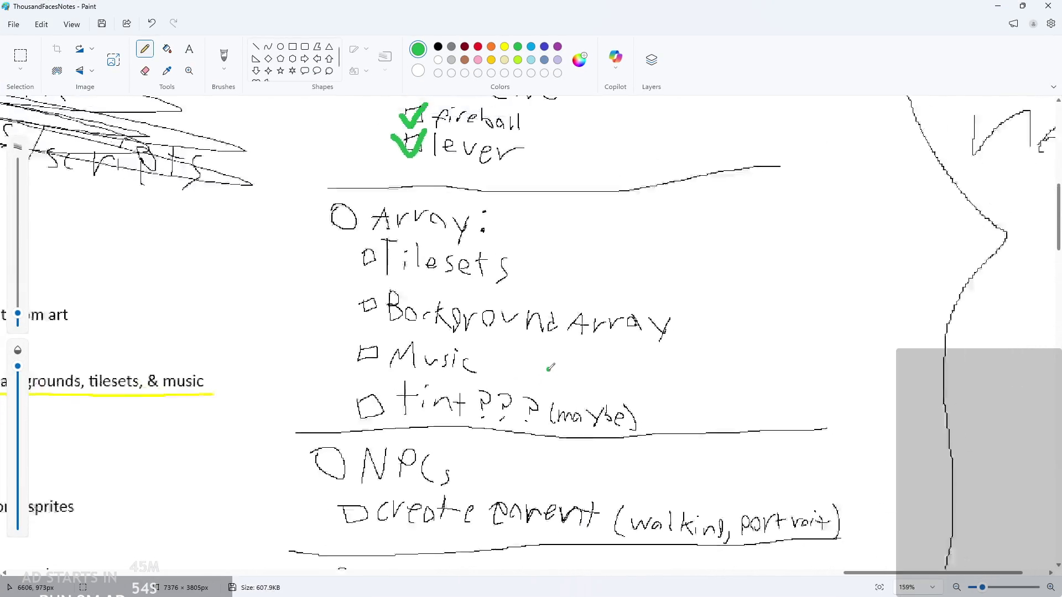
pyautogui.scroll(3, 510, 289)
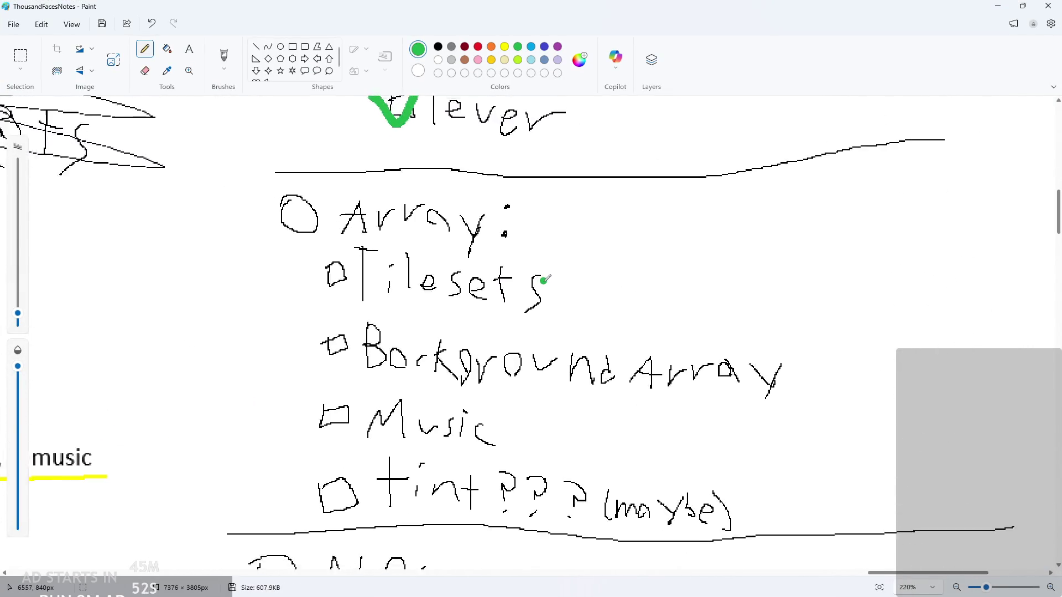
pyautogui.scroll(3, 574, 310)
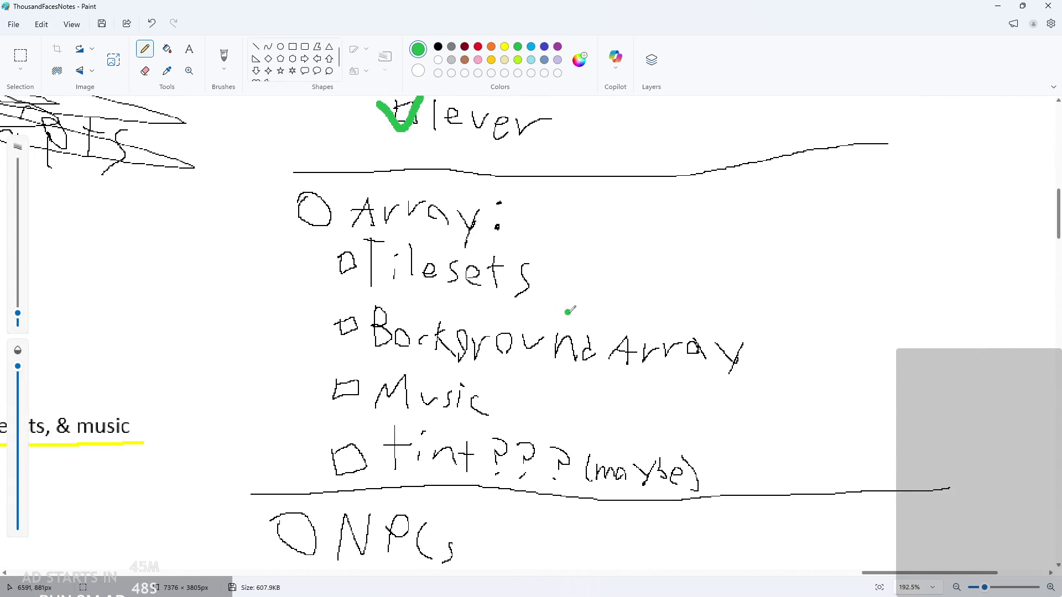
pyautogui.scroll(-3, 570, 311)
pyautogui.scroll(2, 360, 390)
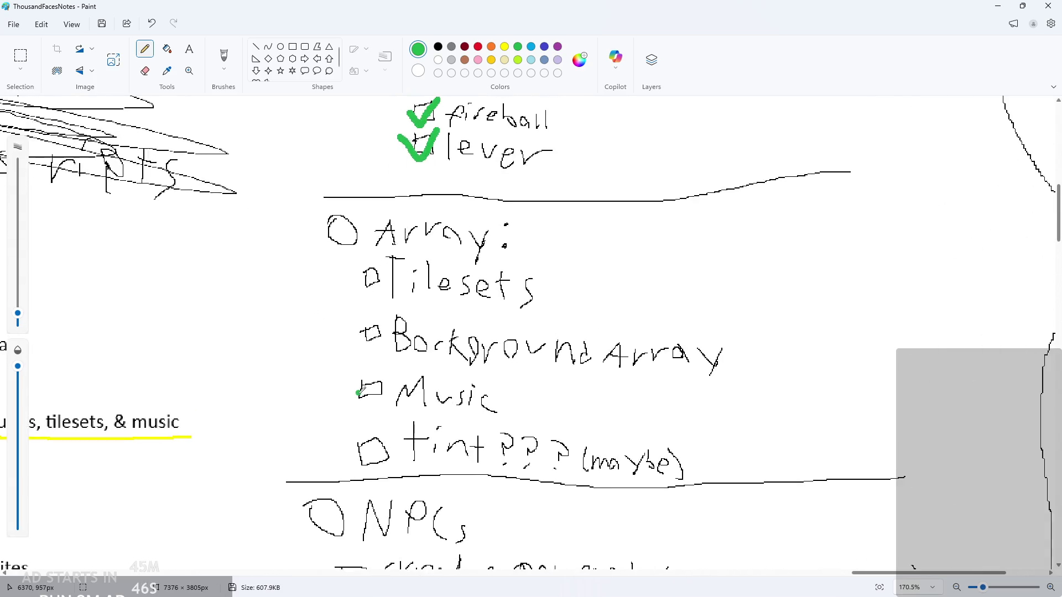
pyautogui.moveTo(353, 388); pyautogui.dragTo(394, 359)
# Scroll through the rest of the checklist, then minimize Paint and return to GameMaker
pyautogui.scroll(-2, 609, 448)
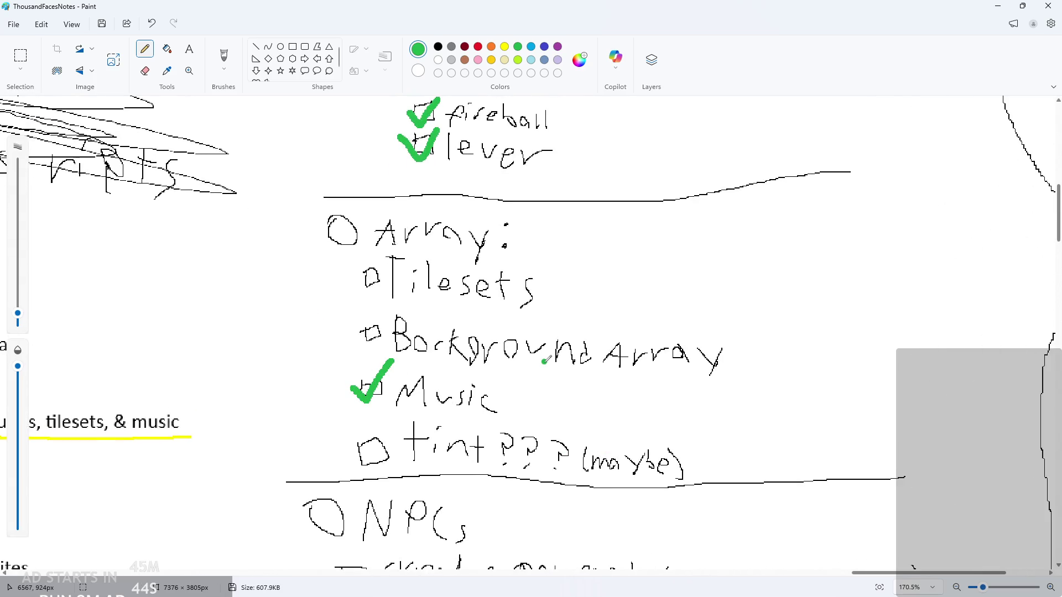
pyautogui.scroll(-5, 636, 403)
pyautogui.keyDown('ctrl'); pyautogui.scroll(-3, 680, 354); pyautogui.keyUp('ctrl')
pyautogui.keyDown('ctrl'); pyautogui.scroll(3, 691, 348); pyautogui.keyUp('ctrl')
pyautogui.scroll(-3, 719, 340)
pyautogui.scroll(-1, 728, 336)
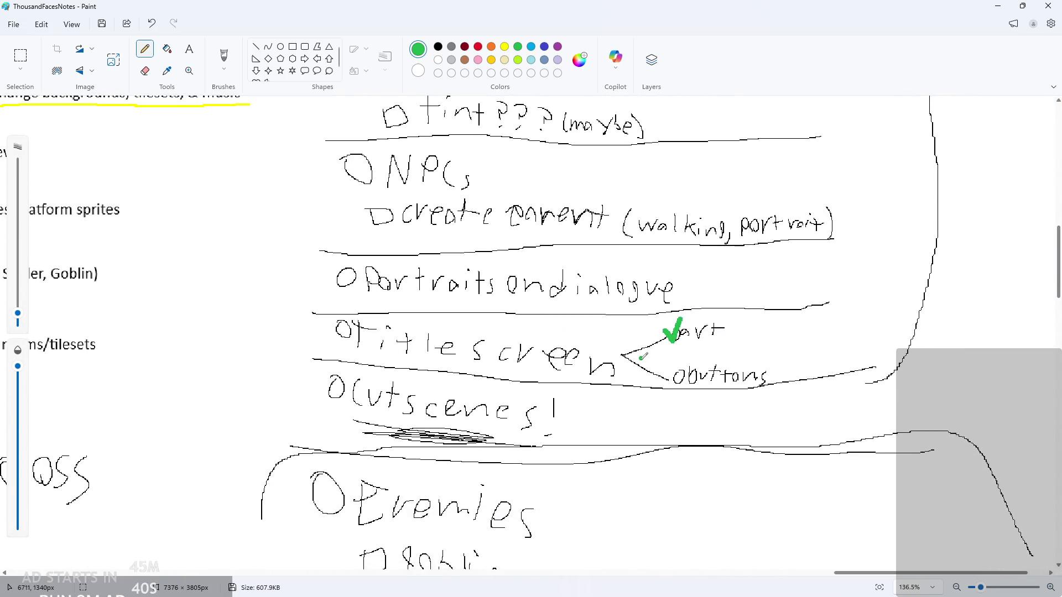
pyautogui.scroll(-8, 639, 358)
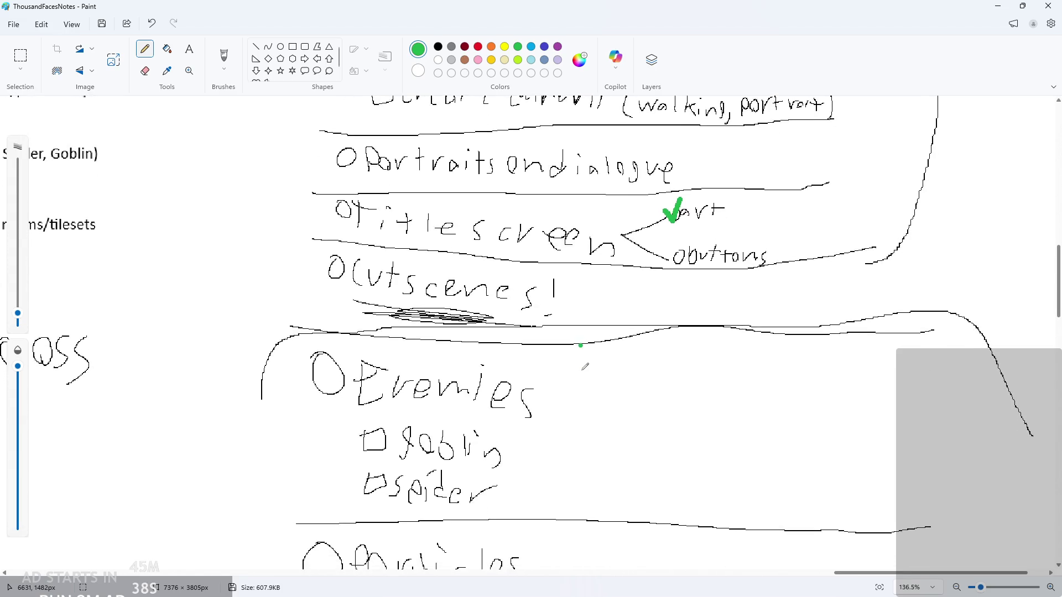
pyautogui.scroll(5, 584, 367)
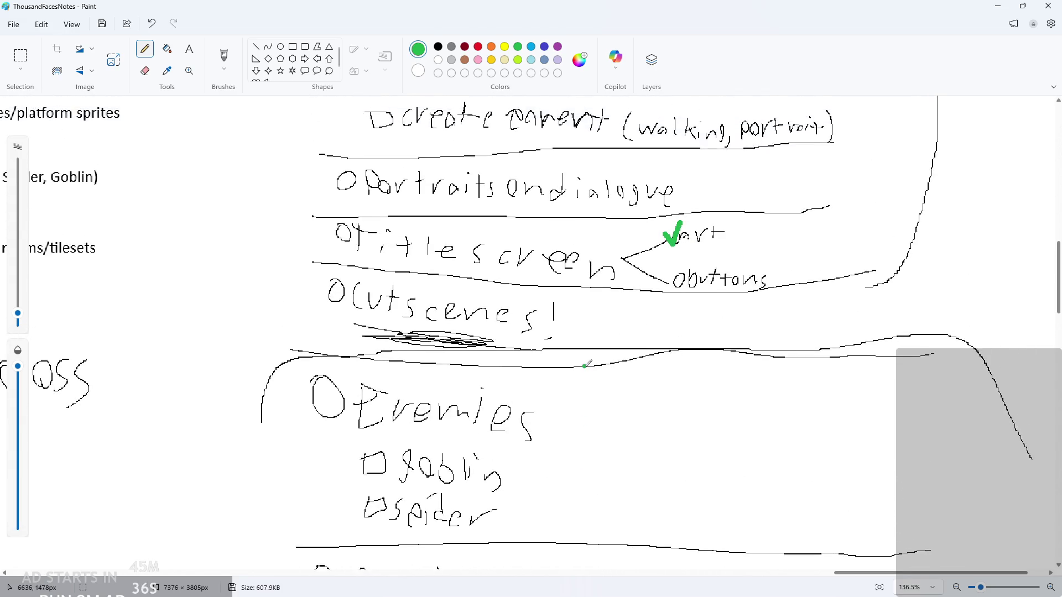
pyautogui.scroll(10, 585, 365)
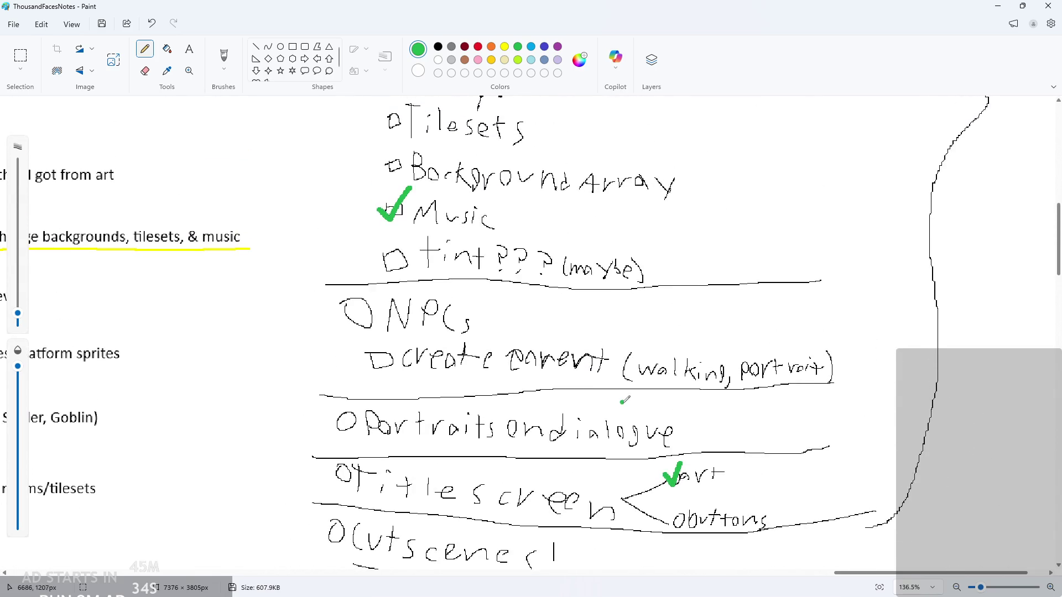
pyautogui.click(998, 6)
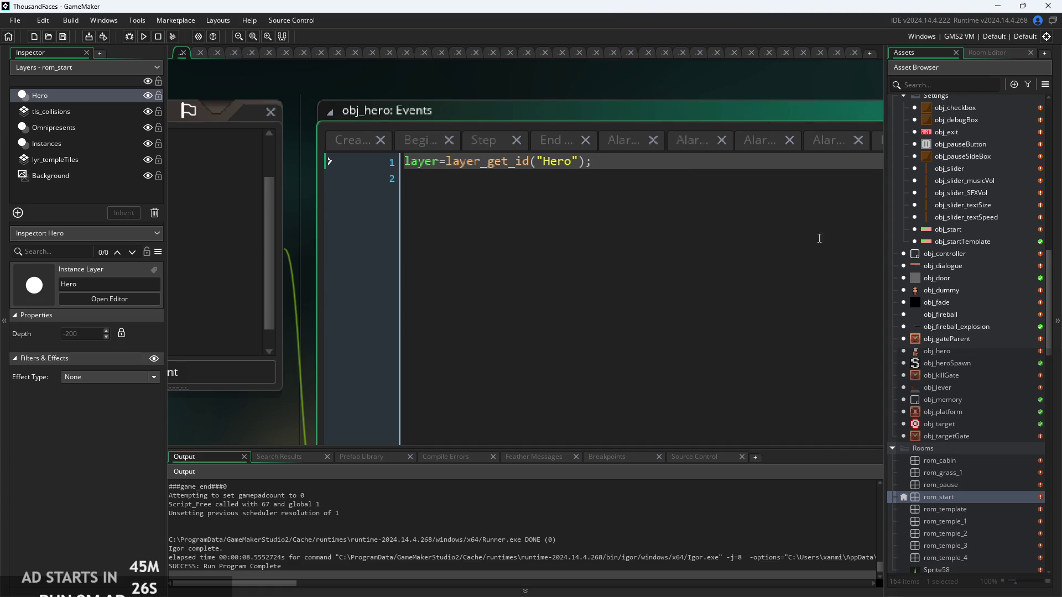
# Browse obj_hero, obj_fade and obj_startTemplate, then open obj_controller's Create code
pyautogui.click(970, 352)
pyautogui.press('Down')
pyautogui.press('Down')
pyautogui.click(993, 302)
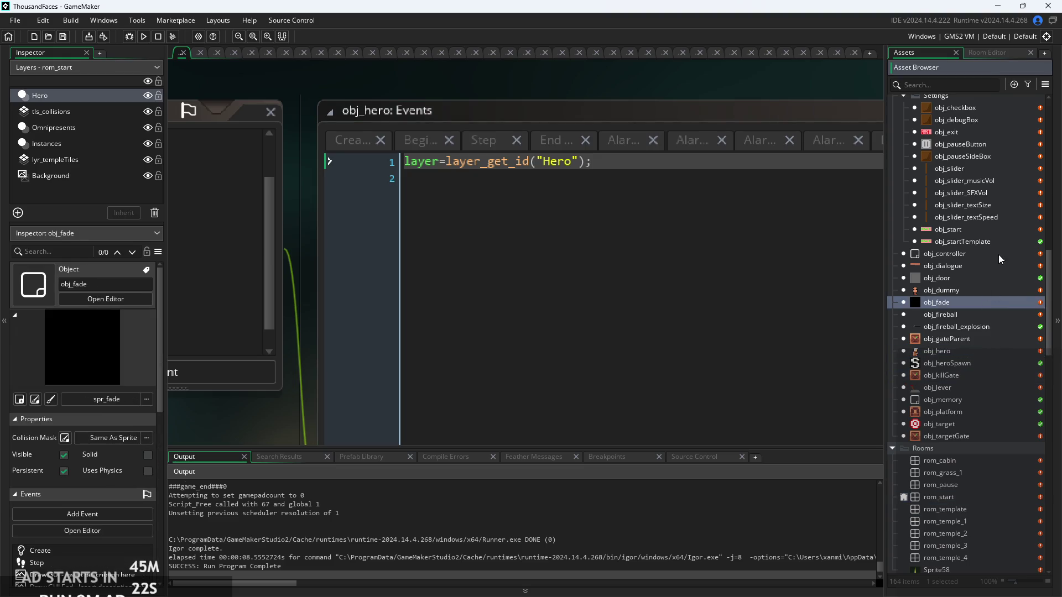
pyautogui.click(1000, 242)
pyautogui.click(759, 167)
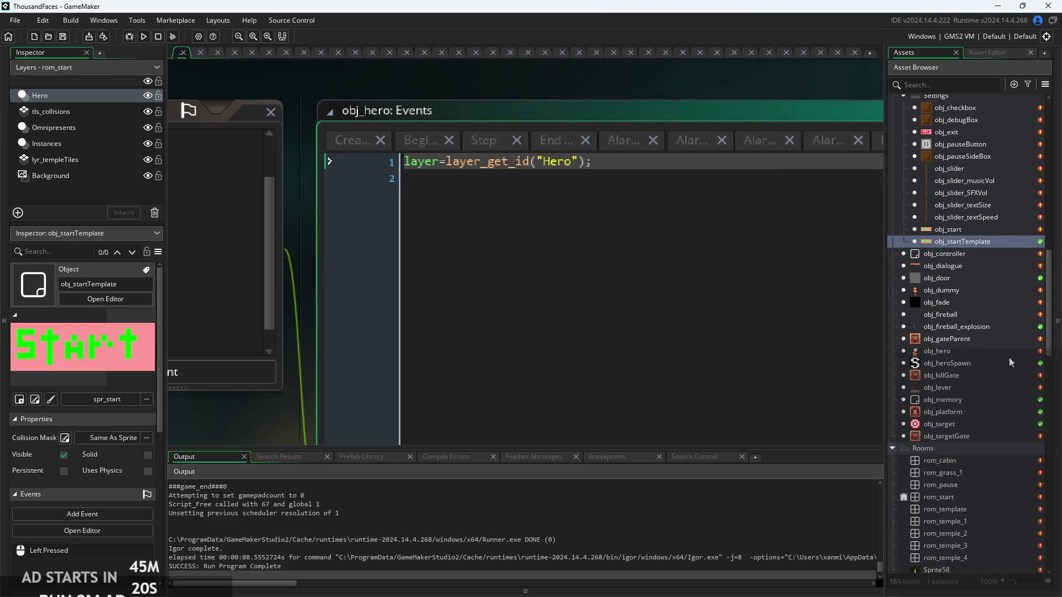
pyautogui.doubleClick(956, 254)
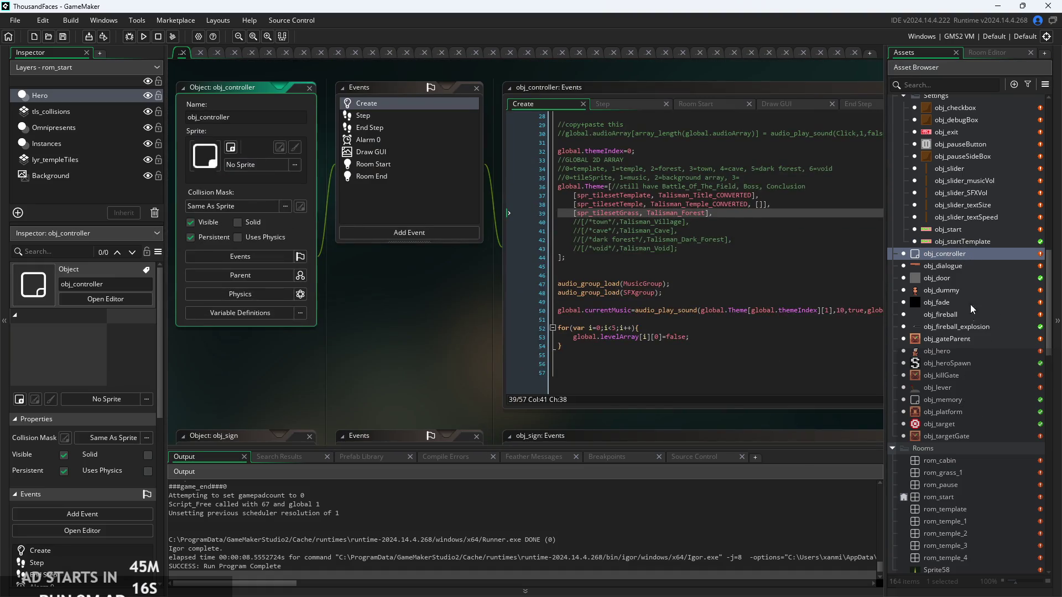
# Preview obj_killGate, obj_fade, obj_door, obj_gateParent and obj_hero in the Asset Browser
pyautogui.click(963, 375)
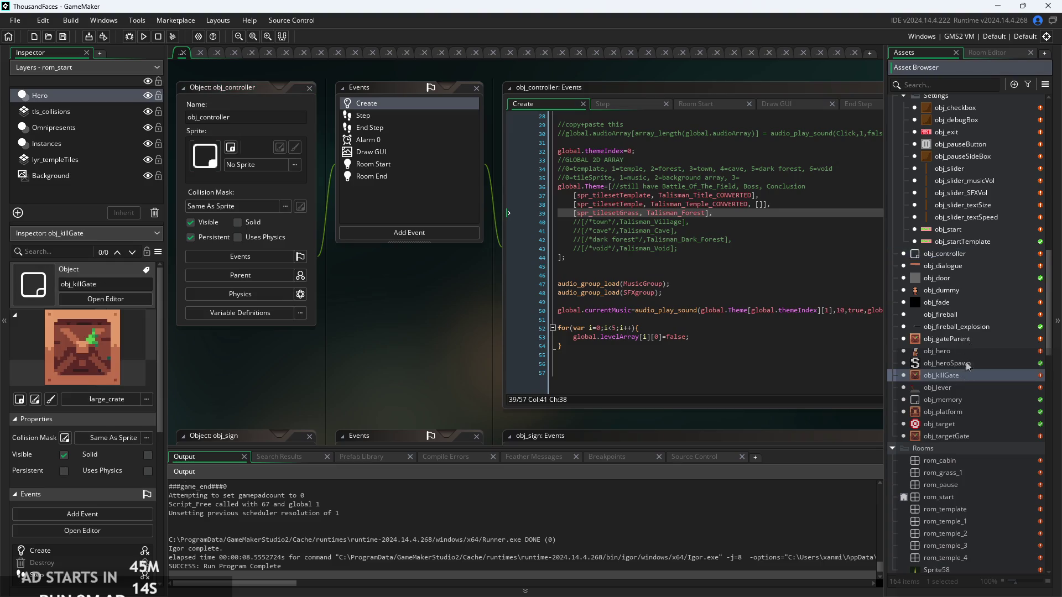
pyautogui.click(974, 305)
pyautogui.click(973, 278)
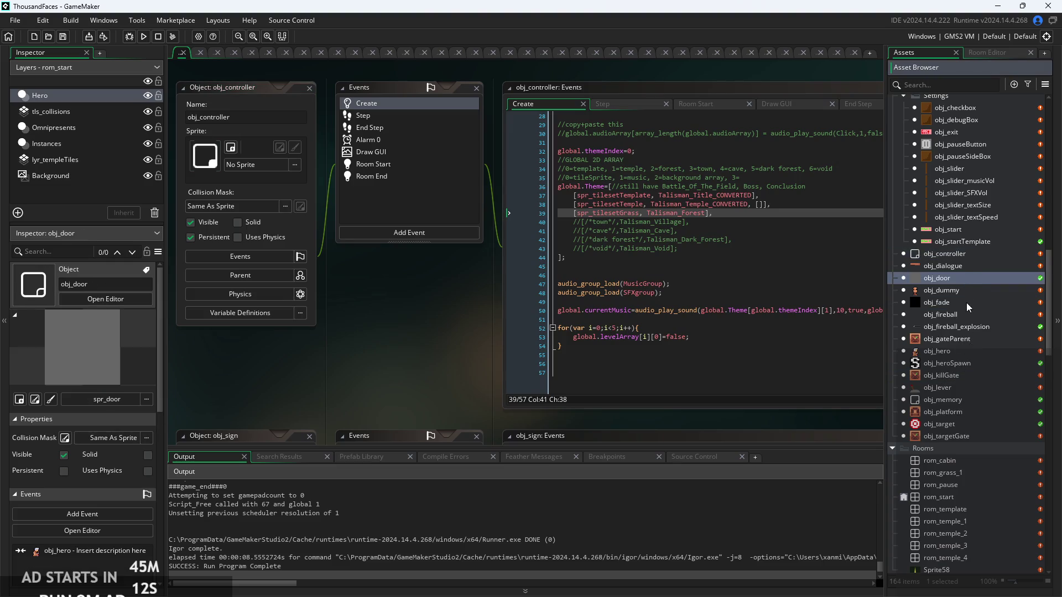
pyautogui.click(958, 351)
pyautogui.click(978, 337)
pyautogui.click(976, 354)
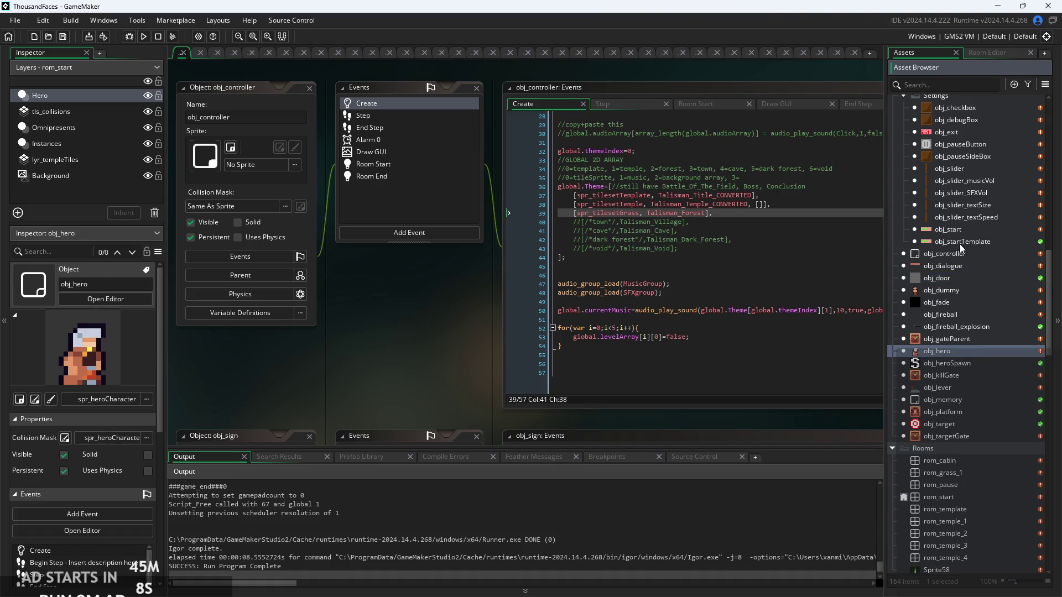
pyautogui.scroll(5, 956, 256)
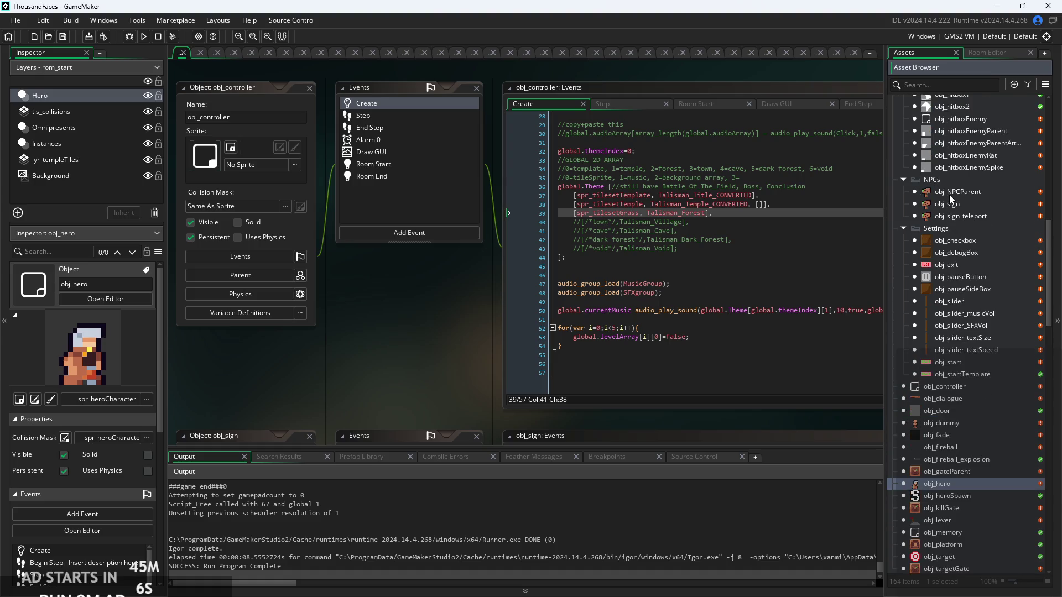
# Open obj_NPCParent from the NPCs folder after briefly opening obj_sign's Step code
pyautogui.click(953, 194)
pyautogui.doubleClick(956, 203)
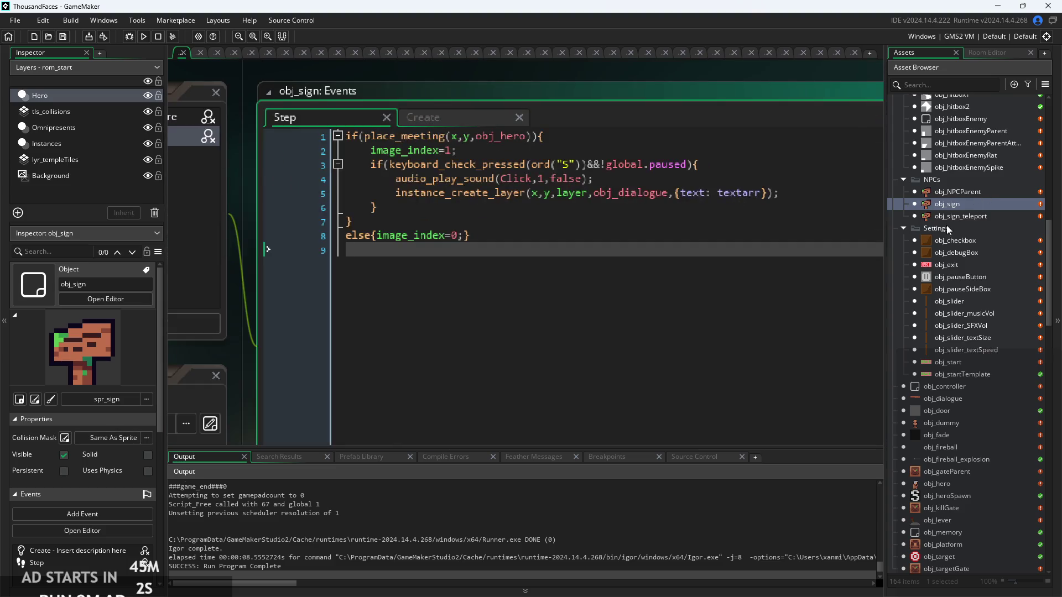
pyautogui.doubleClick(954, 194)
pyautogui.scroll(3, 685, 216)
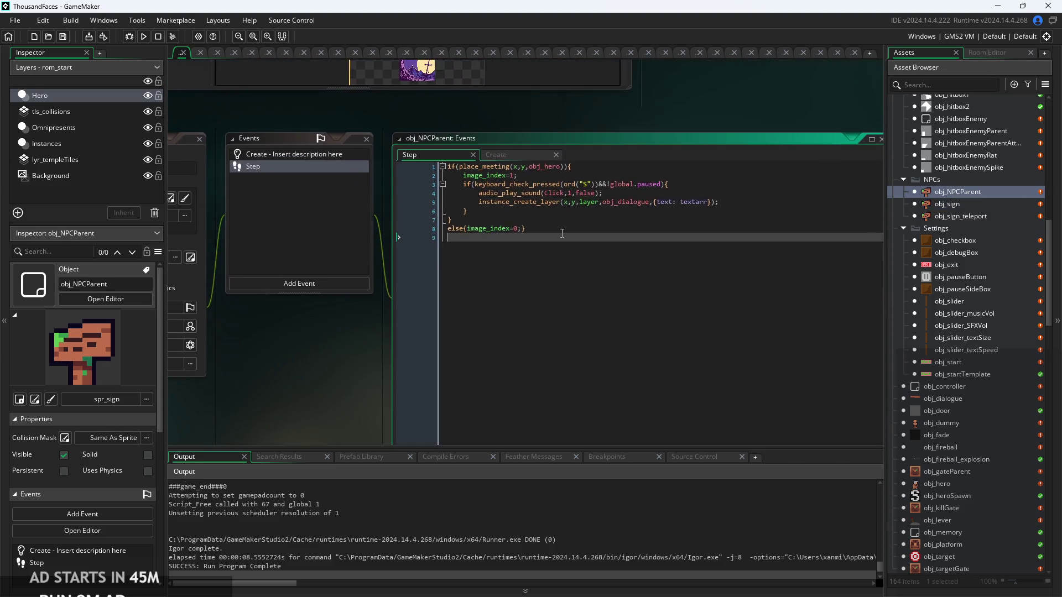
pyautogui.scroll(-3, 430, 319)
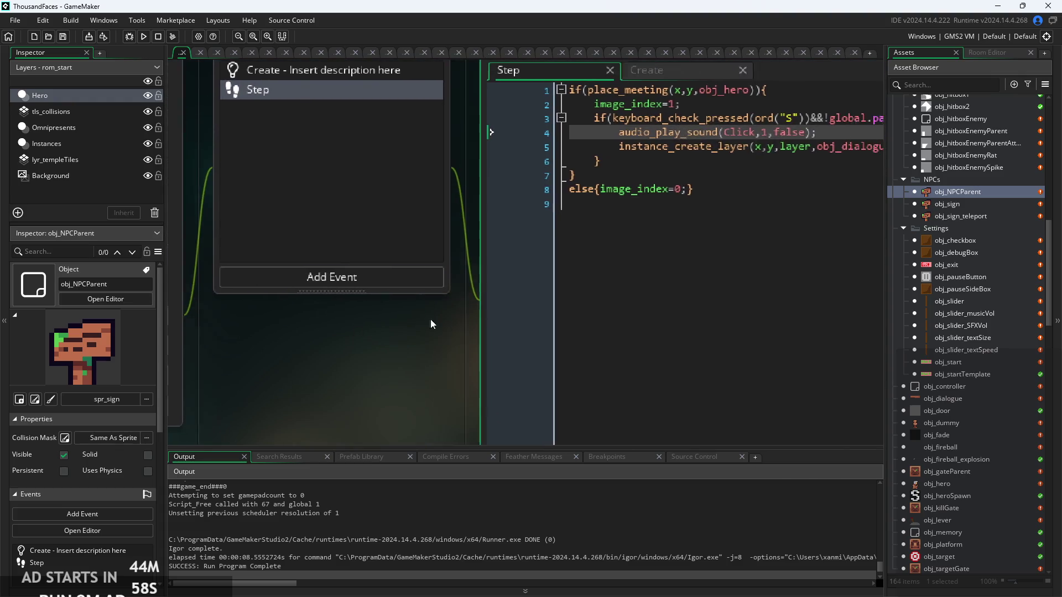
# Check obj_NPCParent's parent/children and variable definitions, then switch to its Create event
pyautogui.click(291, 306)
pyautogui.scroll(-2, 360, 295)
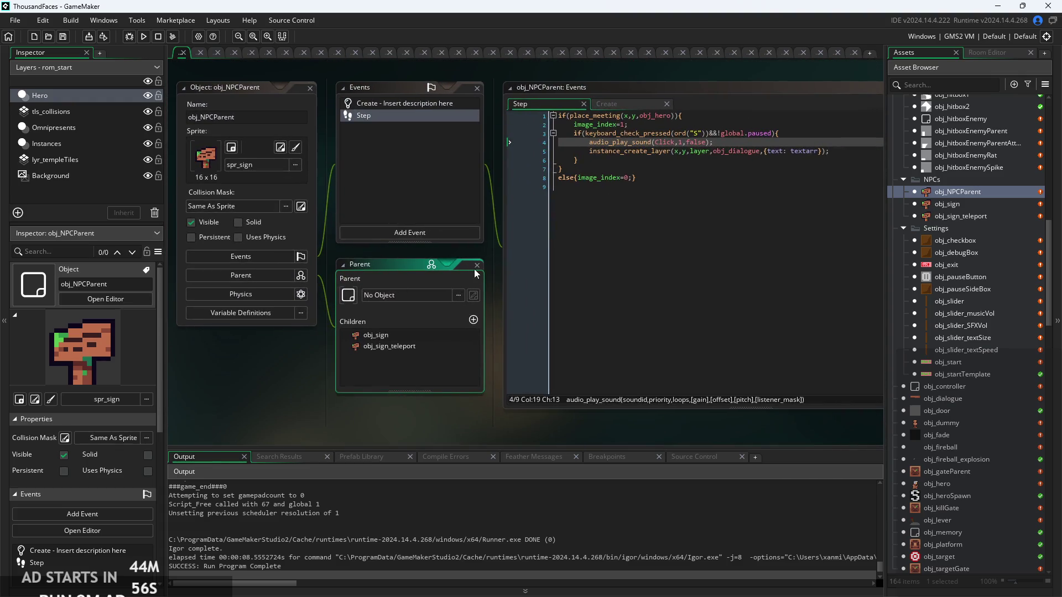
pyautogui.click(265, 275)
pyautogui.click(251, 313)
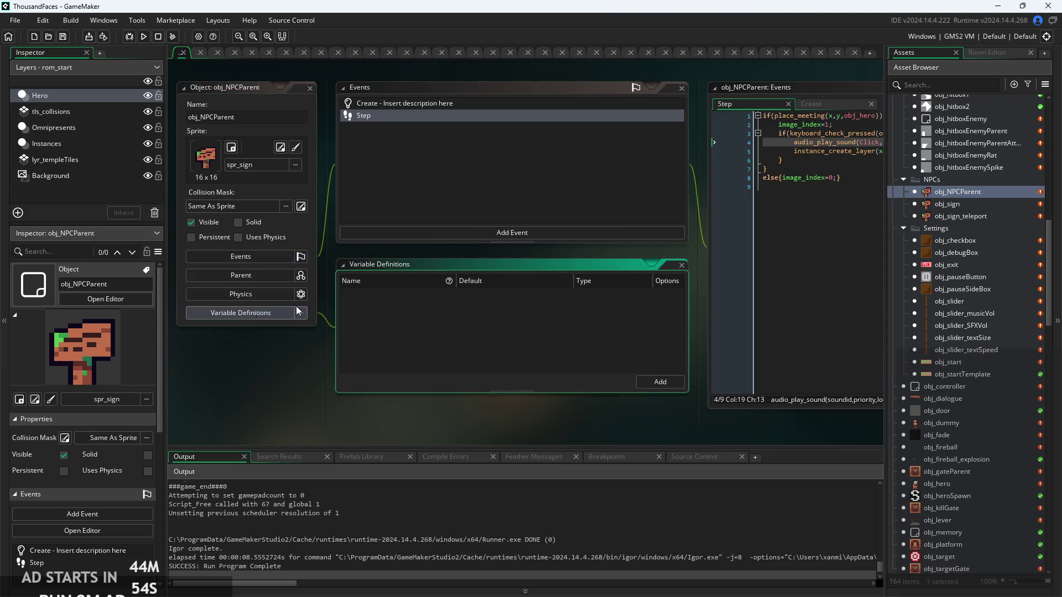
pyautogui.moveTo(685, 267); pyautogui.dragTo(449, 331)
pyautogui.click(447, 343)
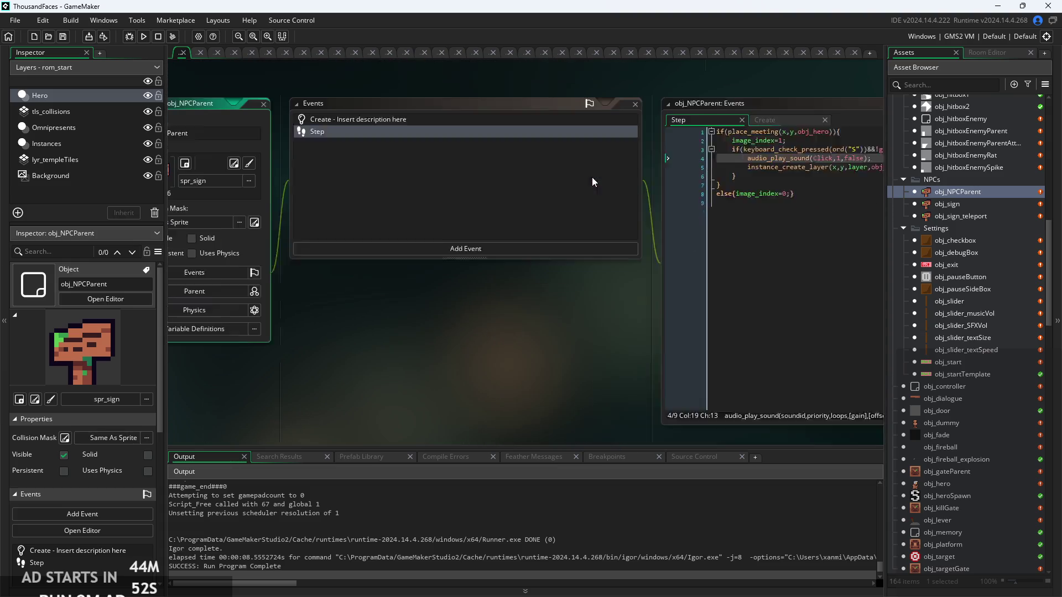
pyautogui.click(612, 177)
pyautogui.click(612, 172)
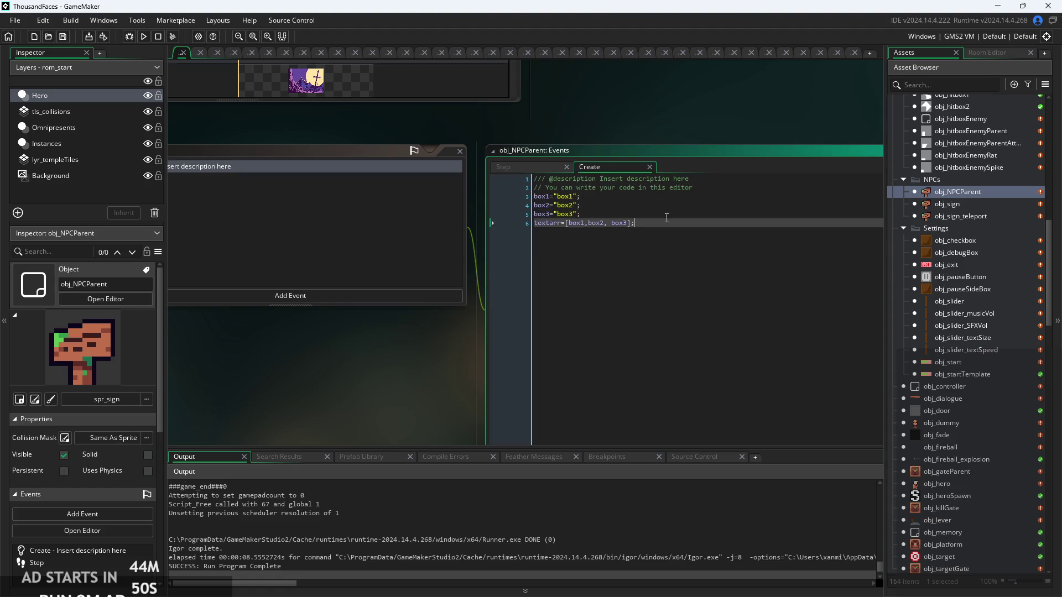
pyautogui.scroll(3, 482, 188)
# Add empty [] brackets after the names box1, box2 and box3
pyautogui.click(483, 187)
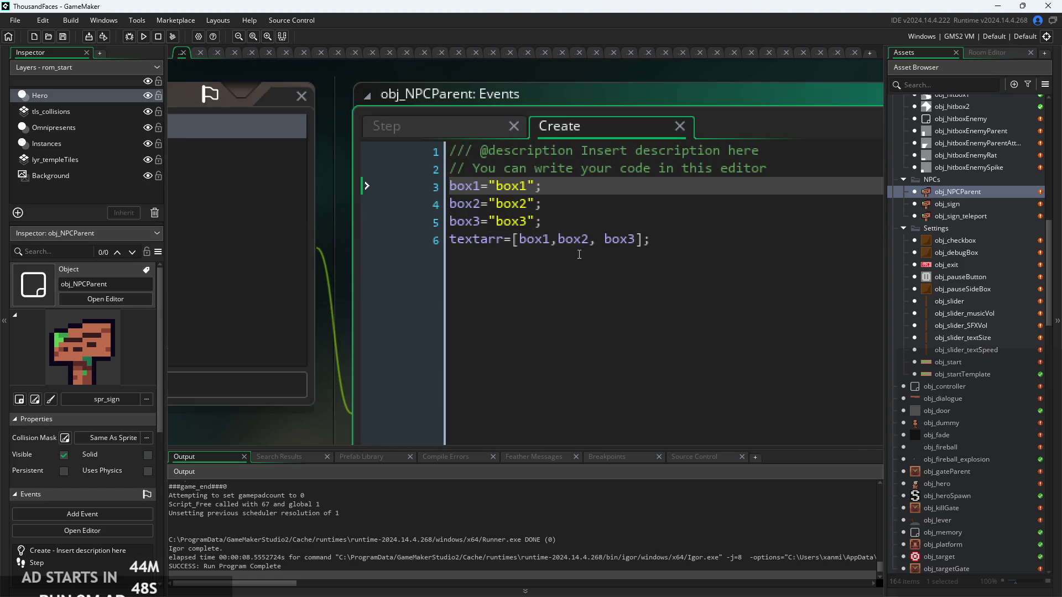
pyautogui.write('[]')
pyautogui.press('Down')
pyautogui.press('Left')
pyautogui.press('Left')
pyautogui.write('[]')
pyautogui.press('Down')
pyautogui.press('Left')
pyautogui.press('Left')
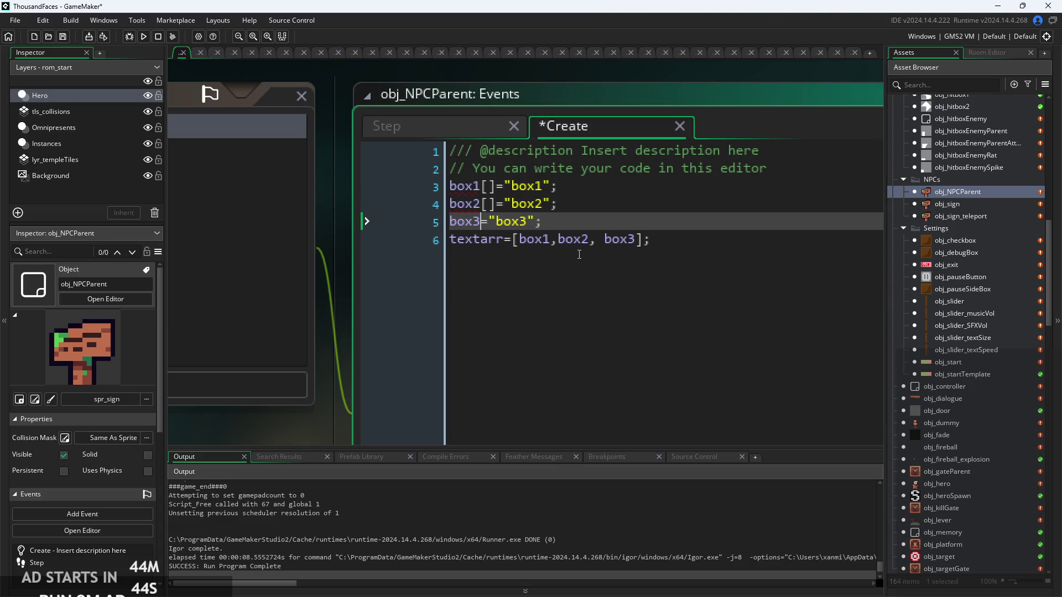
pyautogui.write('[]')
pyautogui.press('Right')
pyautogui.press('Right')
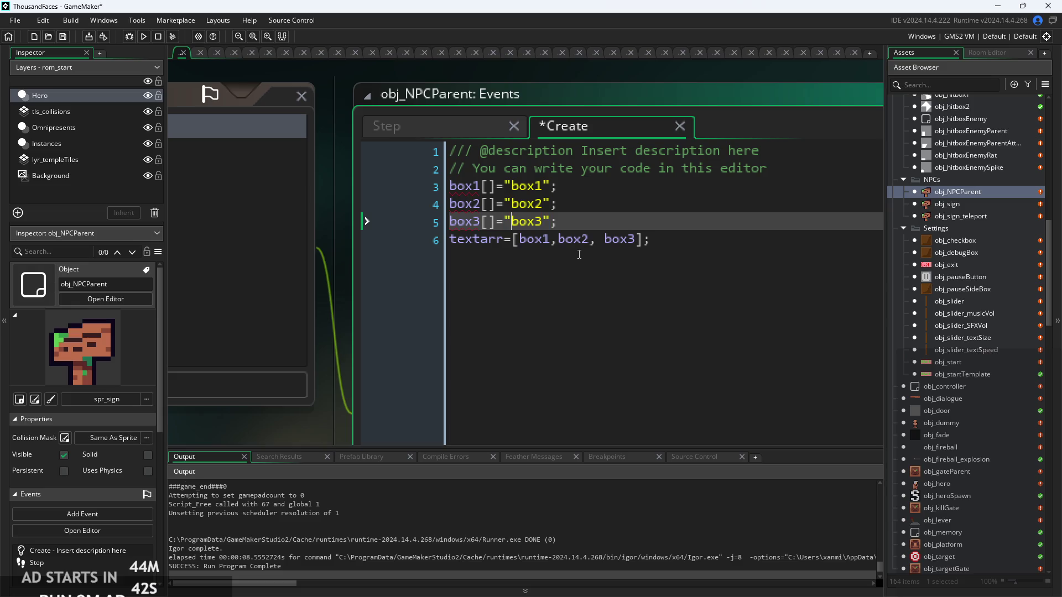
pyautogui.press('Up')
pyautogui.press('Up')
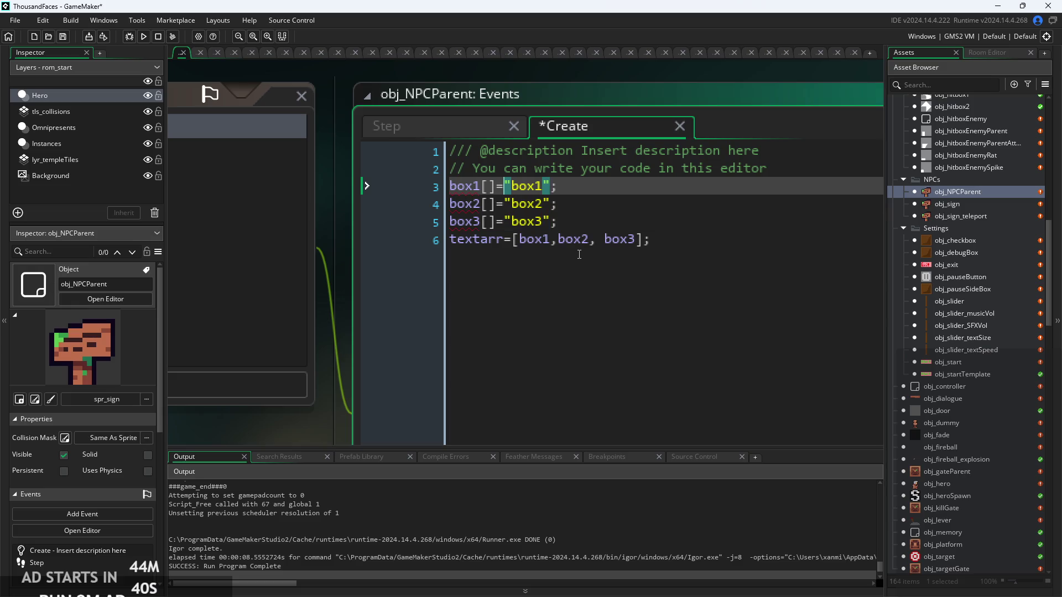
# Rework the brackets and equals sign on the box1 line, undoing stray bracket edits
pyautogui.write('[')
pyautogui.press('Right')
pyautogui.press('Right')
pyautogui.press('Right')
pyautogui.write(']')
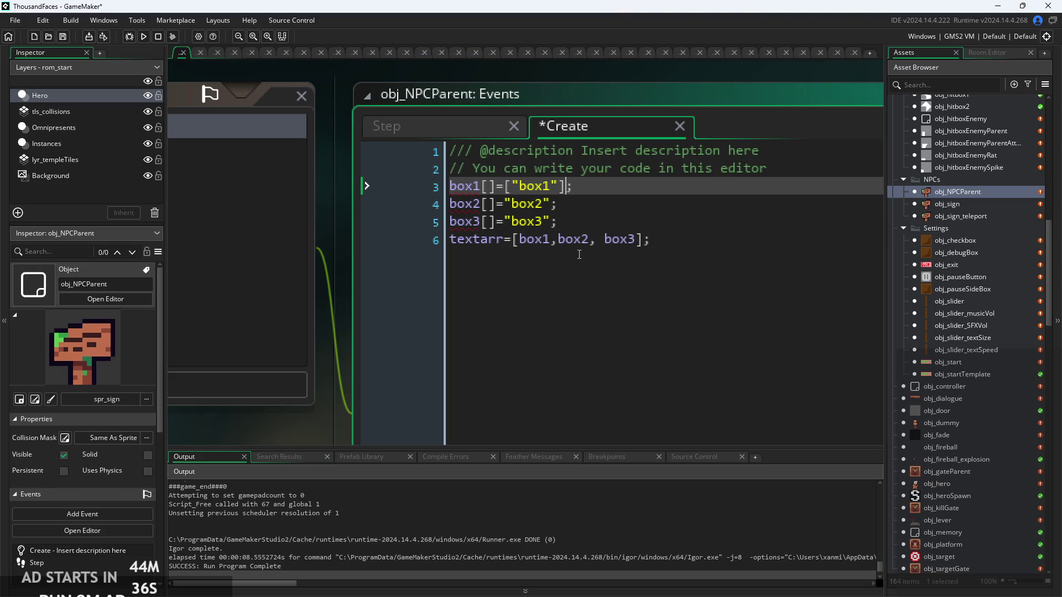
pyautogui.press('Down')
pyautogui.press('Left')
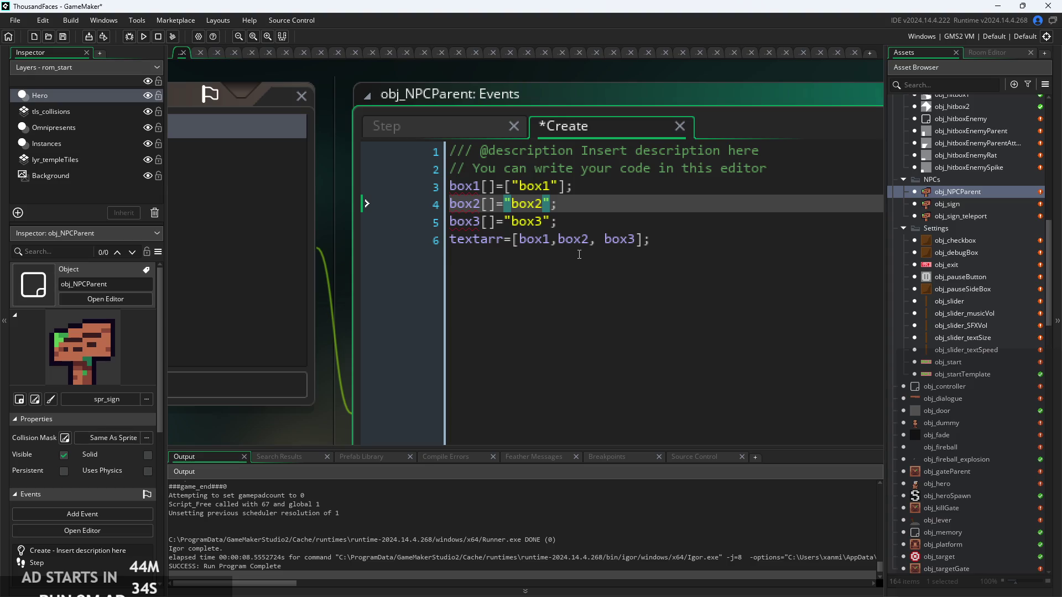
pyautogui.write('[')
pyautogui.hotkey('ctrl', 'z')
pyautogui.hotkey('ctrl', 'z')
pyautogui.hotkey('ctrl', 'z')
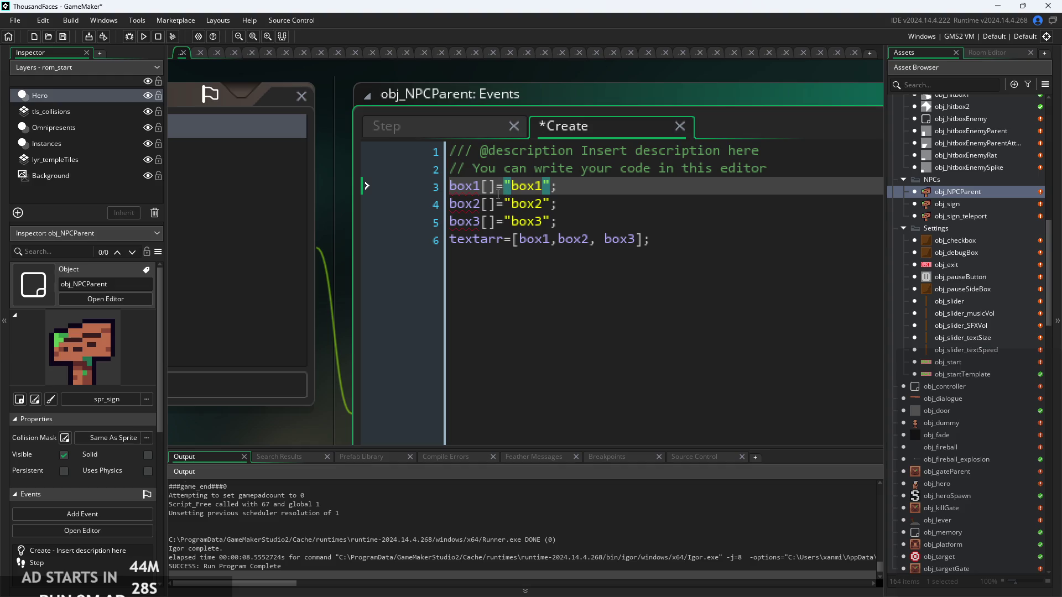
pyautogui.press('BackSpace')
pyautogui.press('BackSpace')
pyautogui.click(535, 186)
pyautogui.write(']')
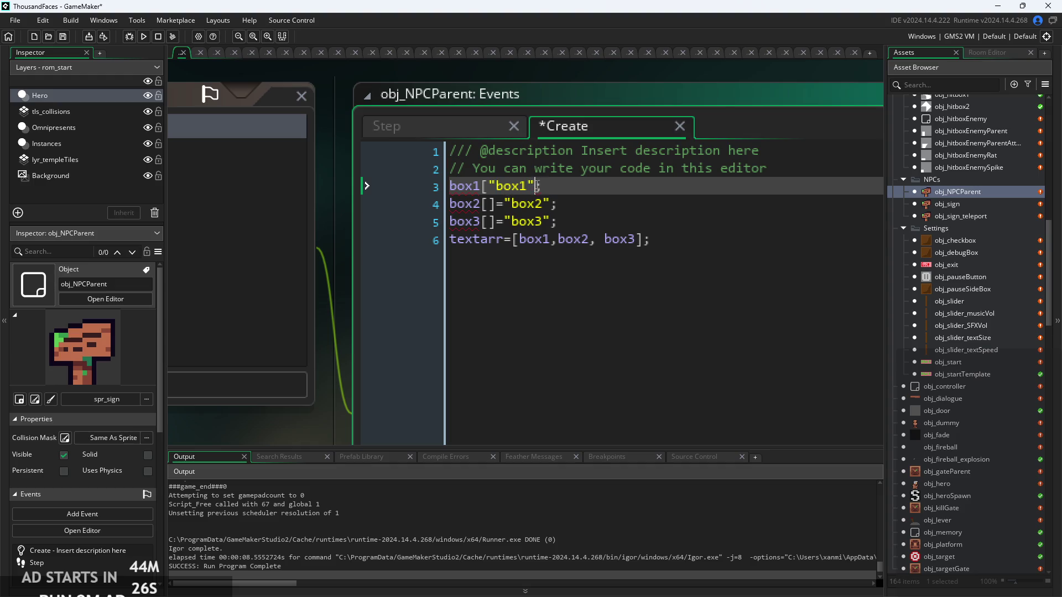
pyautogui.write(']')
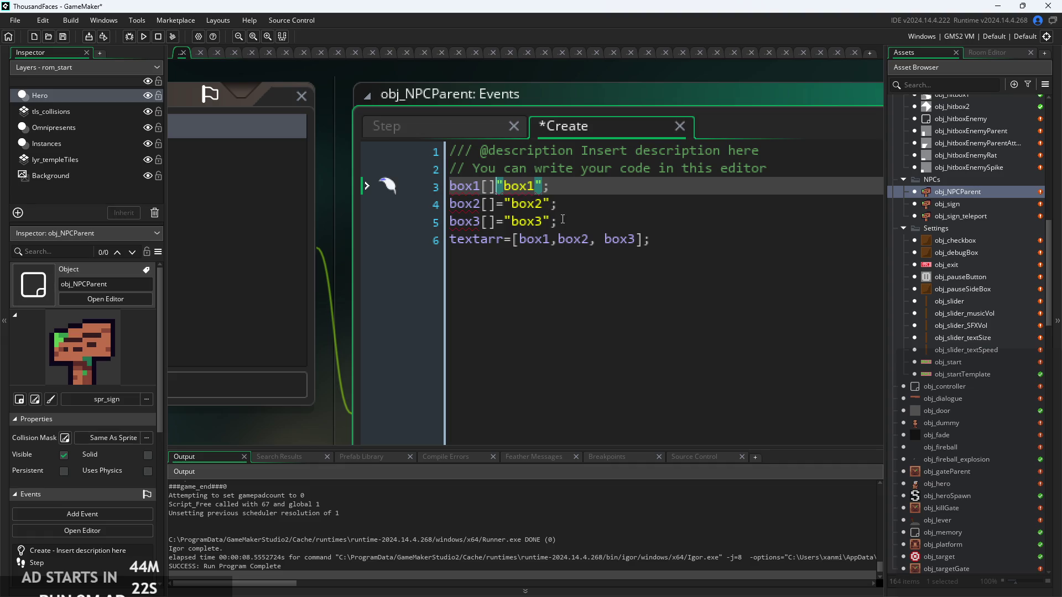
pyautogui.write('=')
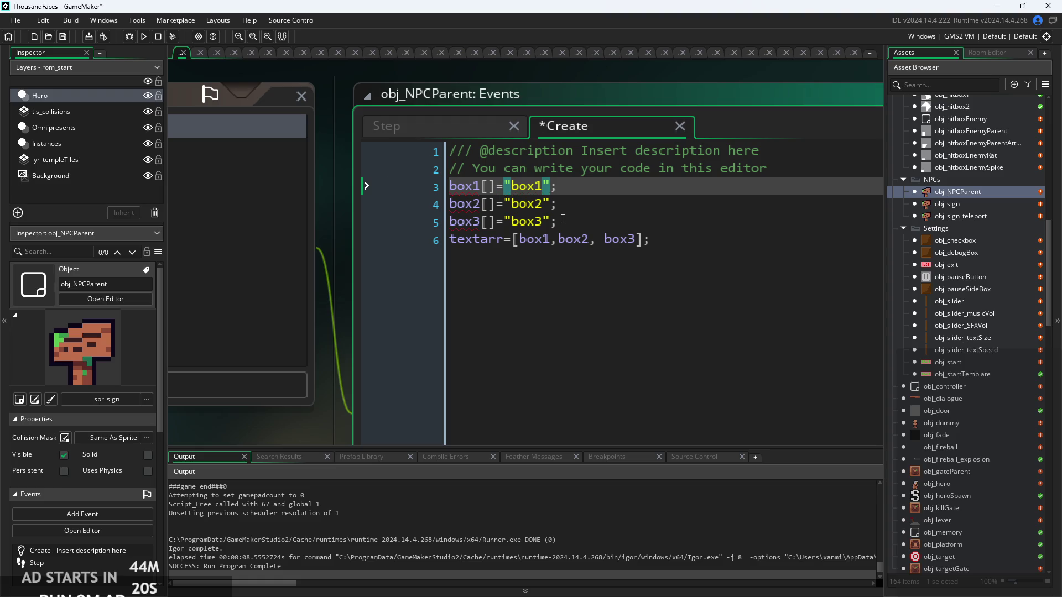
pyautogui.click(585, 206)
# Give box1 the array value ["box1",spr_portrait], fixing a typo in the sprite name
pyautogui.moveTo(477, 188)
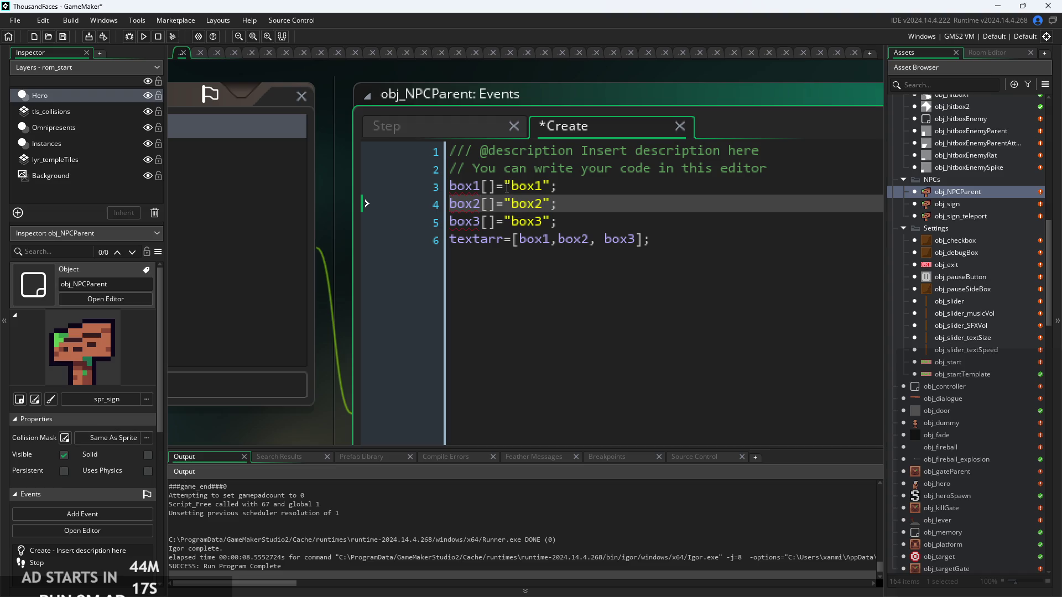
pyautogui.click(488, 187)
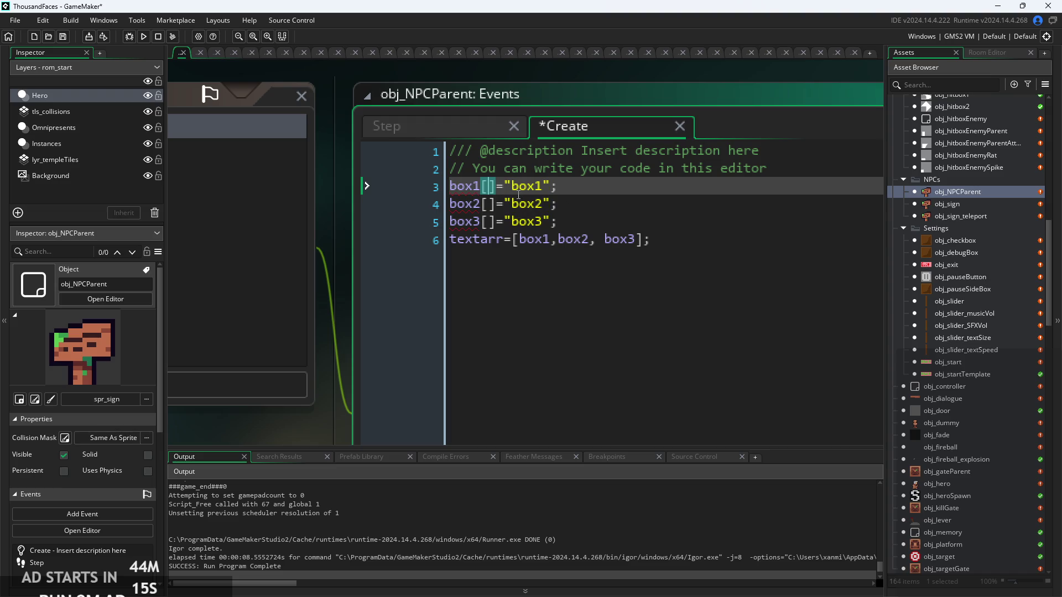
pyautogui.press('Right')
pyautogui.press('Right')
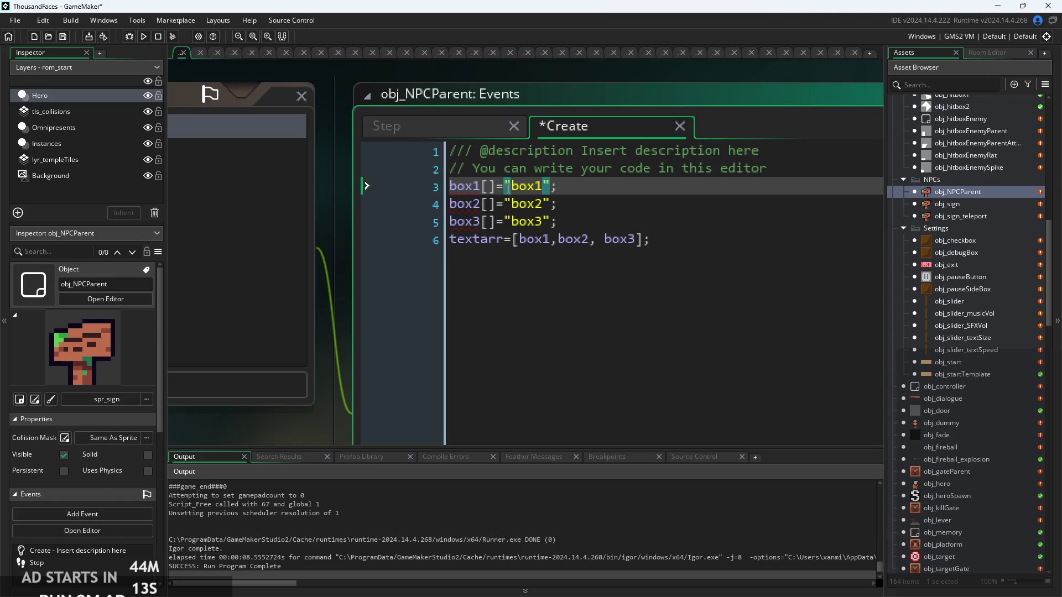
pyautogui.write('[')
pyautogui.press('Right')
pyautogui.press('Right')
pyautogui.press('Right')
pyautogui.write(']=["box1"')
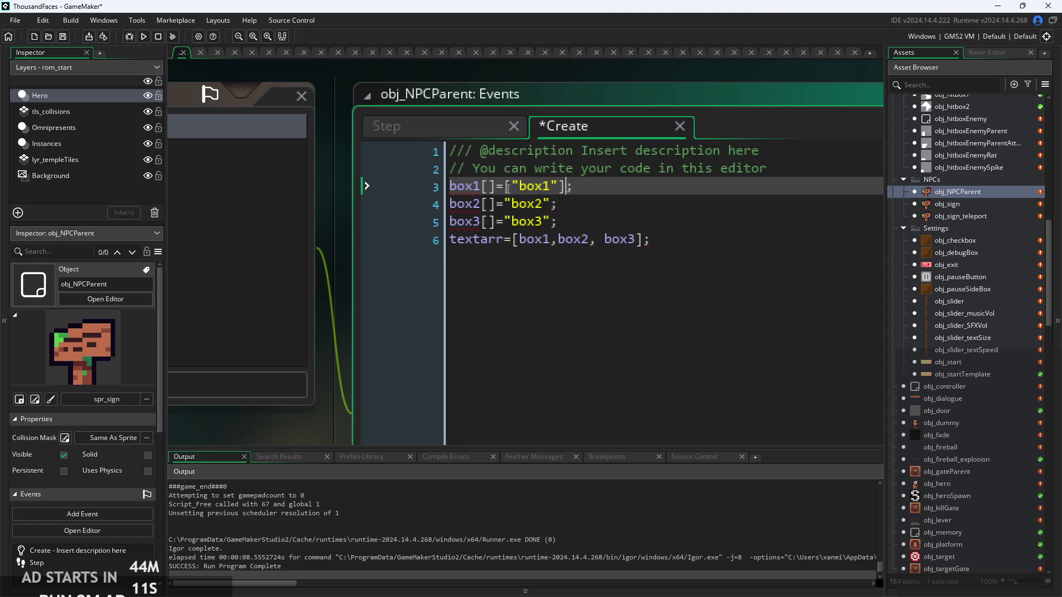
pyautogui.write(',')
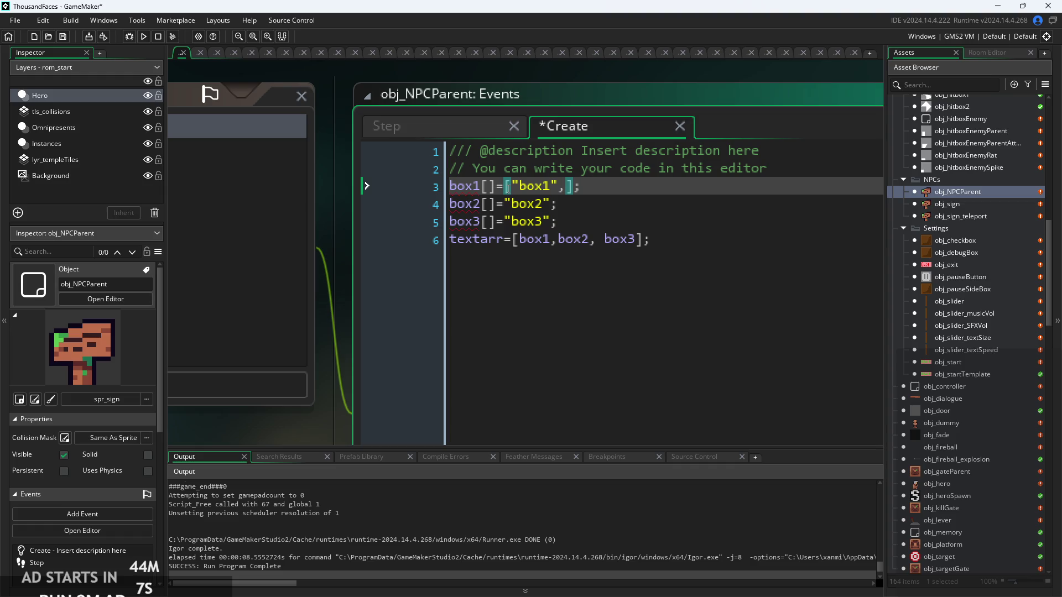
pyautogui.write('spr_portair')
pyautogui.press('BackSpace')
pyautogui.write('t')
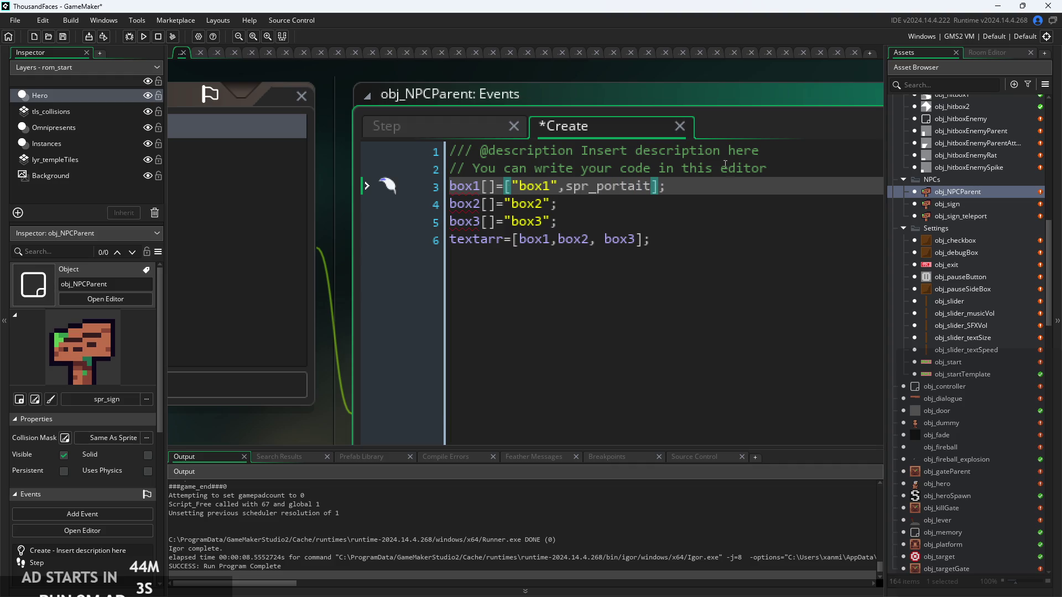
pyautogui.click(631, 182)
pyautogui.write('r')
# Change box1's sprite to spr_bar so it reads ["box1",spr_bar]
pyautogui.click(545, 203)
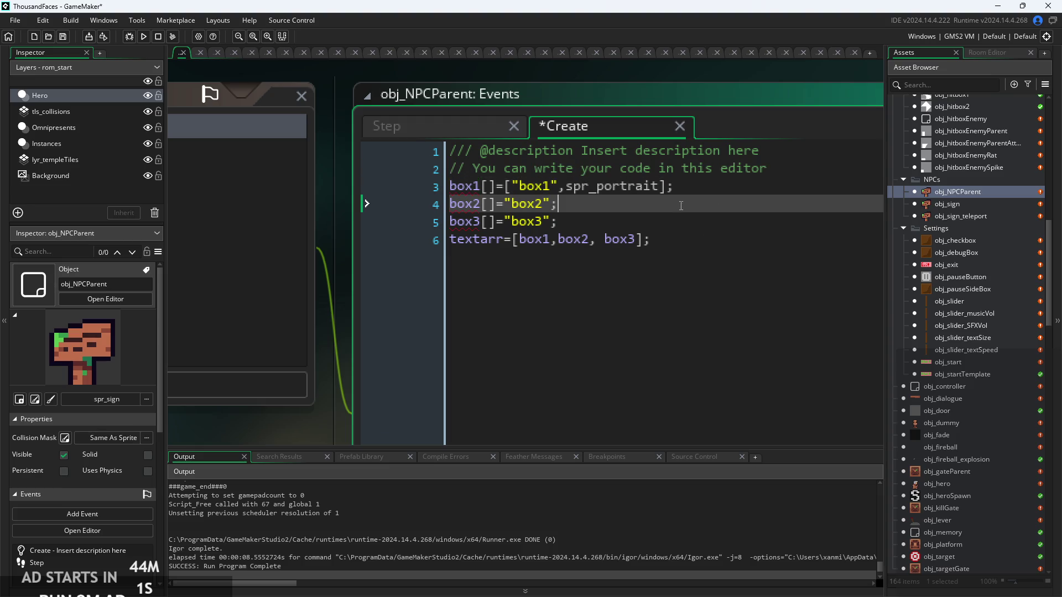
pyautogui.scroll(-1, 545, 203)
pyautogui.moveTo(490, 185)
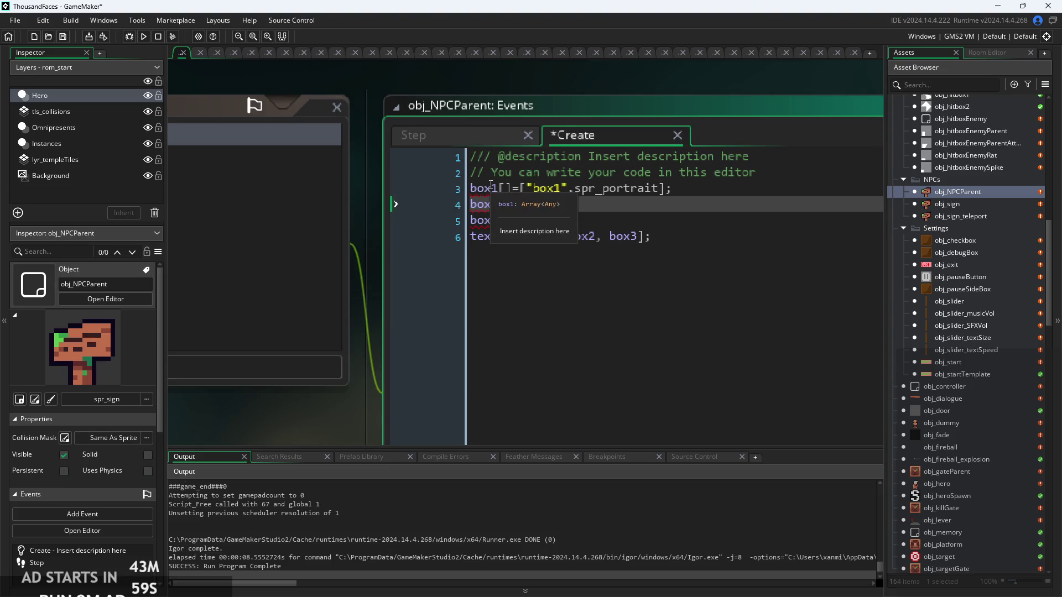
pyautogui.scroll(1, 491, 185)
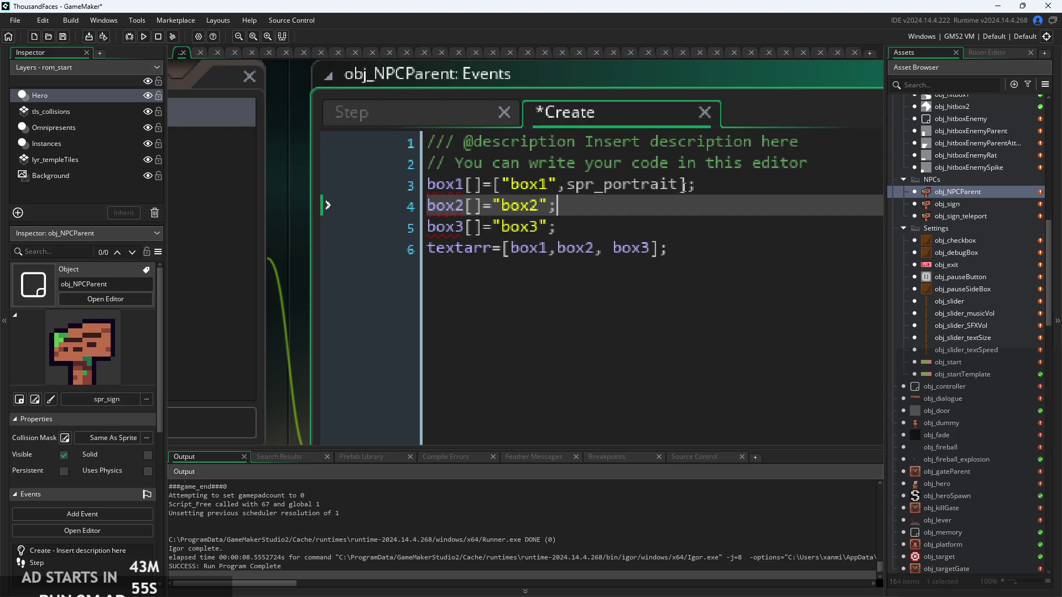
pyautogui.moveTo(684, 186); pyautogui.dragTo(620, 202)
pyautogui.press('BackSpace')
pyautogui.write('bar')
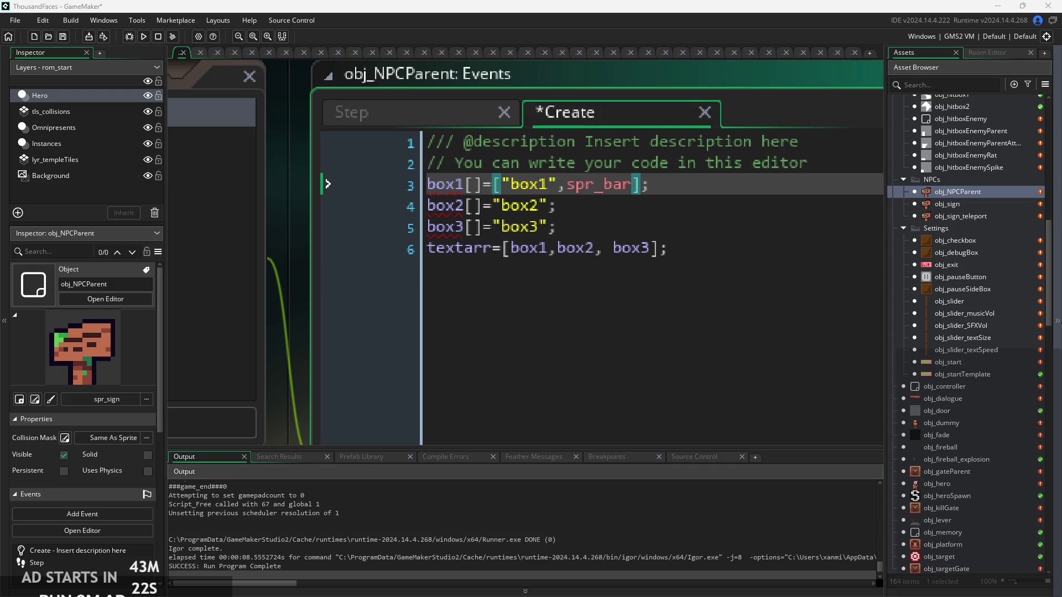
# Remove the leftover empty brackets after box1, box2 and box3
pyautogui.press('Left')
pyautogui.press('BackSpace')
pyautogui.press('BackSpace')
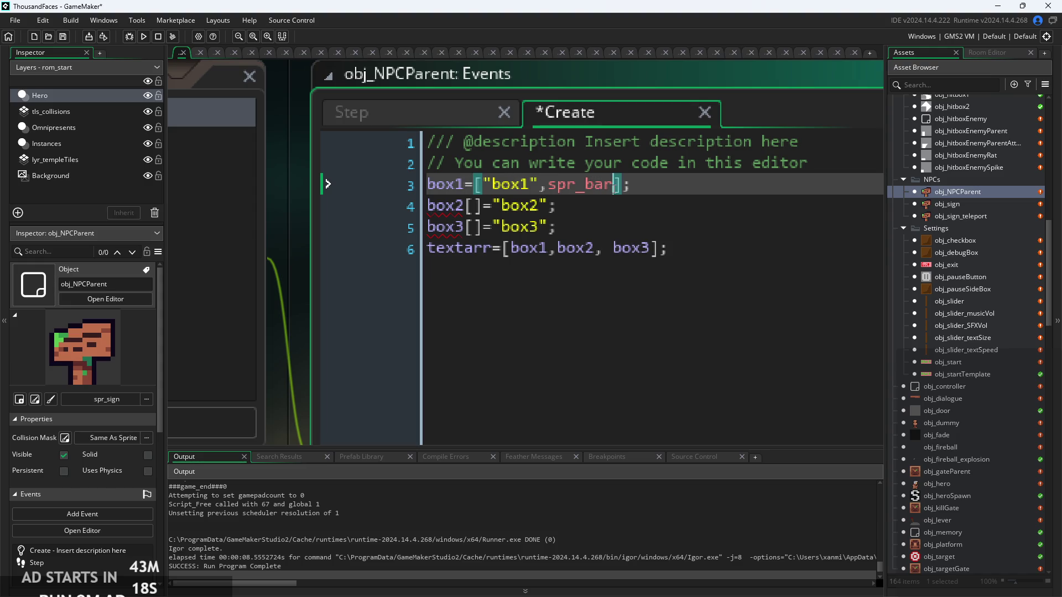
pyautogui.click(548, 206)
pyautogui.click(484, 225)
pyautogui.click(481, 207)
pyautogui.press('BackSpace')
pyautogui.press('BackSpace')
pyautogui.click(487, 231)
pyautogui.press('BackSpace')
pyautogui.press('BackSpace')
# Make box2 ["box2"] and box3 ["box3"], and remove the space before box3 in textarr
pyautogui.click(481, 207)
pyautogui.write('[')
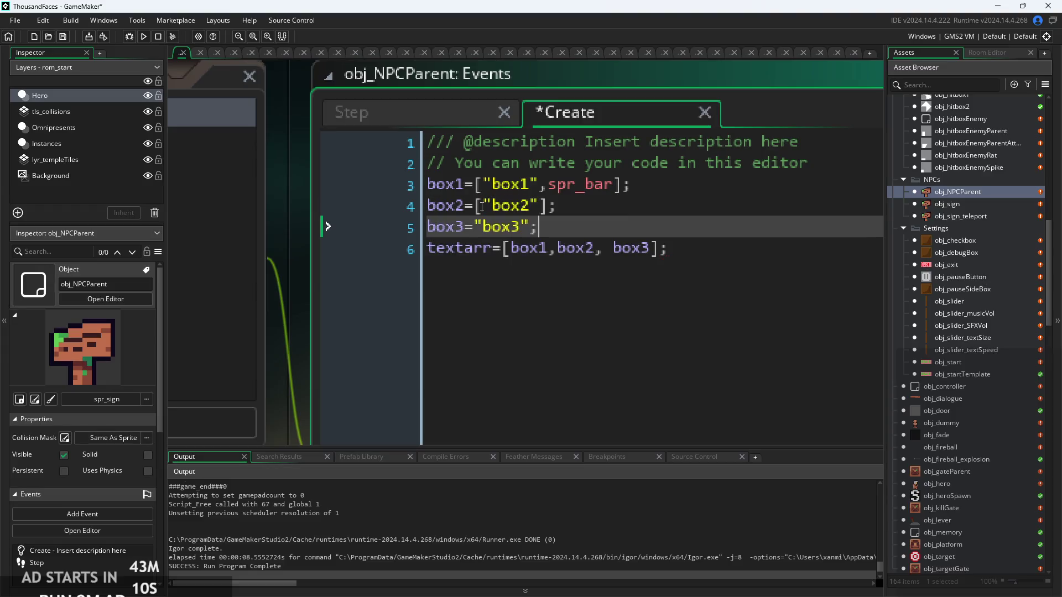
pyautogui.hotkey('ctrl', 'z')
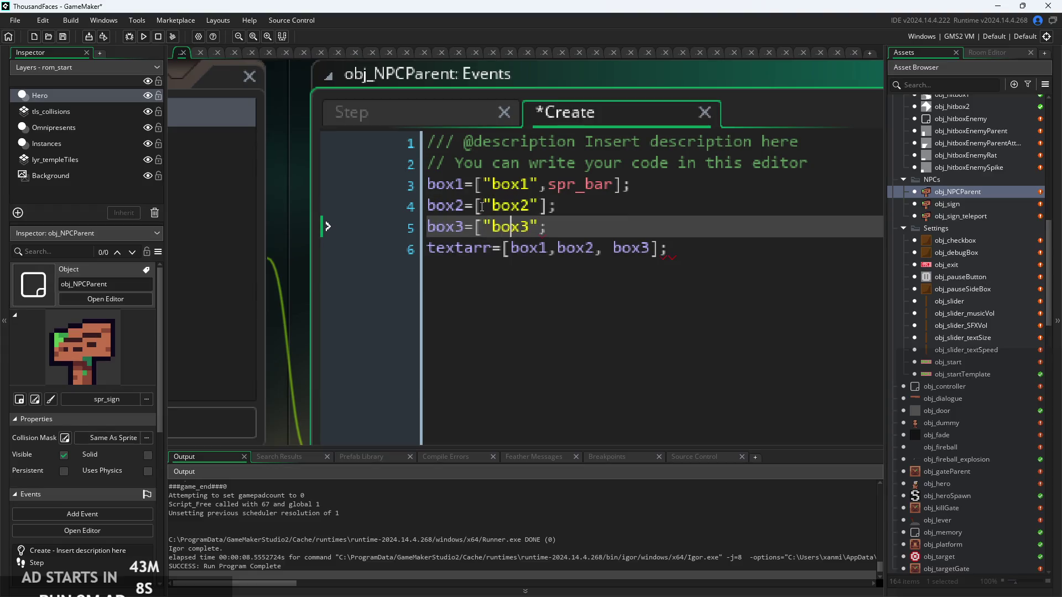
pyautogui.click(482, 206)
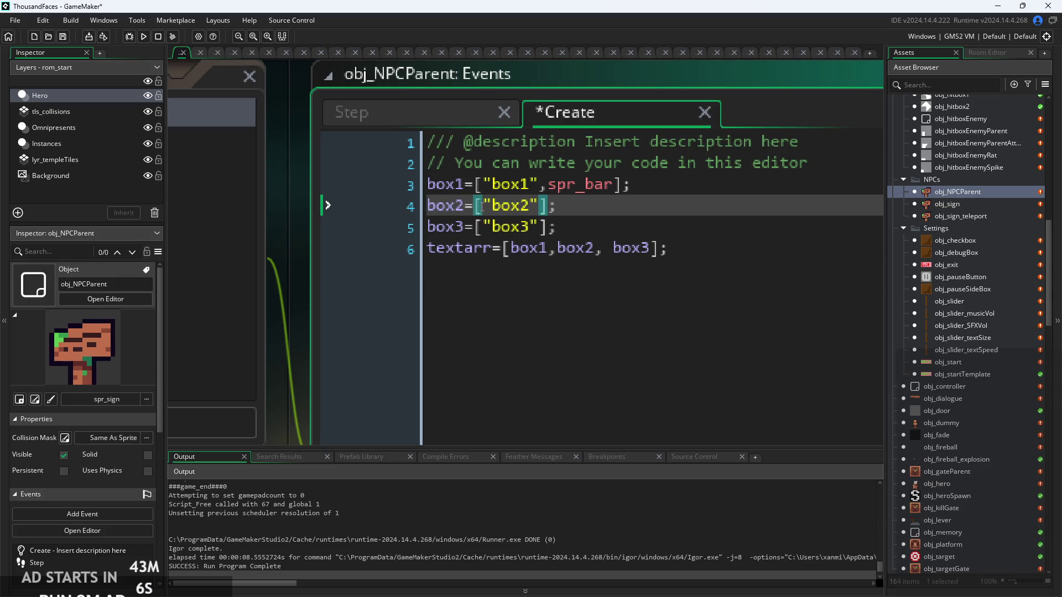
pyautogui.click(611, 248)
pyautogui.press('BackSpace')
pyautogui.click(434, 109)
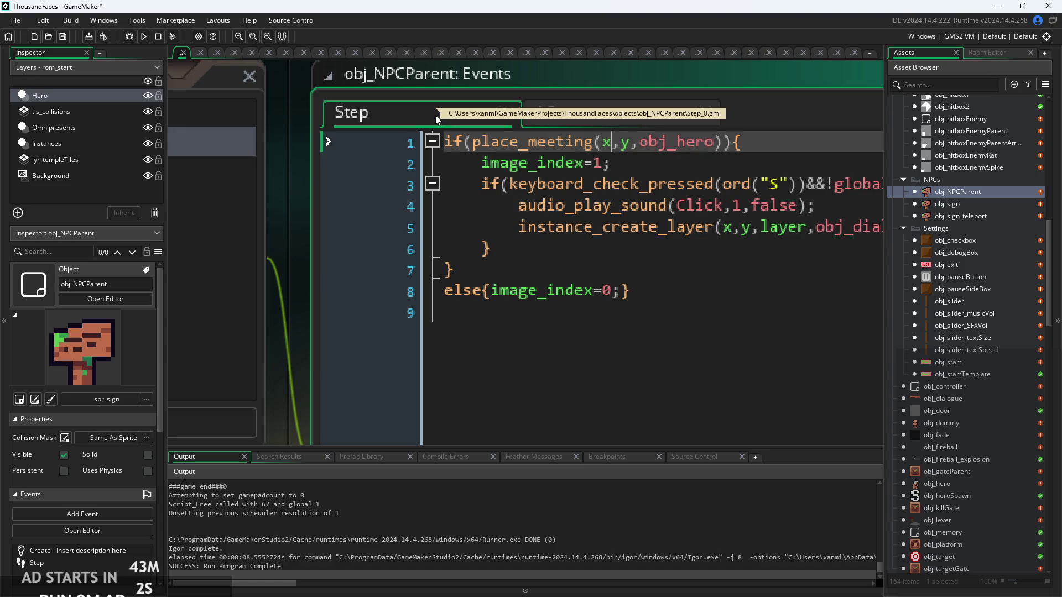
# Read obj_NPCParent's Step code around instance_create_layer, recheck Create, then open obj_sign
pyautogui.scroll(-2, 671, 183)
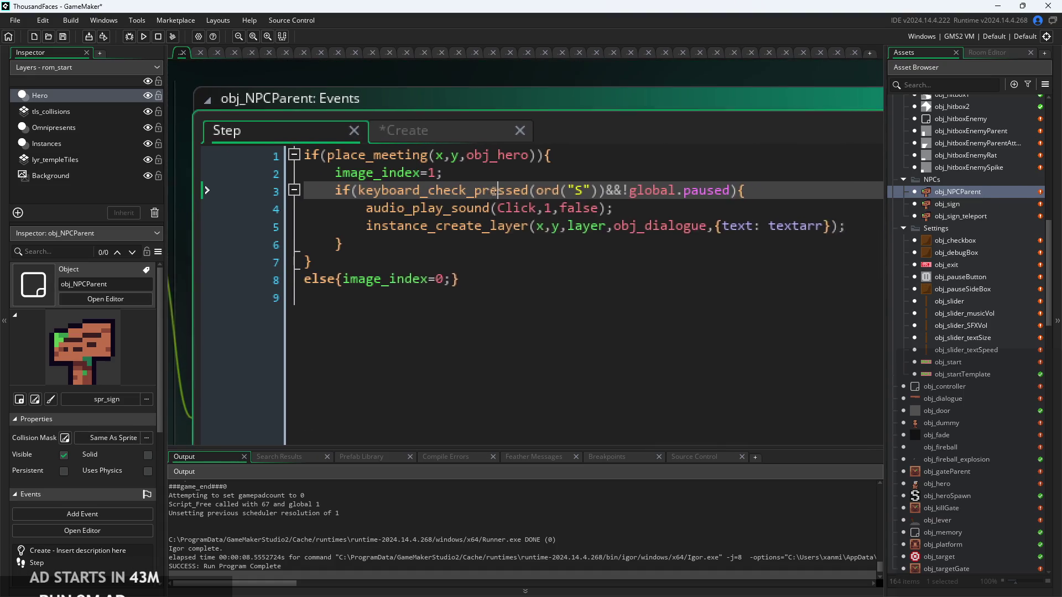
pyautogui.click(494, 175)
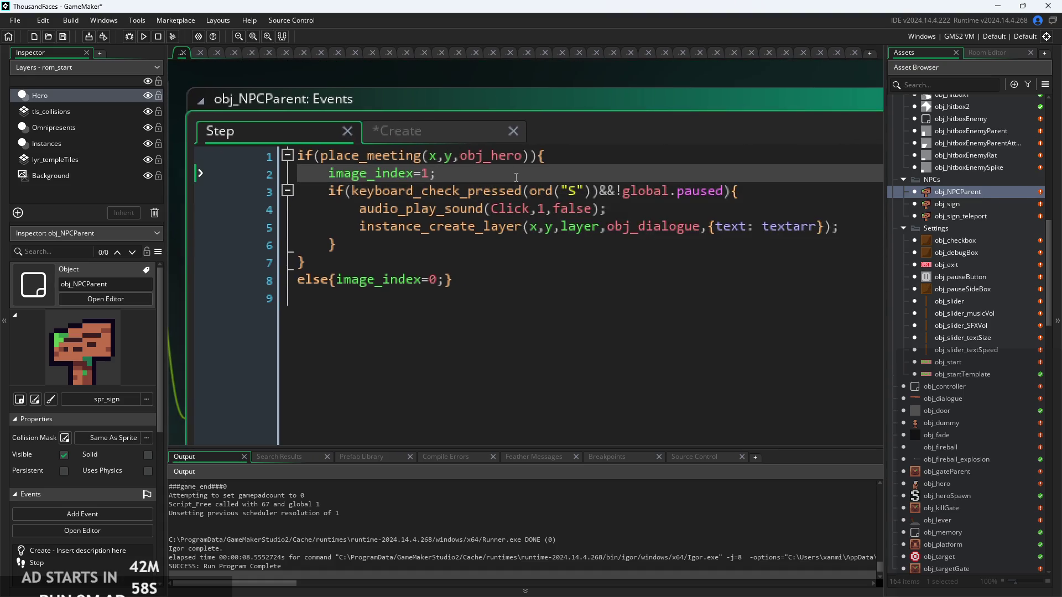
pyautogui.scroll(1, 516, 177)
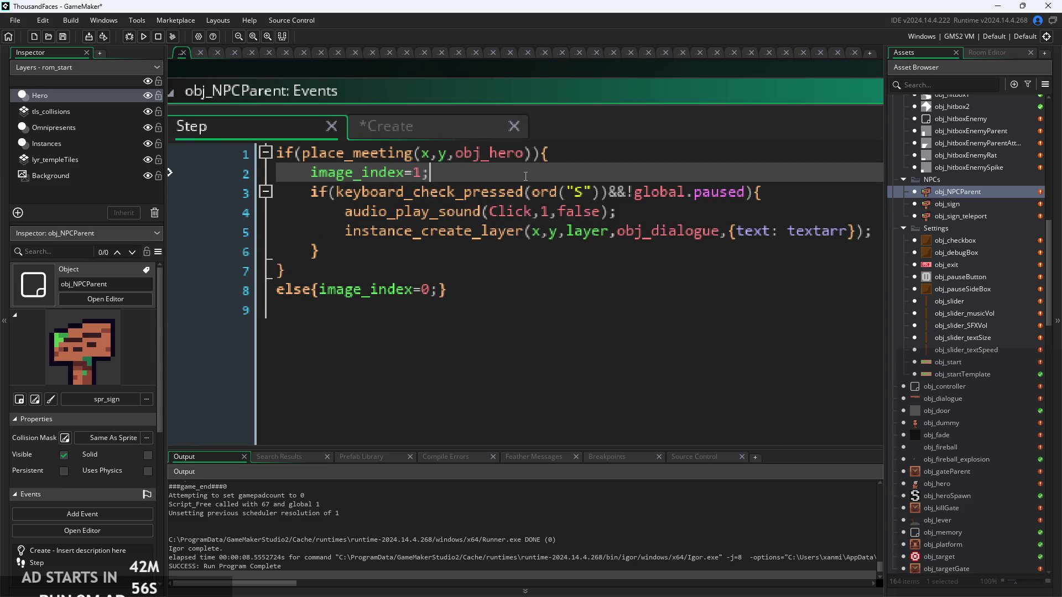
pyautogui.click(609, 212)
pyautogui.click(593, 230)
pyautogui.scroll(-3, 682, 234)
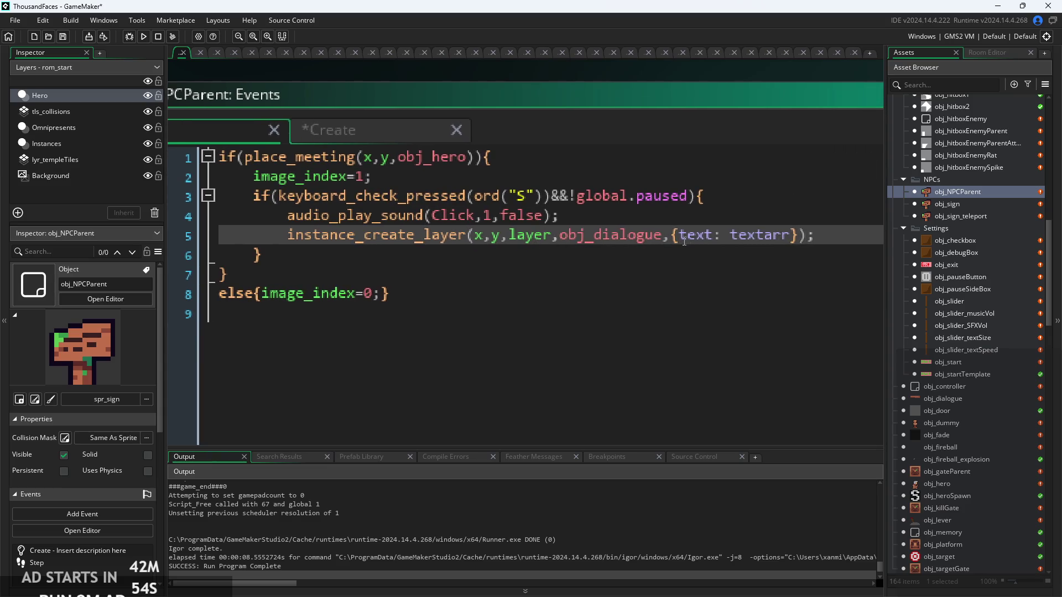
pyautogui.click(402, 146)
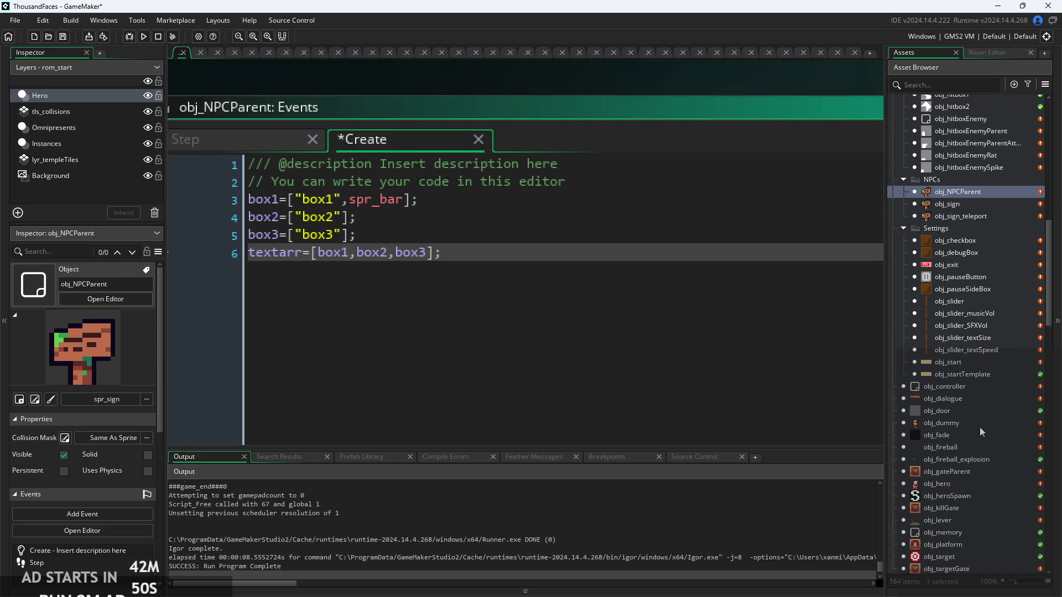
pyautogui.doubleClick(955, 200)
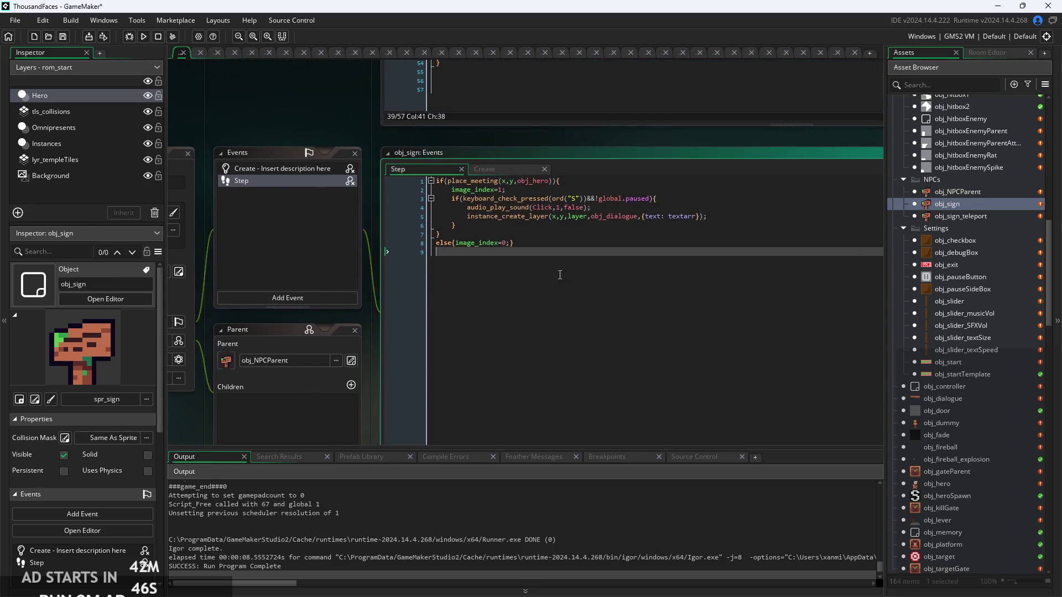
# In obj_sign's Create code, wrap the box1 string in square brackets and end it with a semicolon
pyautogui.click(451, 124)
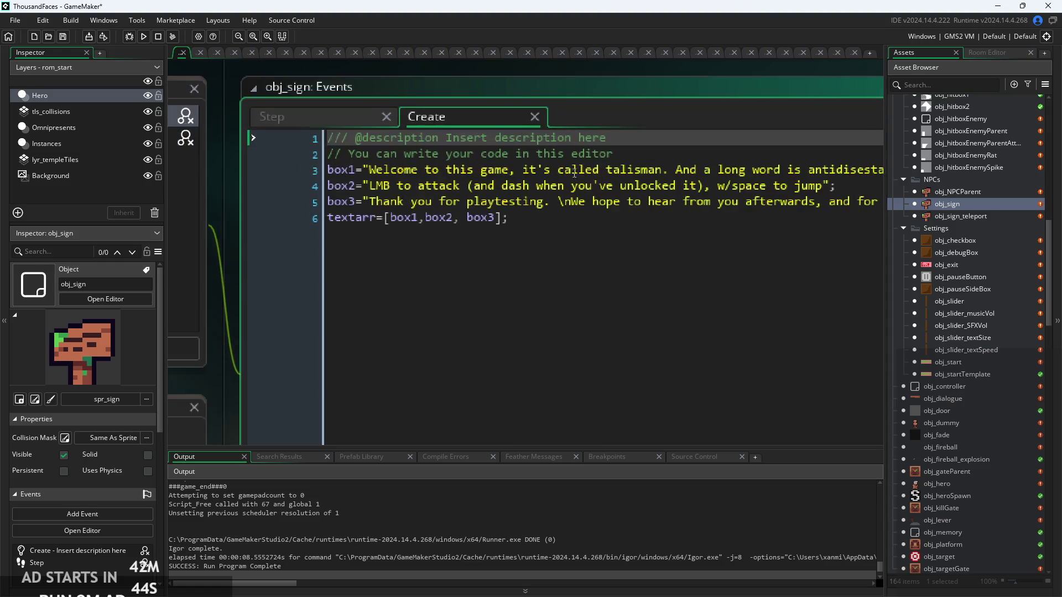
pyautogui.click(247, 167)
pyautogui.write('[')
pyautogui.scroll(-3, 638, 198)
pyautogui.click(769, 174)
pyautogui.write('];')
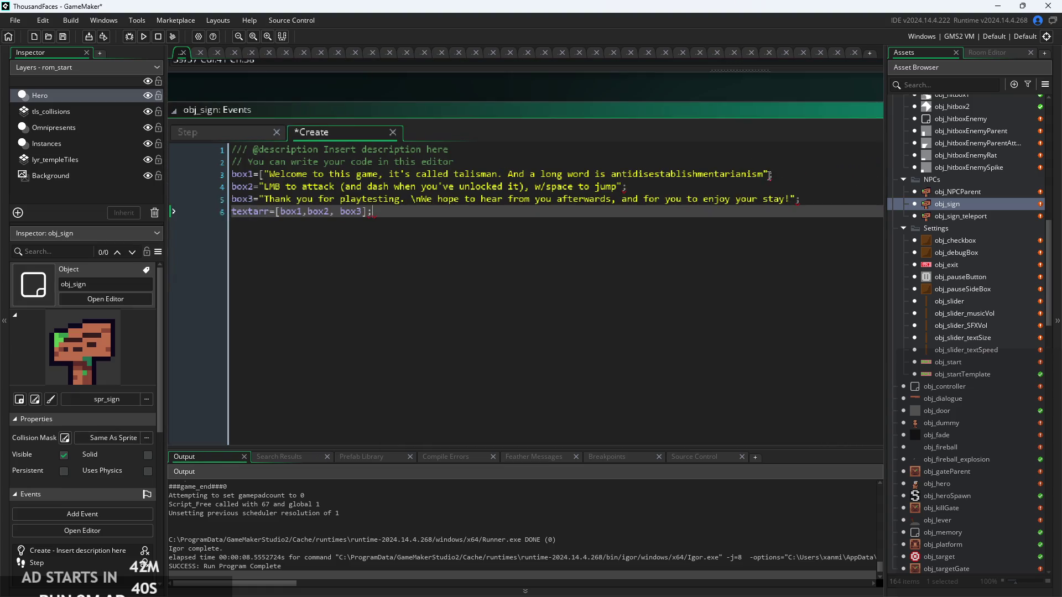
pyautogui.click(769, 175)
pyautogui.write(';')
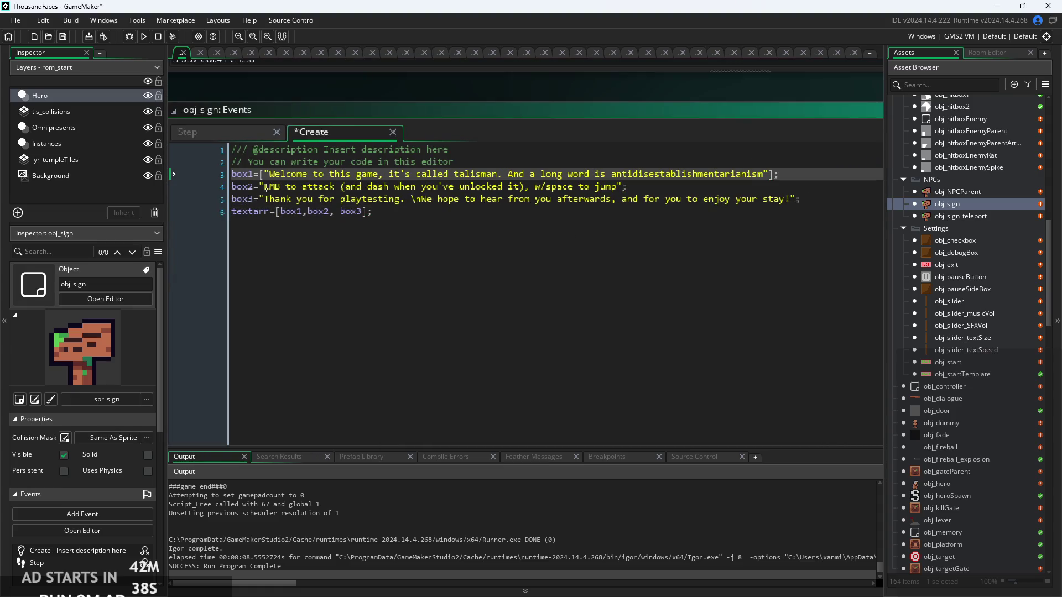
# Wrap the box2 and box3 strings in square brackets
pyautogui.click(265, 187)
pyautogui.write('[')
pyautogui.click(625, 187)
pyautogui.write(']')
pyautogui.click(265, 199)
pyautogui.write('[')
pyautogui.click(801, 200)
pyautogui.write(']')
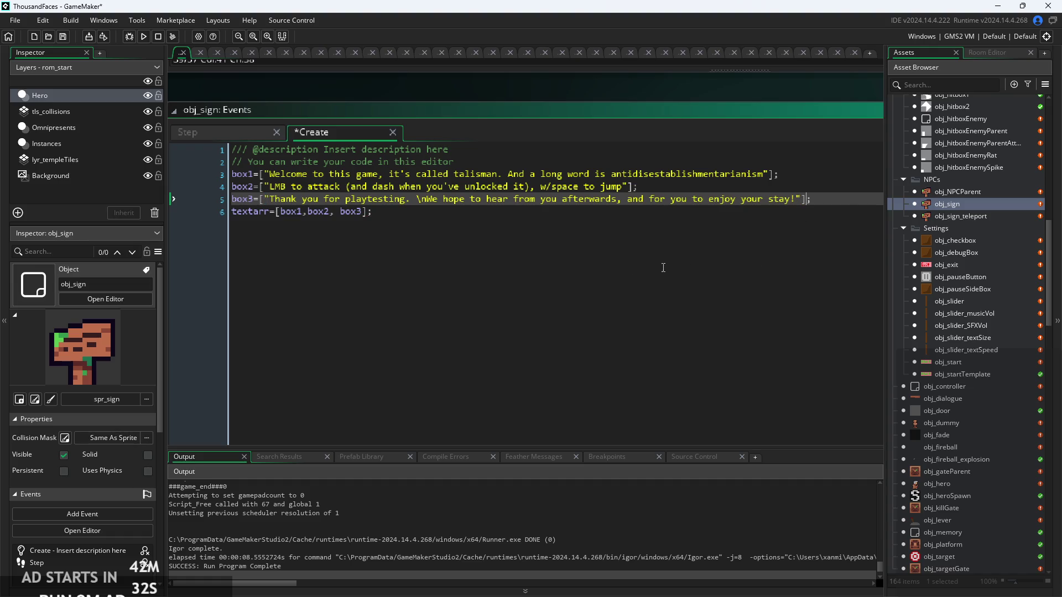
# Delete the stray space before box3 in the textarr line
pyautogui.click(664, 266)
pyautogui.keyDown('ctrl'); pyautogui.scroll(3, 663, 266); pyautogui.keyUp('ctrl')
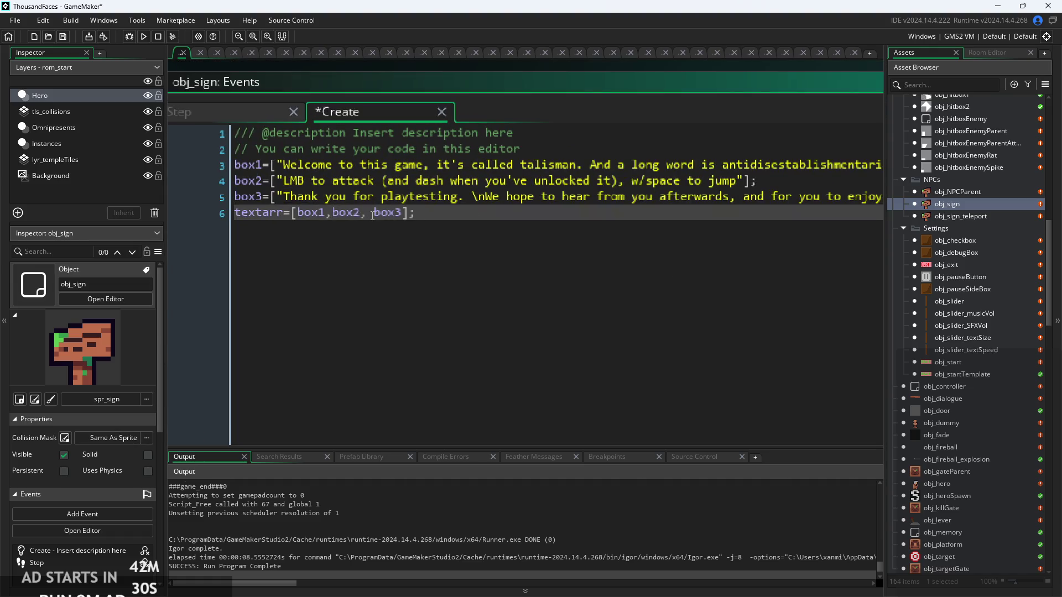
pyautogui.click(377, 216)
pyautogui.press('BackSpace')
pyautogui.click(503, 196)
pyautogui.keyDown('ctrl'); pyautogui.scroll(-2, 735, 223); pyautogui.keyUp('ctrl')
# Append ,spr_bee to the box1 array via autocomplete
pyautogui.click(775, 211)
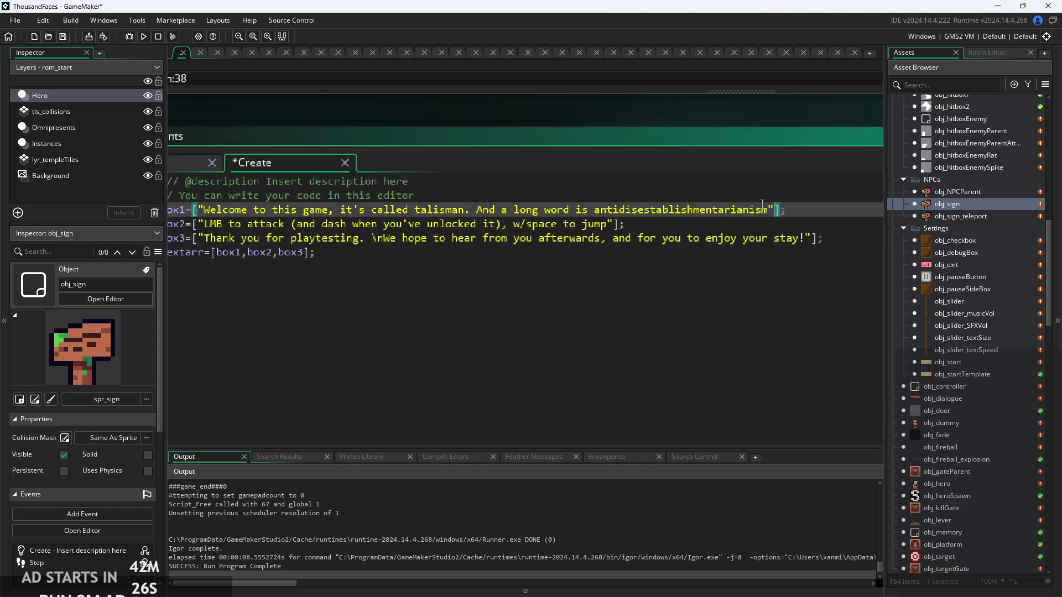
pyautogui.write(',spr_')
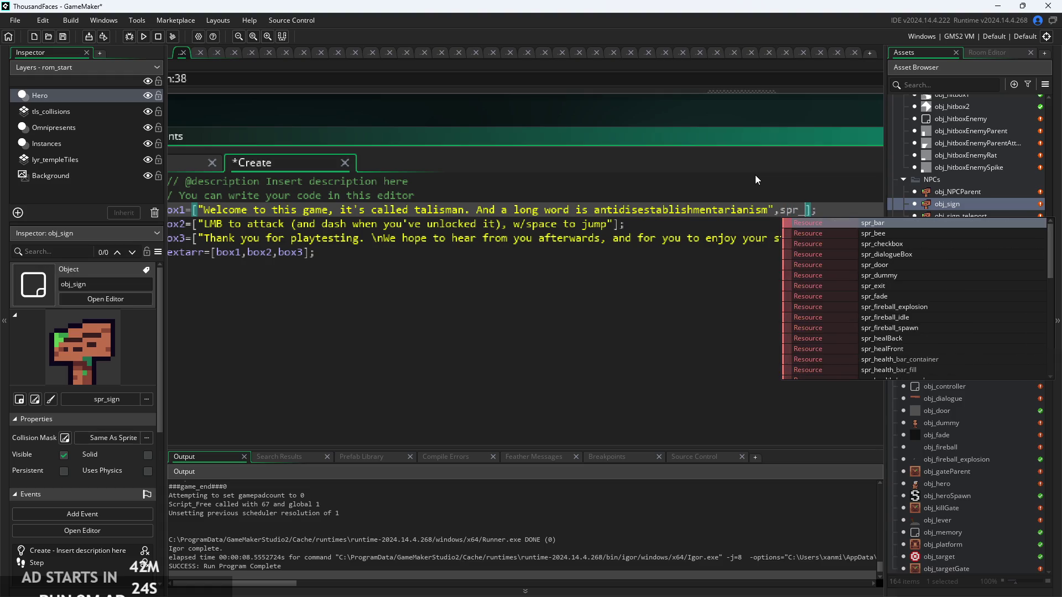
pyautogui.press('Down')
pyautogui.press('Return')
# Append ,spr_checkbox to the box2 array via autocomplete
pyautogui.press('Down')
pyautogui.press('Left')
pyautogui.write(',spr_')
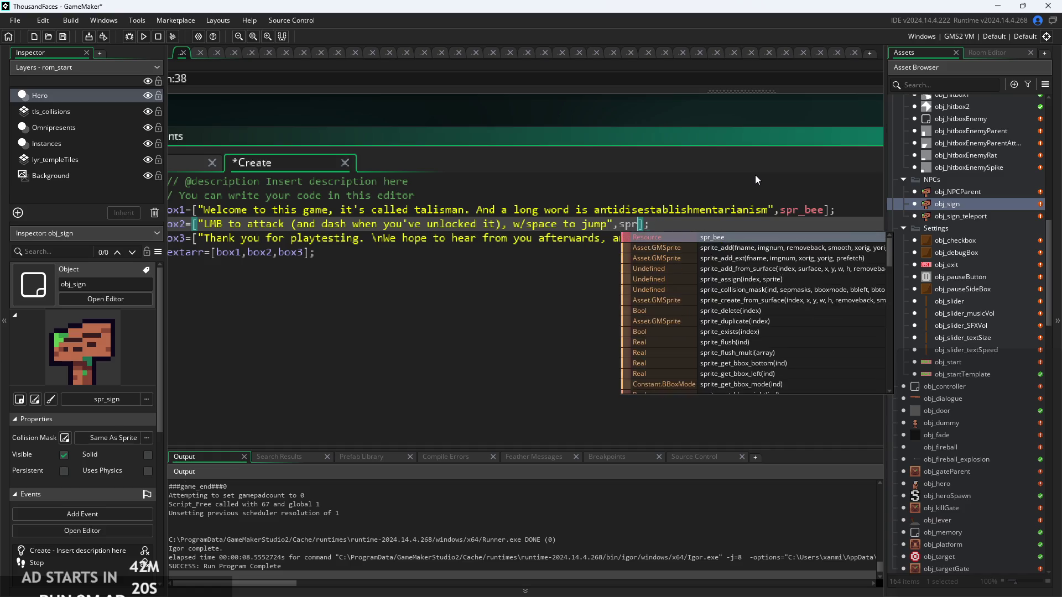
pyautogui.press('Down')
pyautogui.press('Down')
pyautogui.press('Return')
# Append ,spr_dummy to the box3 array via autocomplete
pyautogui.press('Down')
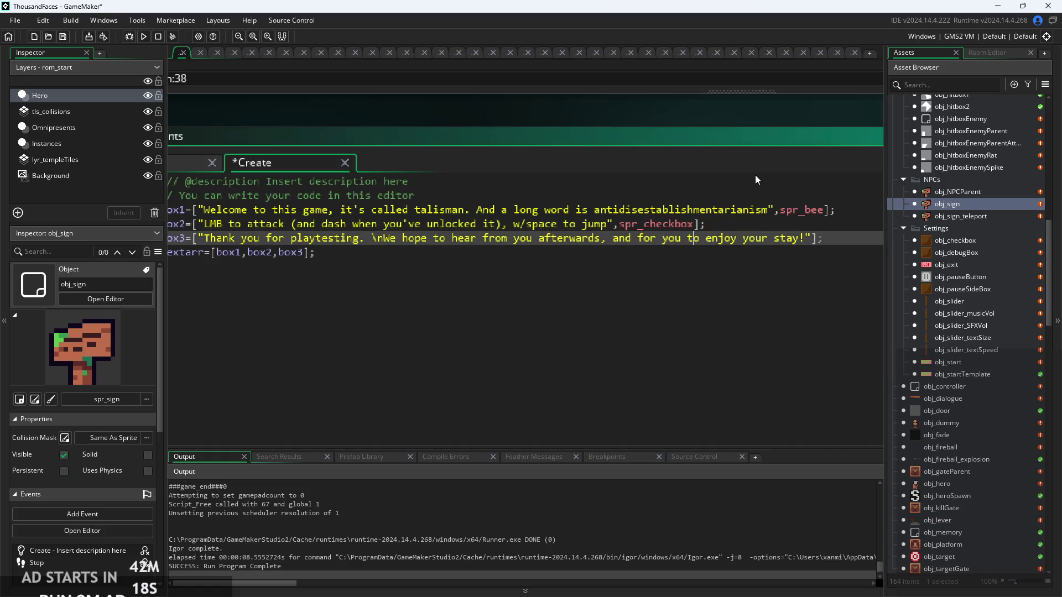
pyautogui.click(813, 241)
pyautogui.write(',spr_')
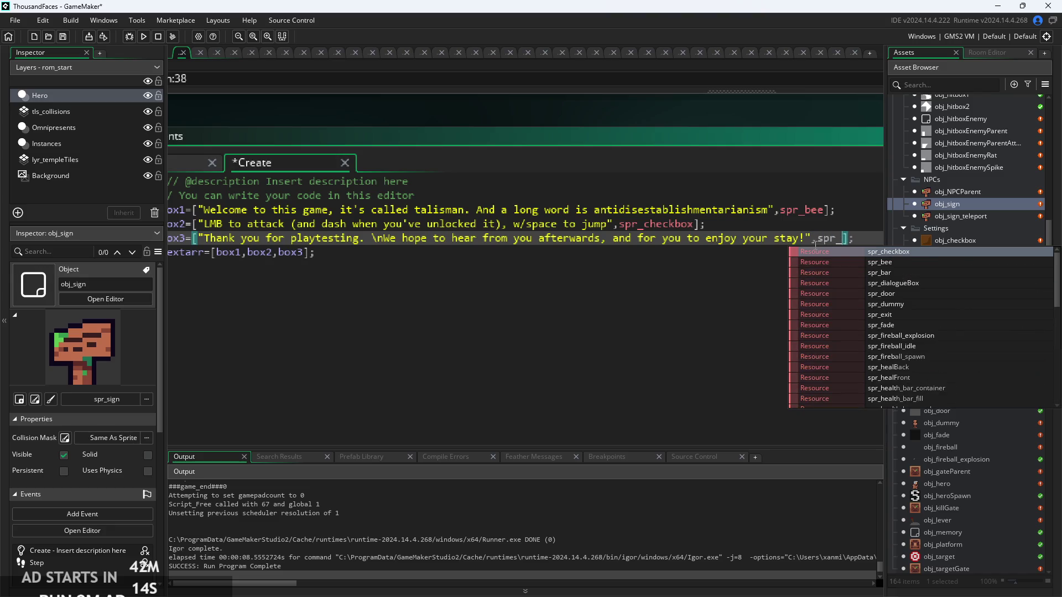
pyautogui.click(853, 304)
pyautogui.scroll(-3, 739, 294)
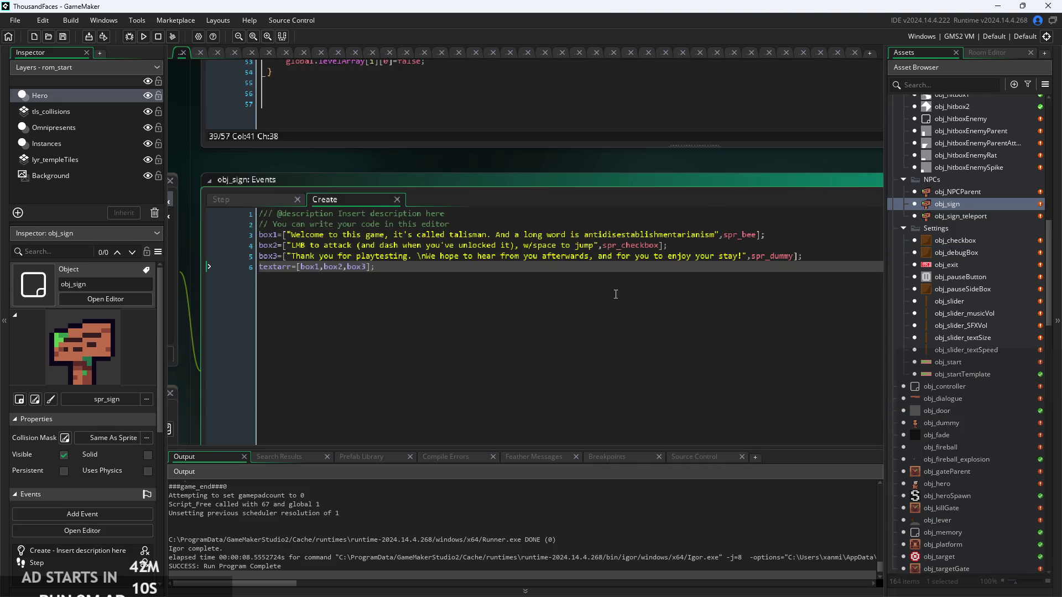
# Open obj_dialogue and check what its Left Pressed code does with the text variable
pyautogui.scroll(-2, 925, 296)
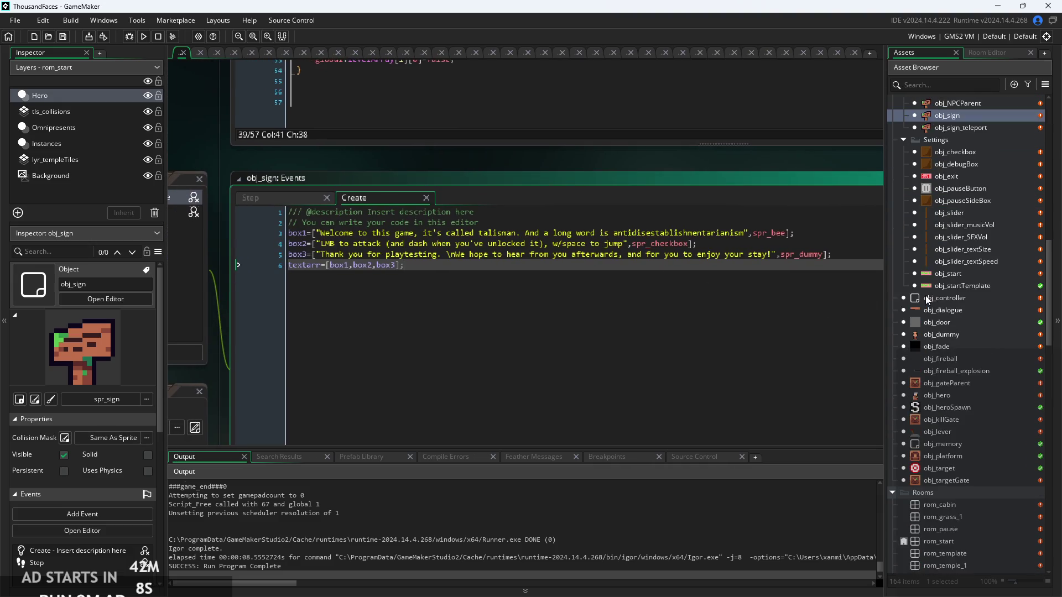
pyautogui.scroll(-2, 922, 306)
pyautogui.scroll(-2, 922, 307)
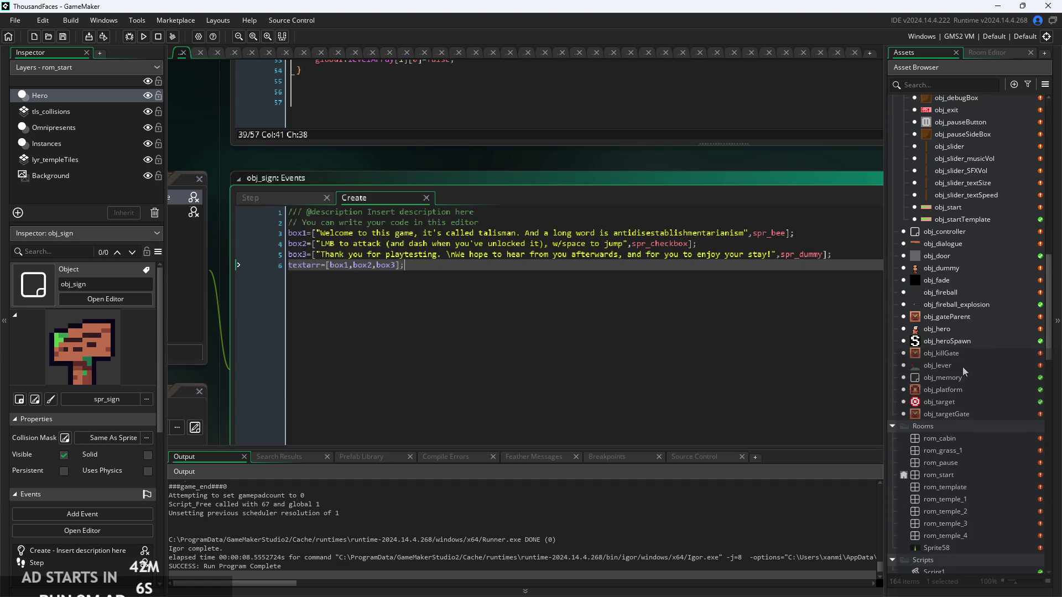
pyautogui.doubleClick(962, 244)
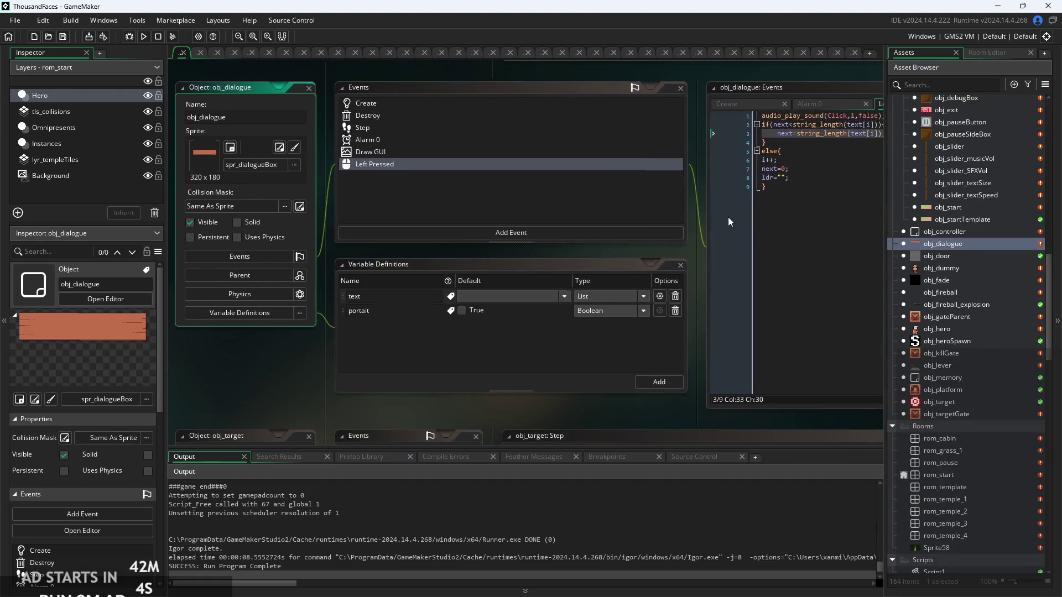
pyautogui.scroll(3, 694, 167)
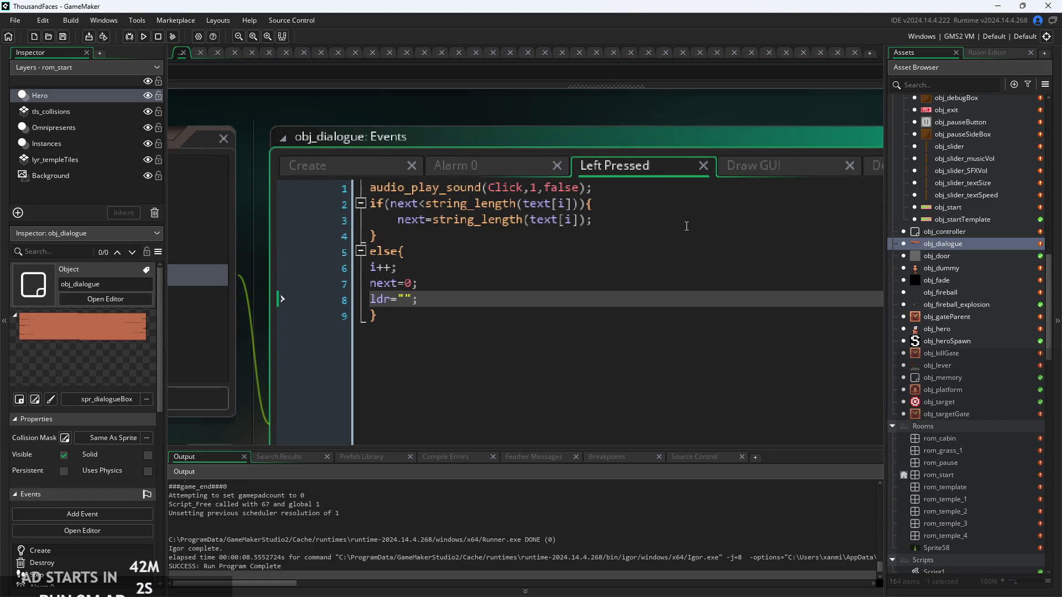
pyautogui.click(547, 239)
pyautogui.click(548, 237)
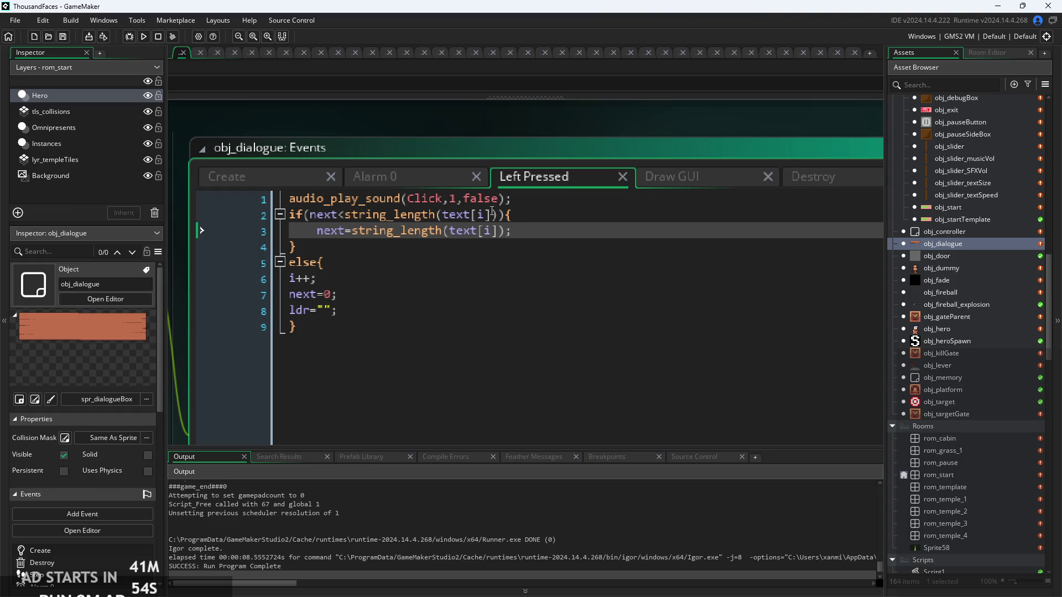
# Review obj_dialogue's Create code and Variable Definitions, with text as a List and portait as a Boolean
pyautogui.hotkey('ctrl', 'Tab')
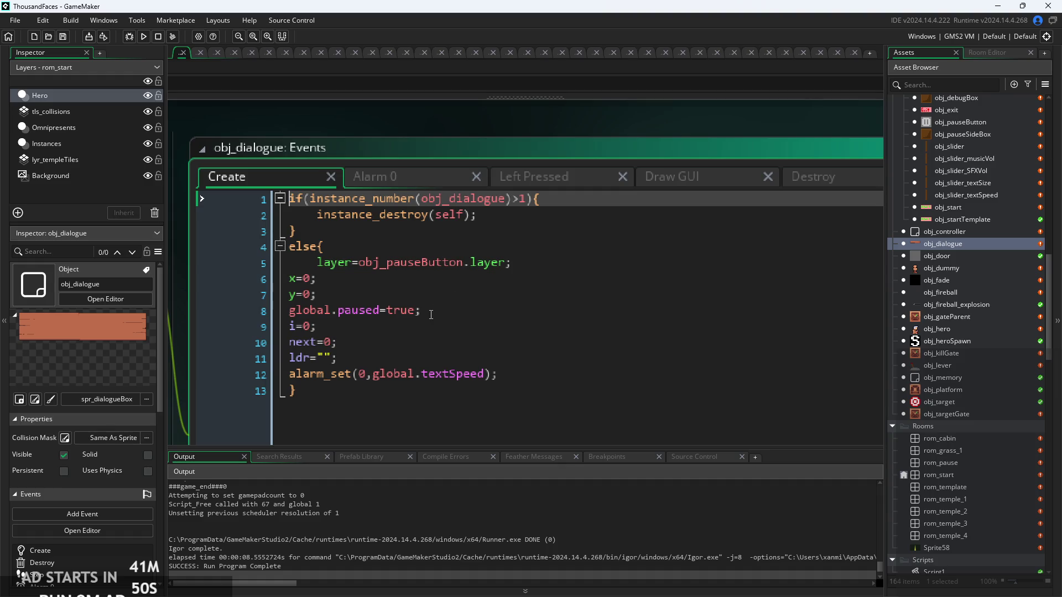
pyautogui.moveTo(721, 304)
pyautogui.mouseDown()
pyautogui.moveTo(954, 273)
pyautogui.moveTo(796, 303)
pyautogui.mouseUp()
pyautogui.scroll(-2, 796, 304)
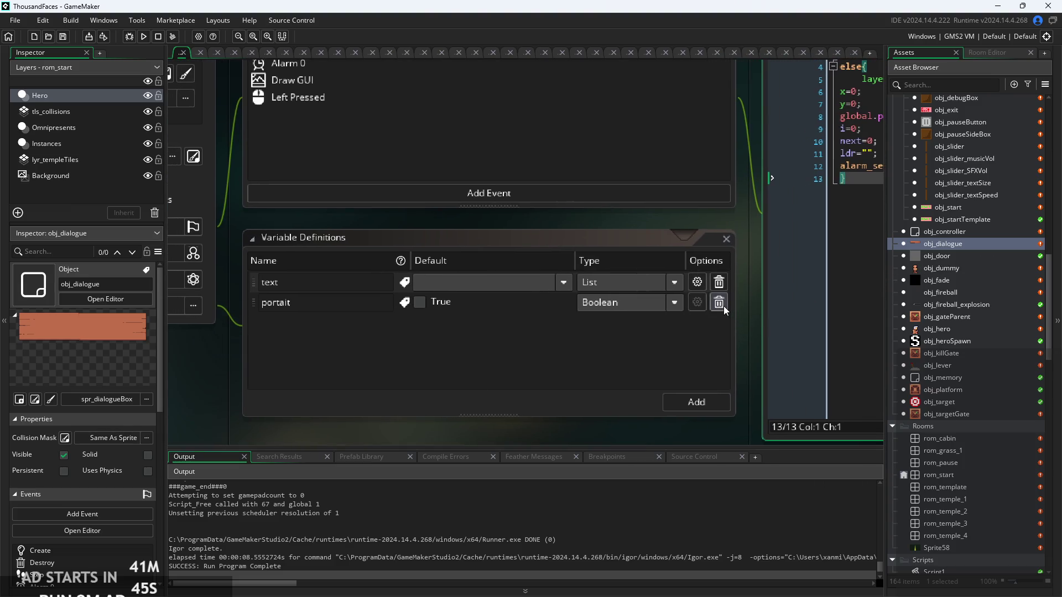
pyautogui.click(475, 343)
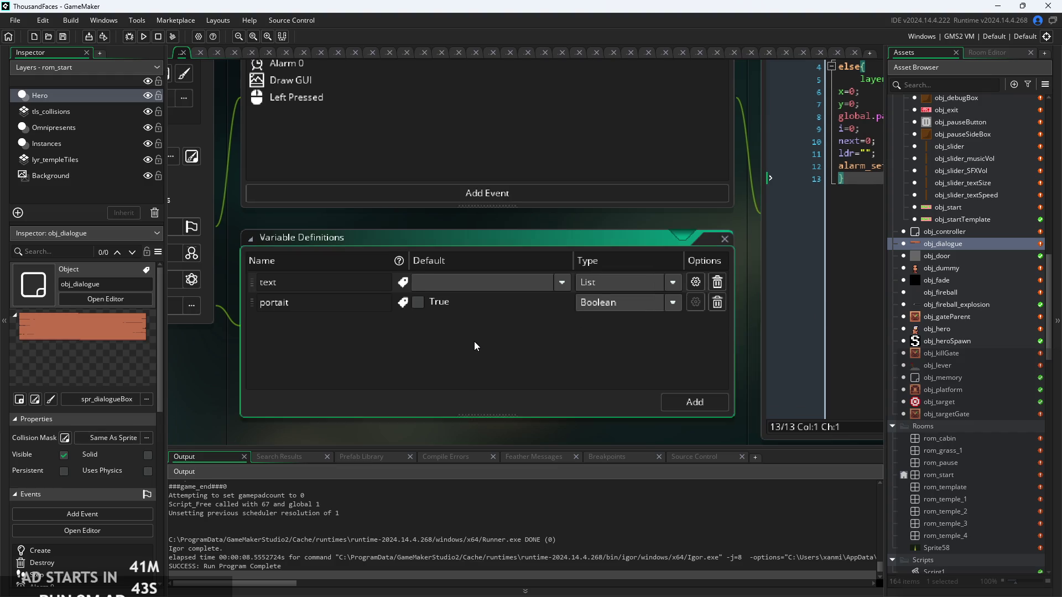
pyautogui.moveTo(474, 342); pyautogui.dragTo(438, 345)
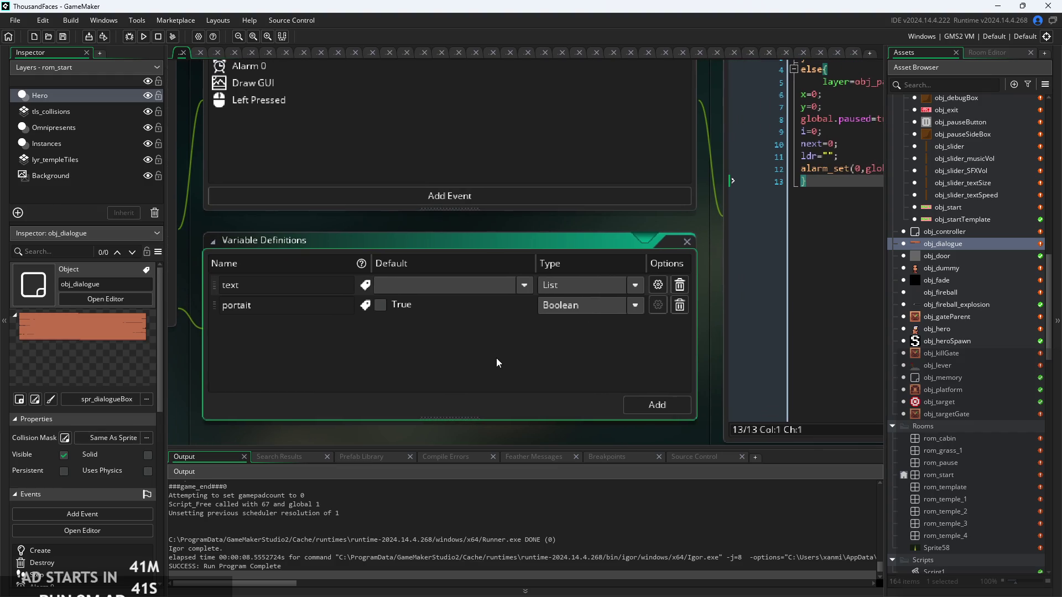
pyautogui.scroll(-2, 495, 358)
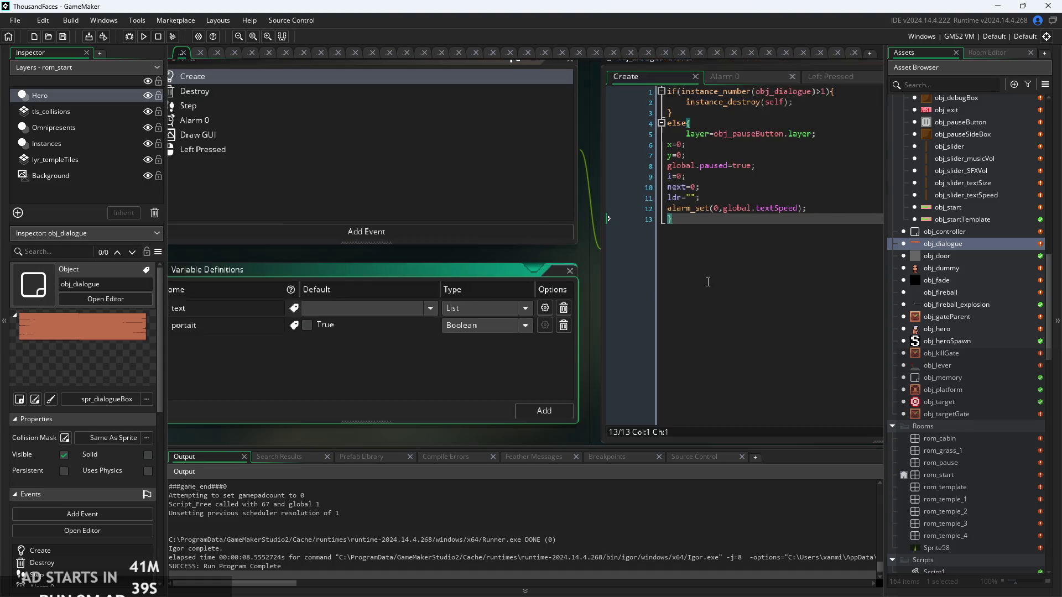
# Remove the extra indent on the layer line in obj_dialogue's Create code and review its variables
pyautogui.scroll(2, 708, 282)
pyautogui.click(642, 287)
pyautogui.scroll(2, 524, 230)
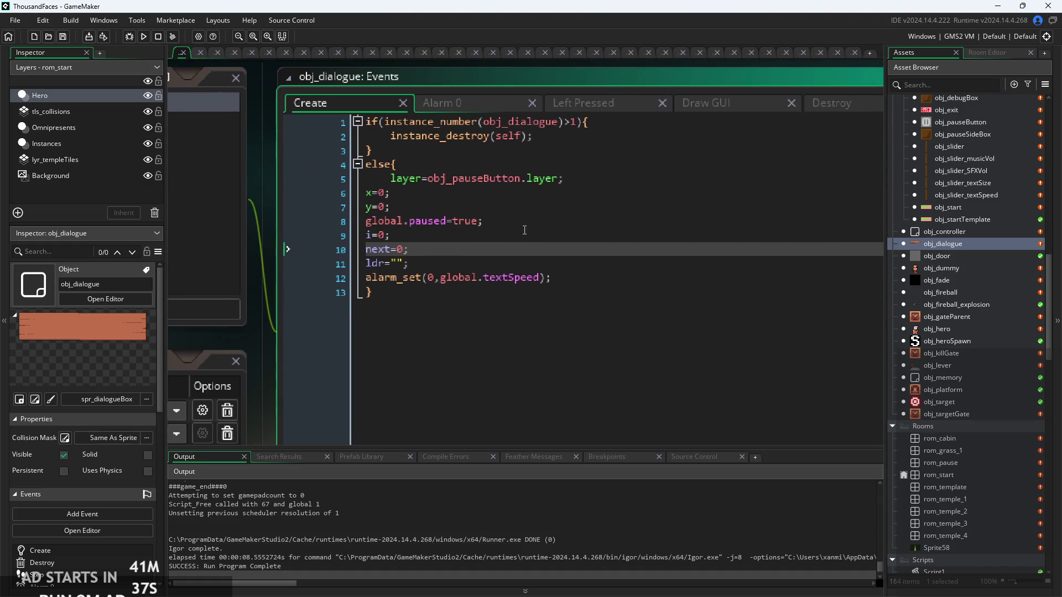
pyautogui.click(390, 178)
pyautogui.hotkey('shift', 'Tab')
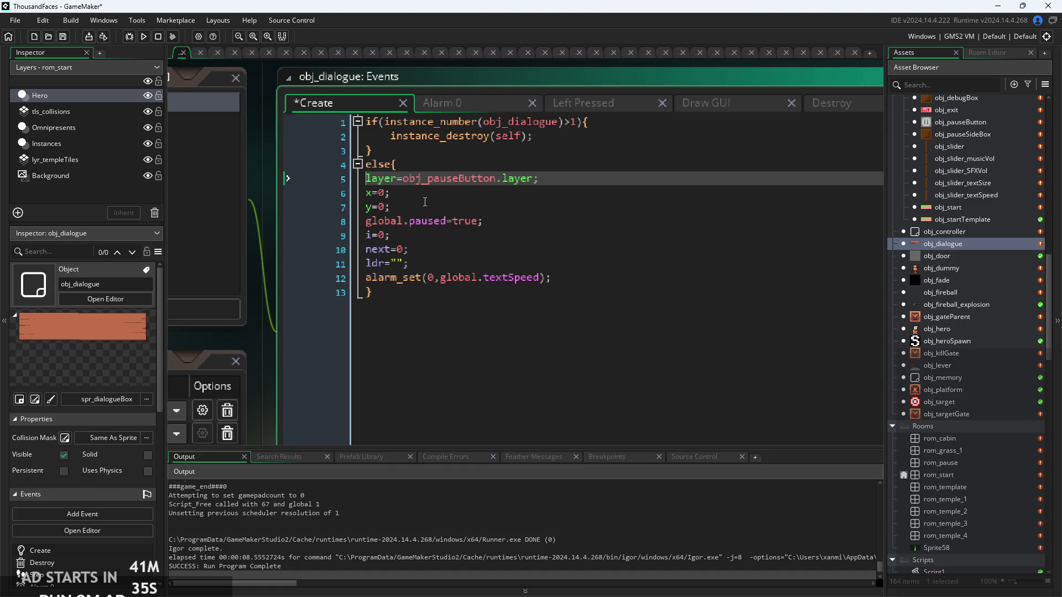
pyautogui.click(452, 194)
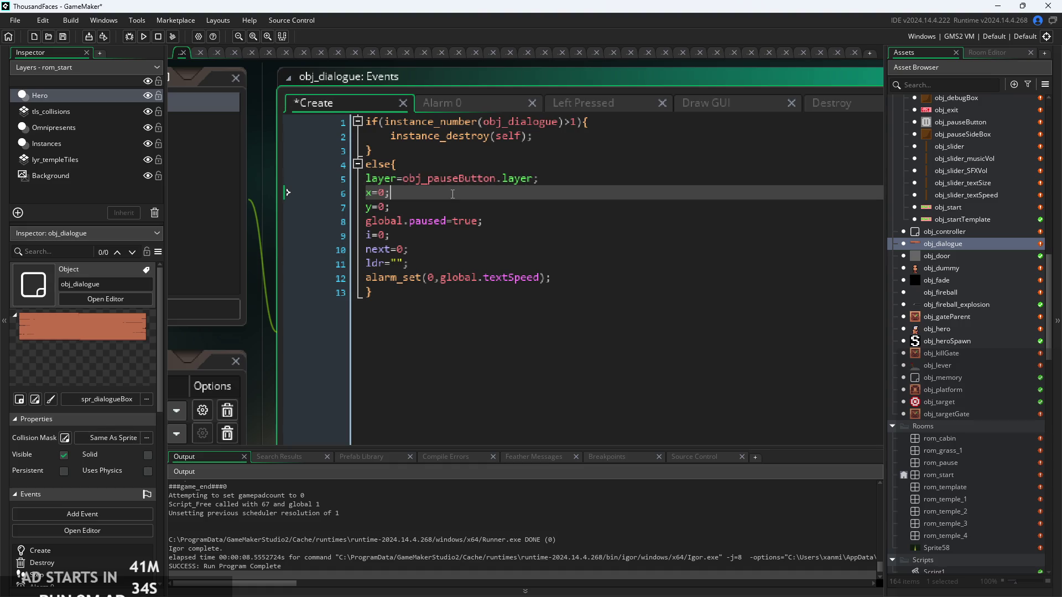
pyautogui.click(496, 222)
pyautogui.click(503, 249)
pyautogui.moveTo(550, 250); pyautogui.dragTo(442, 264)
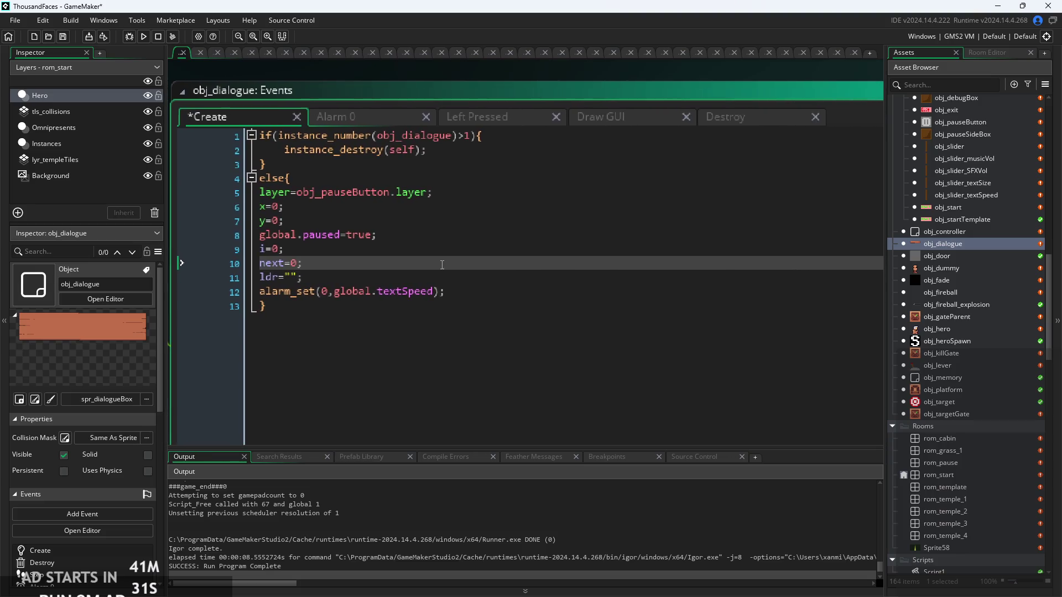
# Look over the Alarm 0 alarm_set line, the top of Draw GUI, and the Left Pressed if line
pyautogui.click(363, 122)
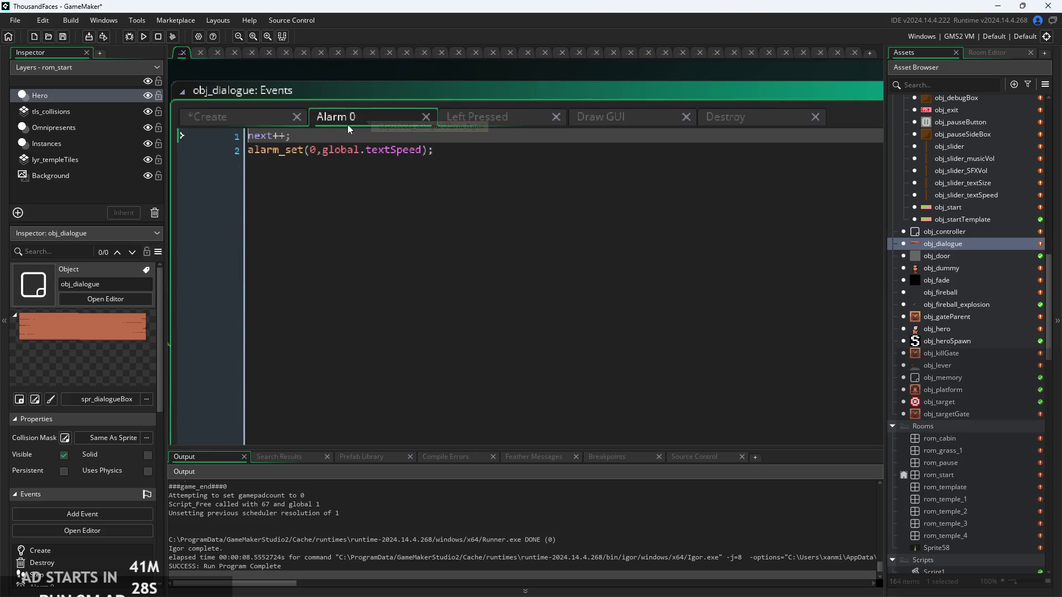
pyautogui.click(449, 154)
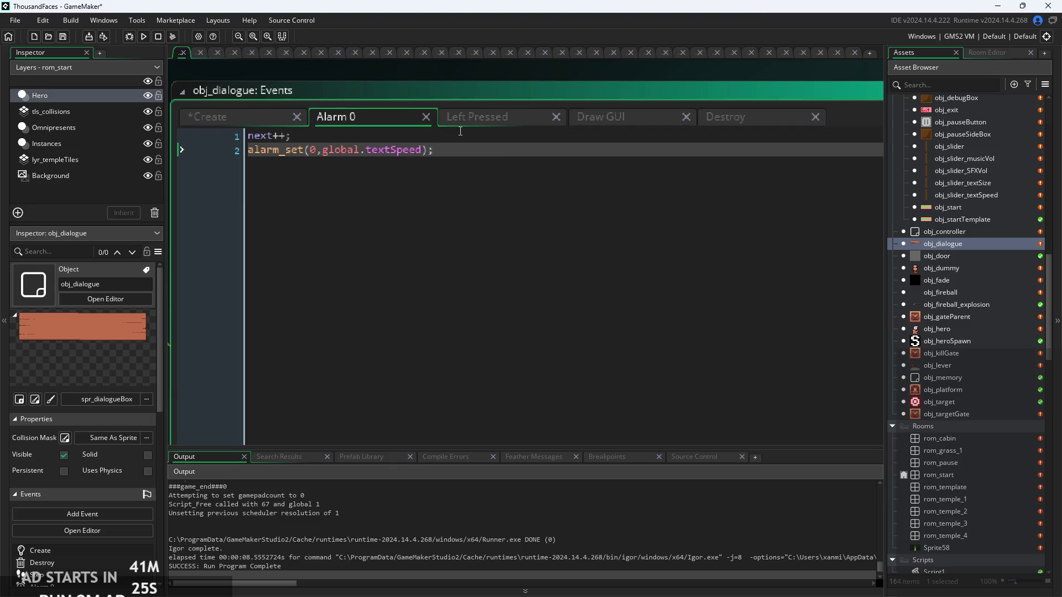
pyautogui.click(596, 128)
pyautogui.click(595, 134)
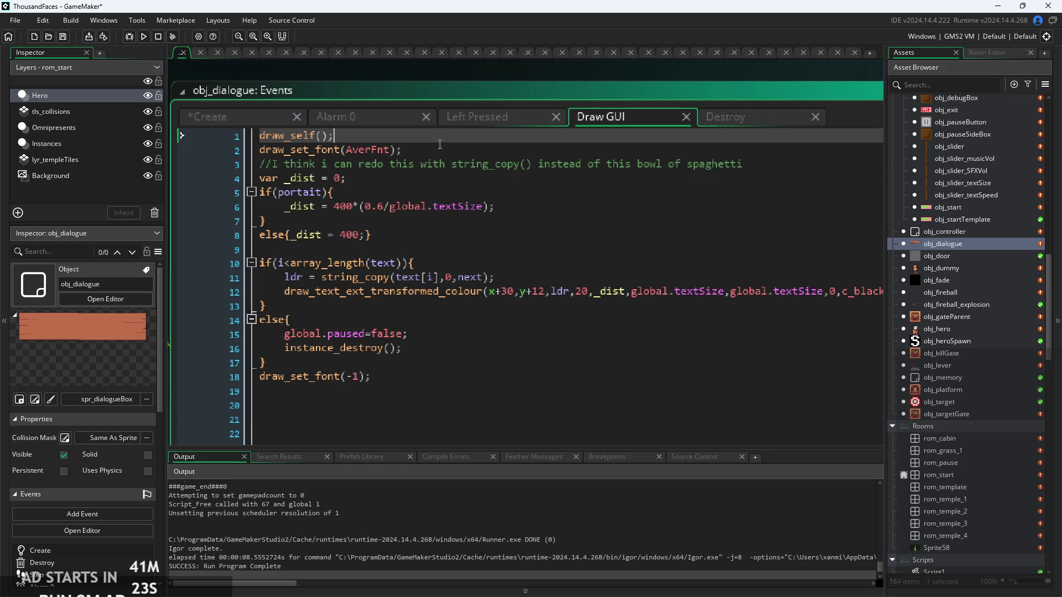
pyautogui.click(475, 121)
pyautogui.press('Up')
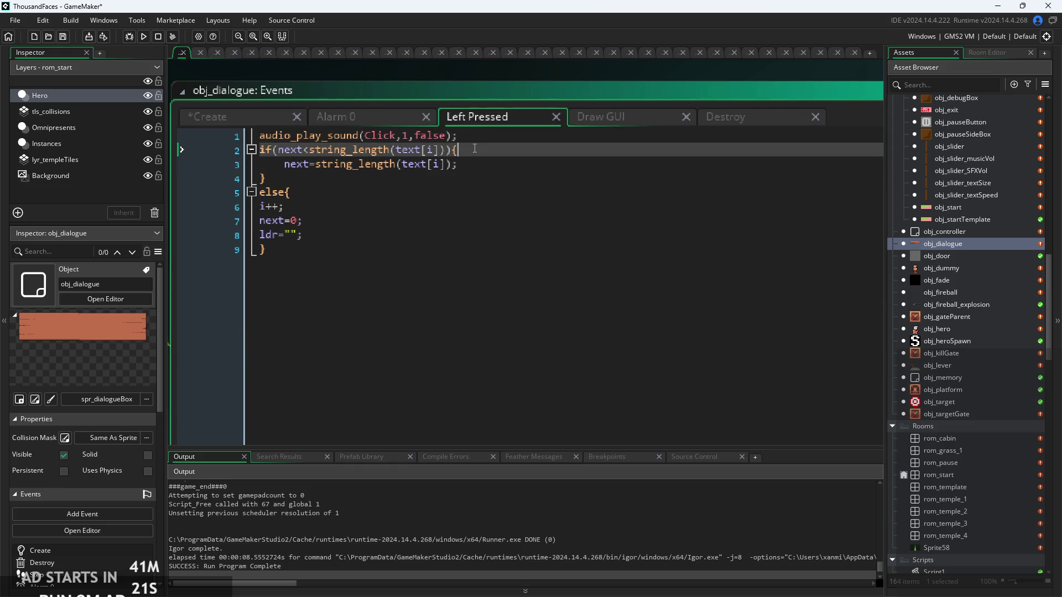
# Step through the Draw GUI portrait check and the else block ending with global.paused and instance_destroy
pyautogui.click(611, 120)
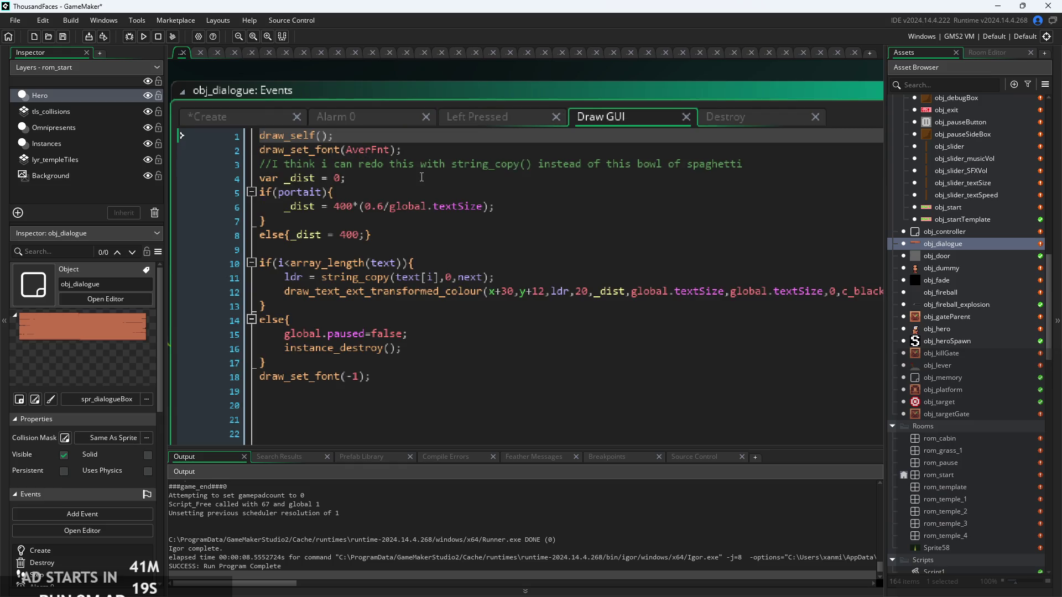
pyautogui.click(387, 206)
pyautogui.click(387, 220)
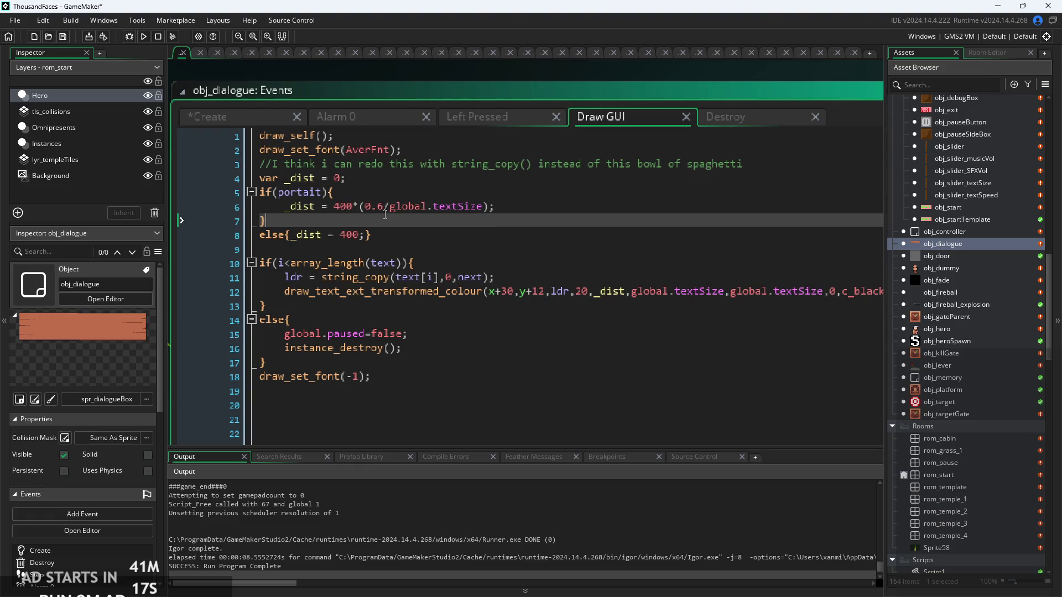
pyautogui.click(388, 234)
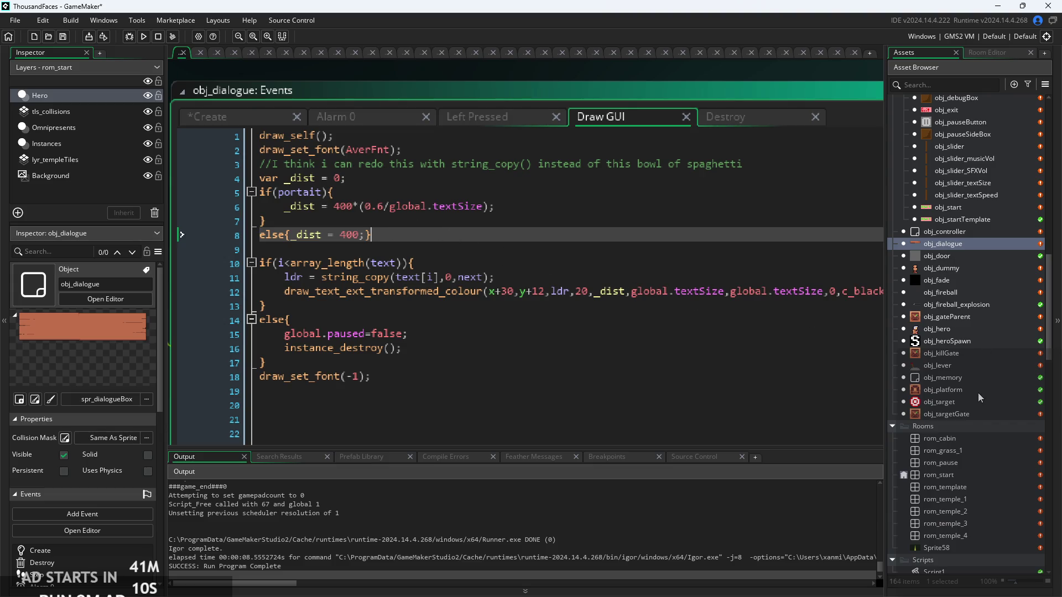
pyautogui.click(451, 321)
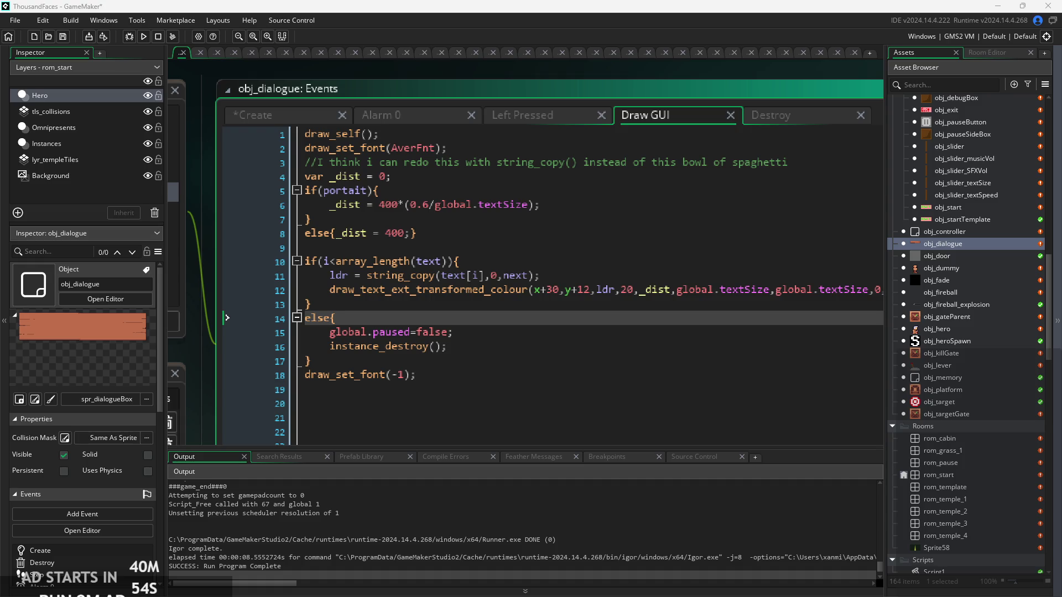
pyautogui.click(581, 304)
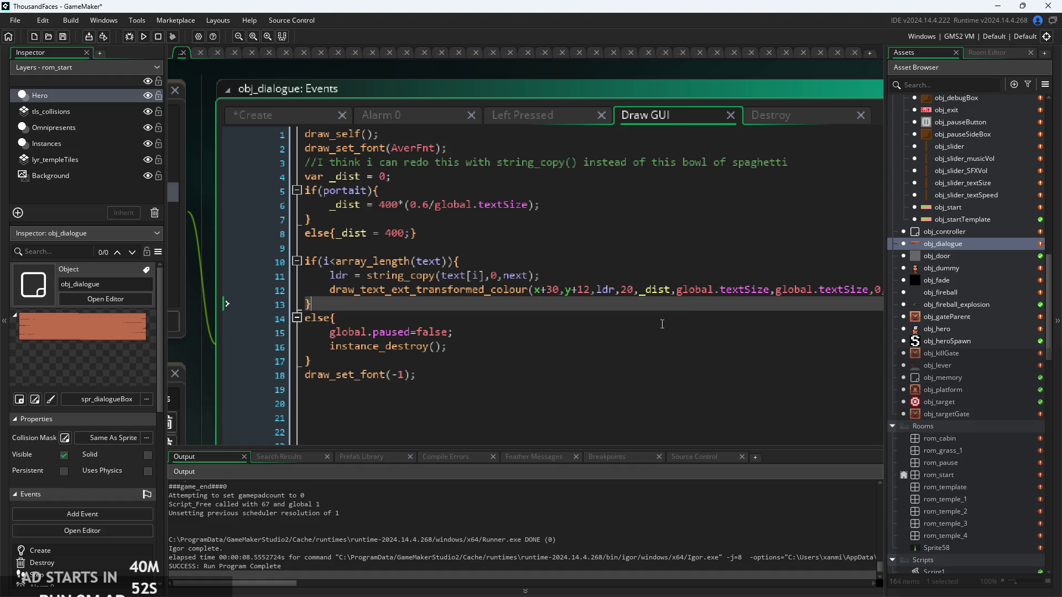
pyautogui.click(501, 332)
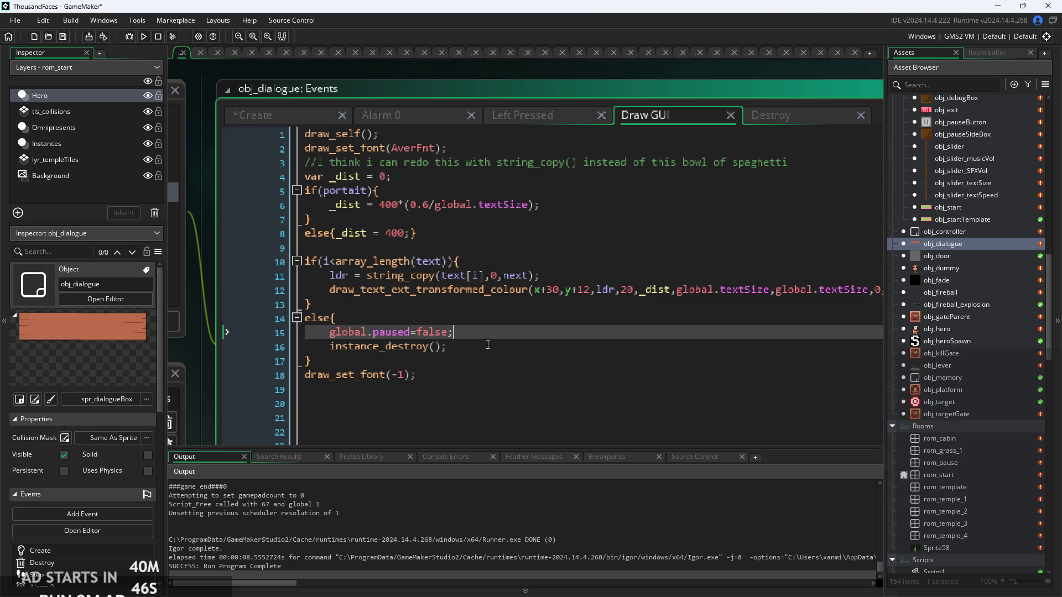
pyautogui.click(488, 345)
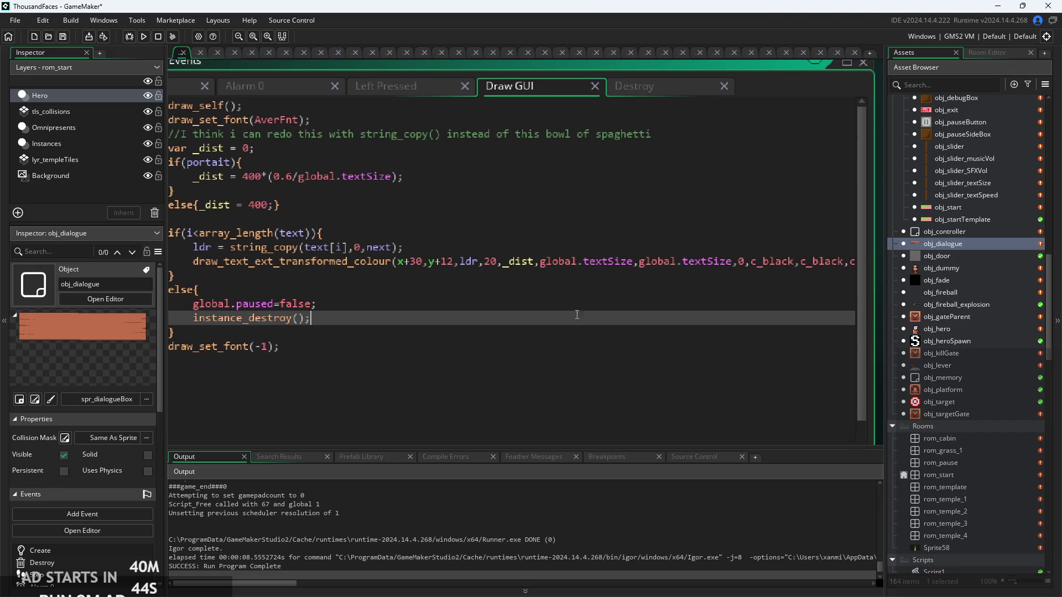
# Open obj_NPCParent from the Asset Browser
pyautogui.keyDown('ctrl'); pyautogui.scroll(-2, 577, 315); pyautogui.keyUp('ctrl')
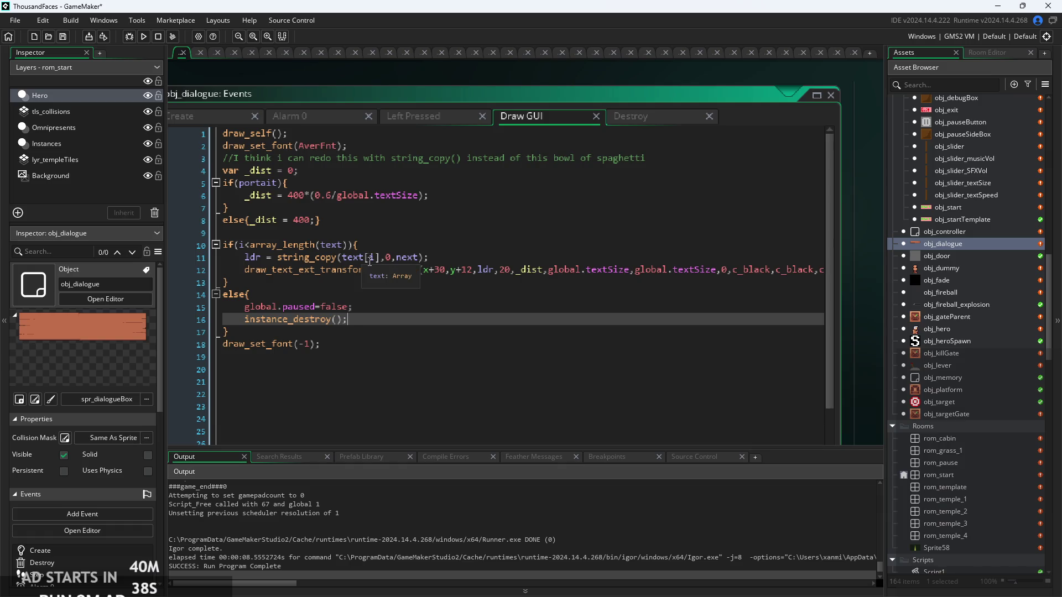
pyautogui.doubleClick(942, 244)
pyautogui.scroll(1, 1003, 215)
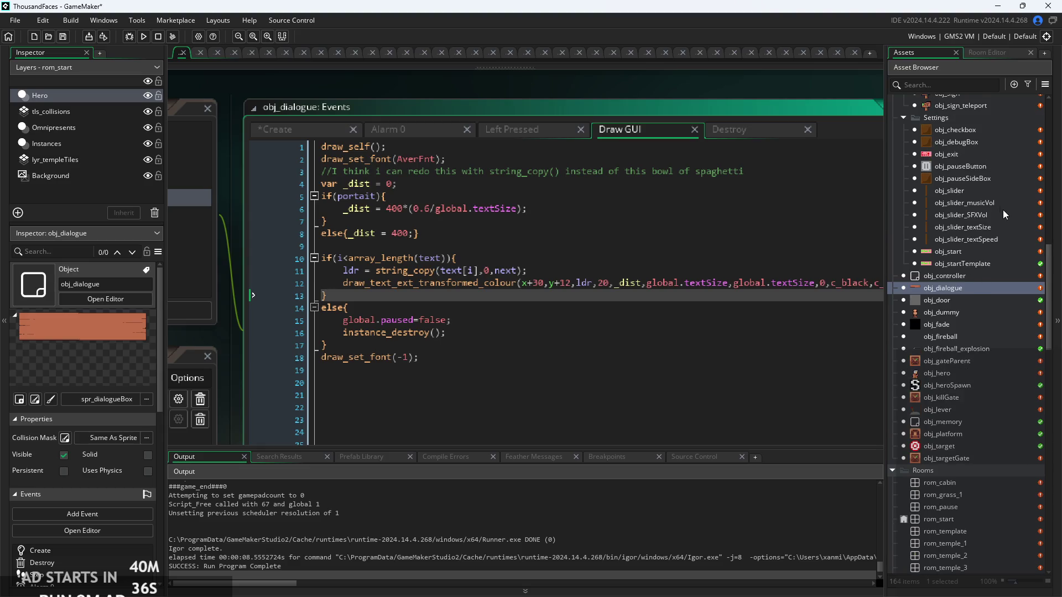
pyautogui.scroll(2, 965, 227)
pyautogui.doubleClick(954, 169)
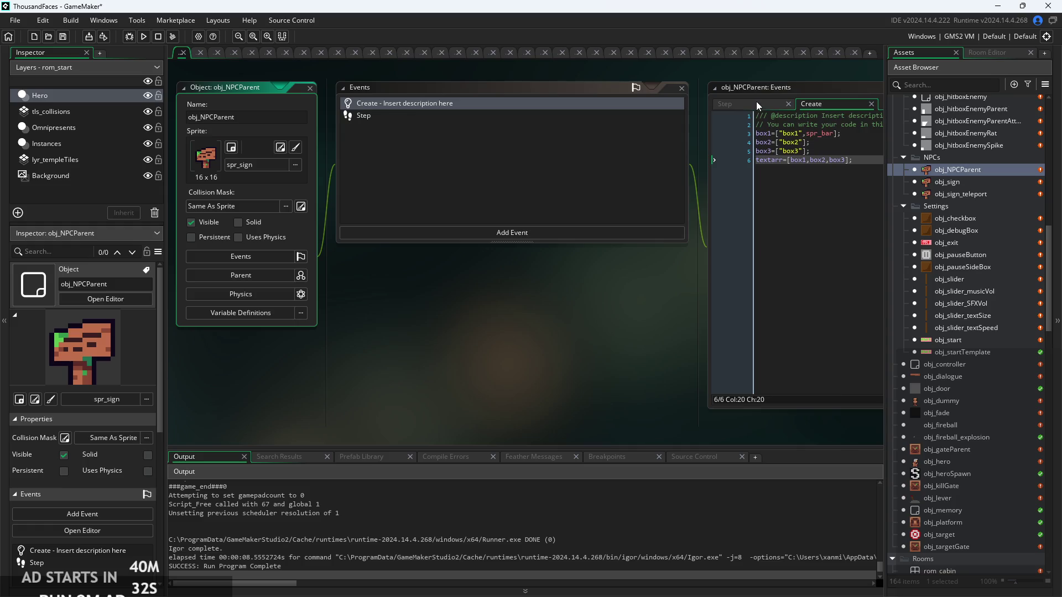
# Check obj_NPCParent's Step and Create code, examining the box2 array, then select obj_dialogue
pyautogui.click(755, 101)
pyautogui.scroll(2, 482, 204)
pyautogui.scroll(1, 577, 222)
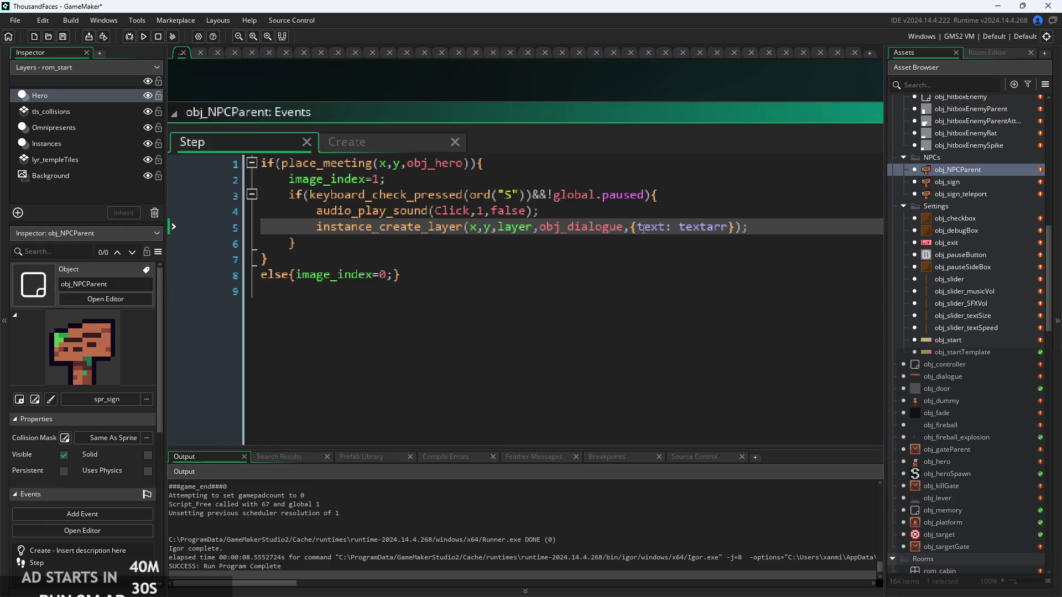
pyautogui.click(390, 138)
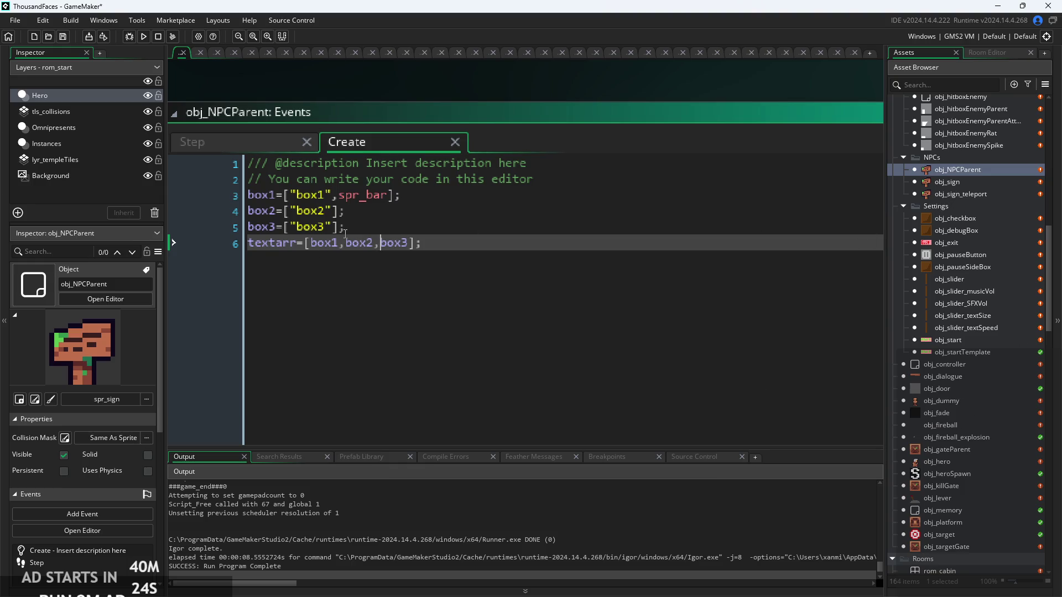
pyautogui.click(332, 211)
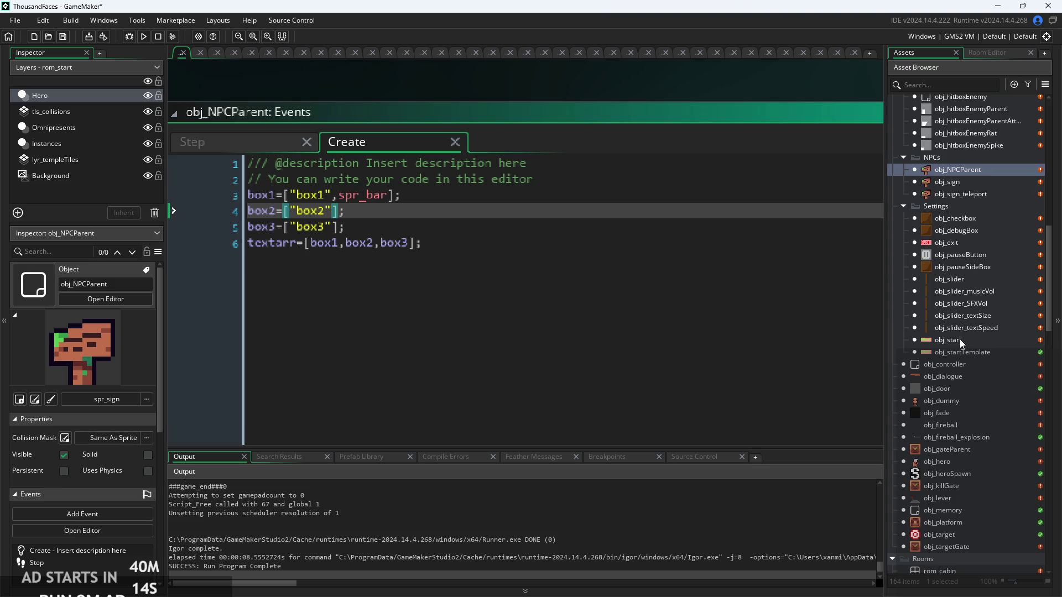
pyautogui.click(959, 377)
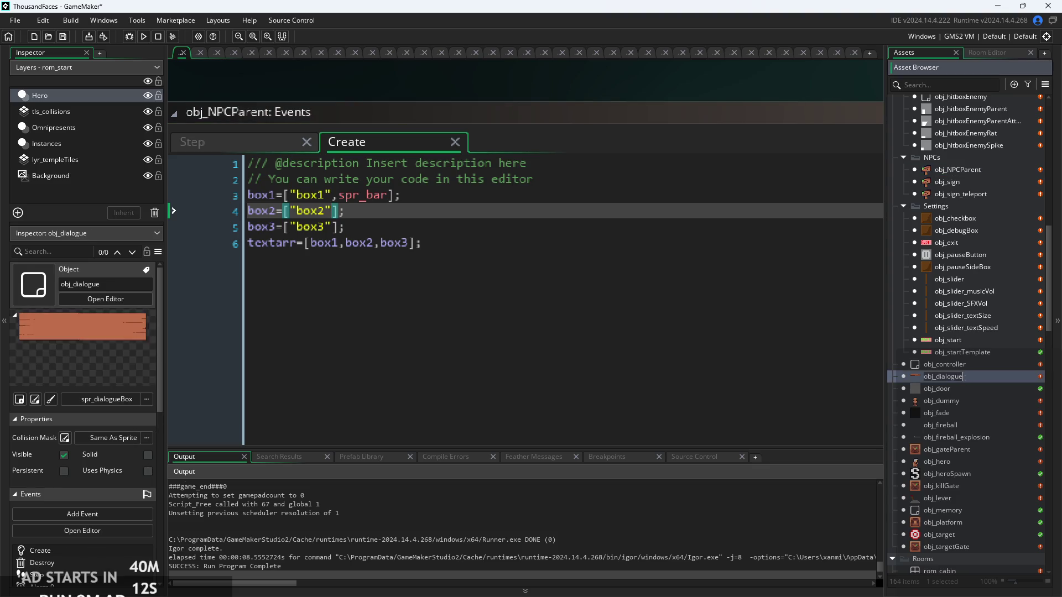
# Open obj_dialogue and change line 11 of Draw GUI to read text[i][0]
pyautogui.doubleClick(974, 376)
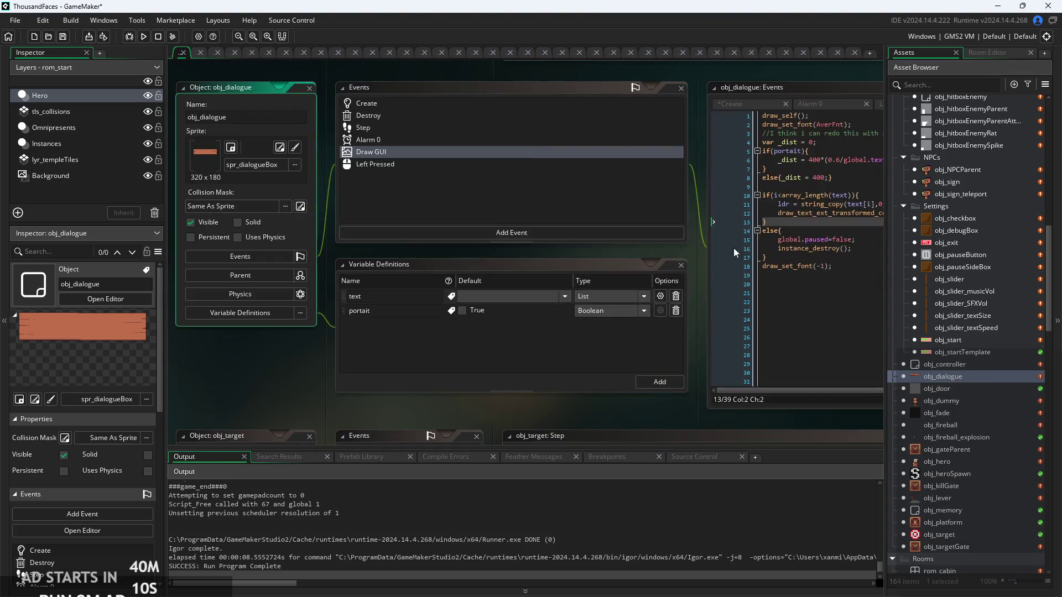
pyautogui.scroll(5, 733, 248)
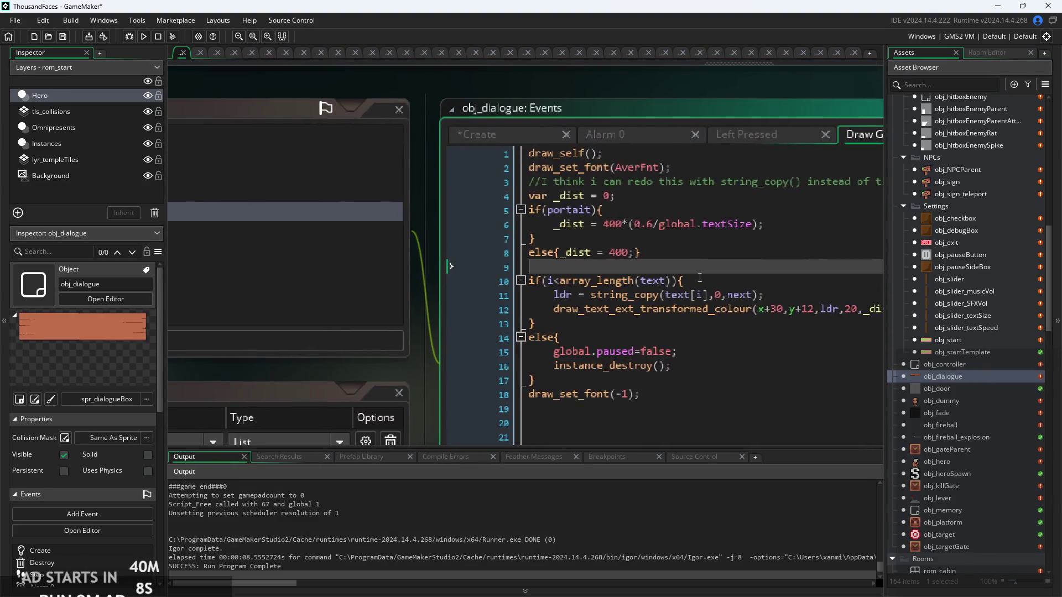
pyautogui.click(714, 298)
pyautogui.write('[]0')
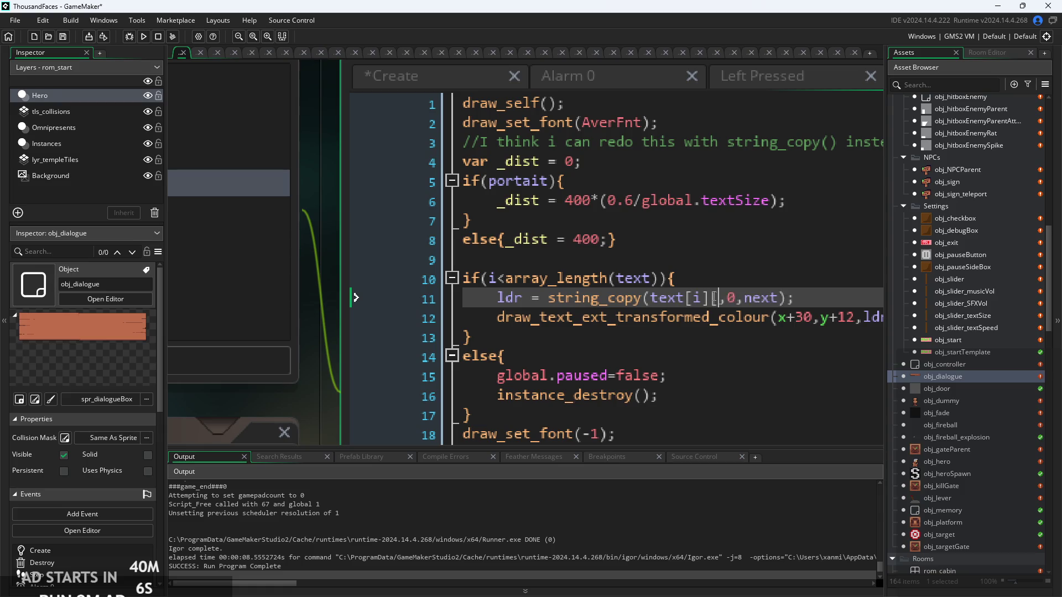
pyautogui.press('BackSpace')
pyautogui.press('BackSpace')
pyautogui.write('0]')
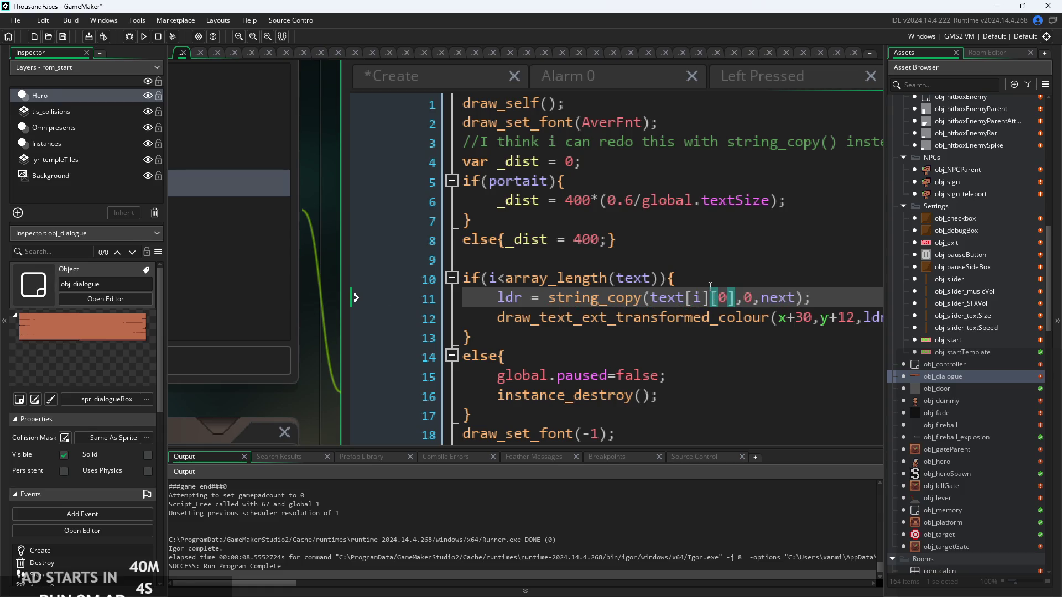
pyautogui.moveTo(587, 298); pyautogui.dragTo(563, 239)
pyautogui.scroll(-2, 608, 245)
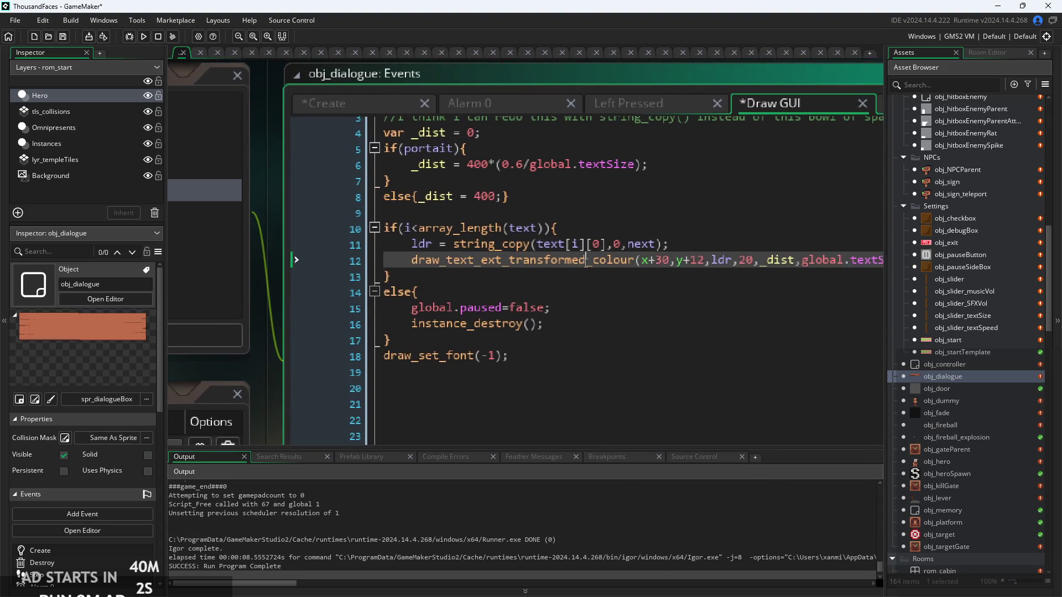
# Review the lower Draw GUI lines around global.paused and the line 10 text reference
pyautogui.click(618, 303)
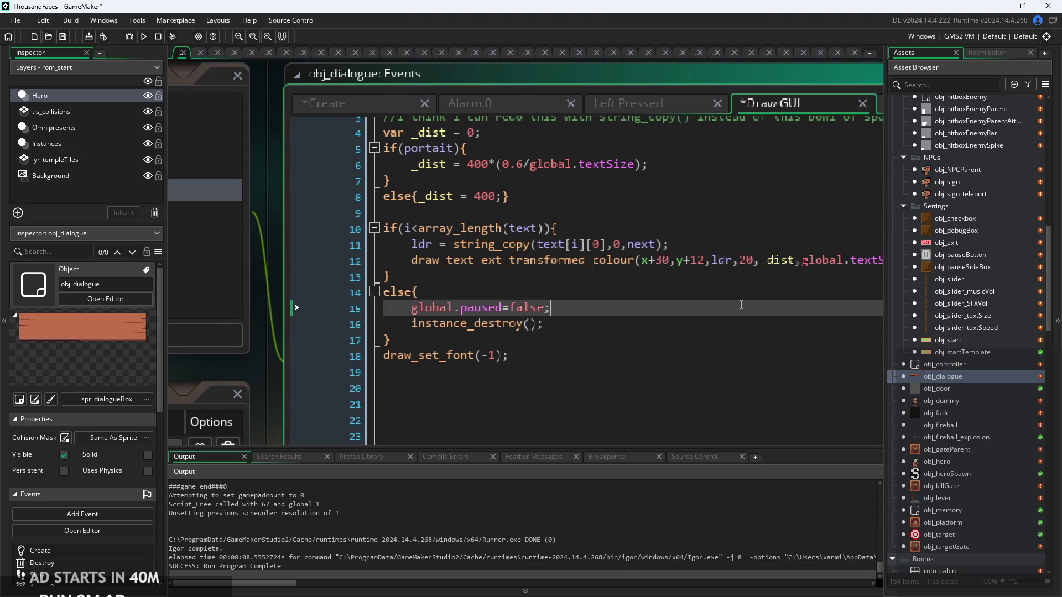
pyautogui.scroll(-2, 619, 302)
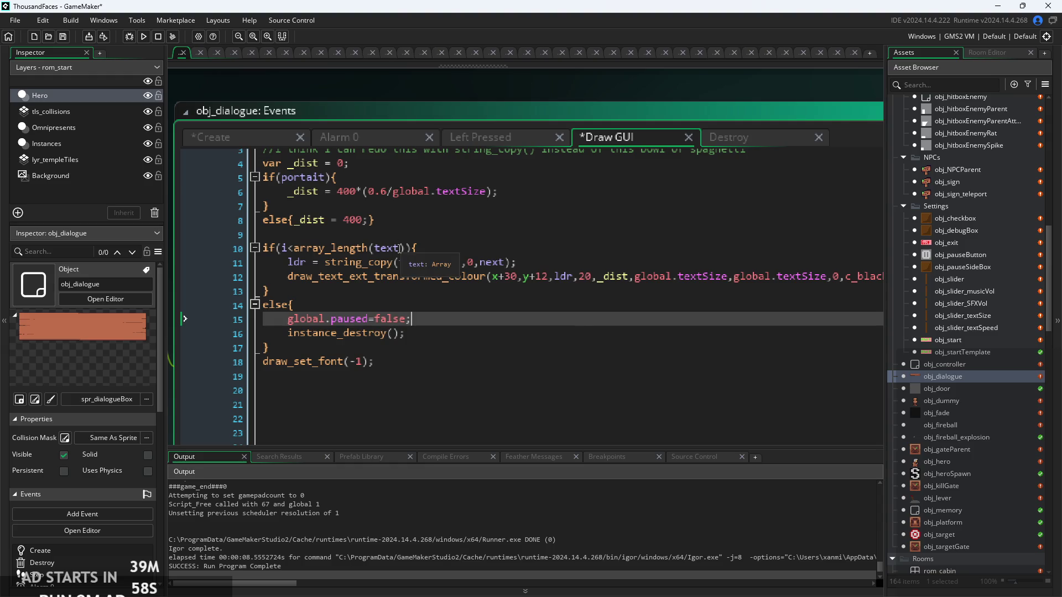
pyautogui.click(402, 248)
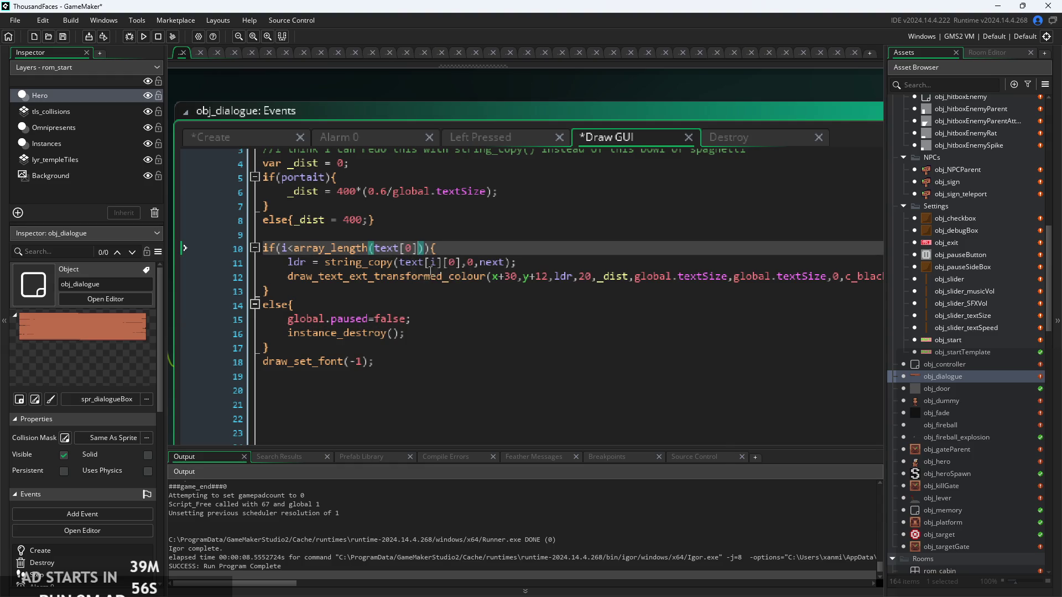
pyautogui.scroll(1, 396, 252)
pyautogui.scroll(1, 396, 250)
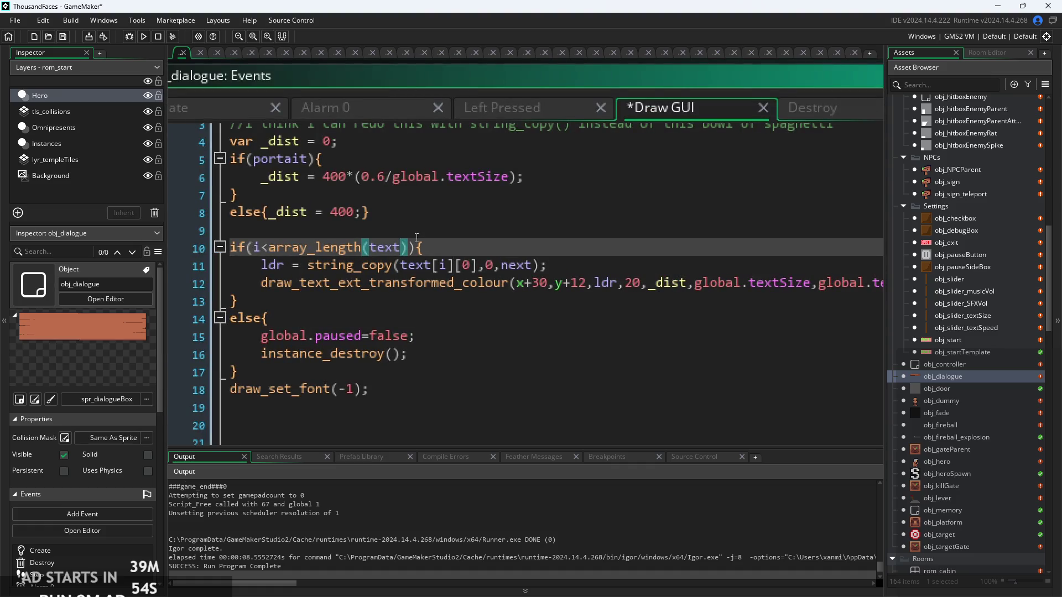
pyautogui.scroll(-2, 366, 213)
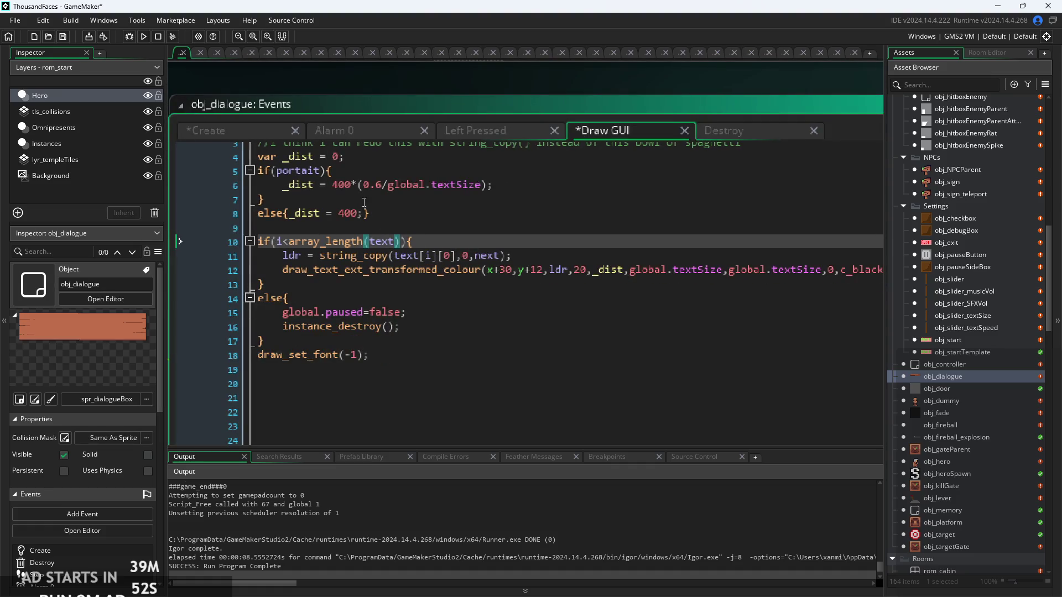
# Add [0] after text[i] on lines 2 and 3 of the Left Pressed code
pyautogui.click(469, 132)
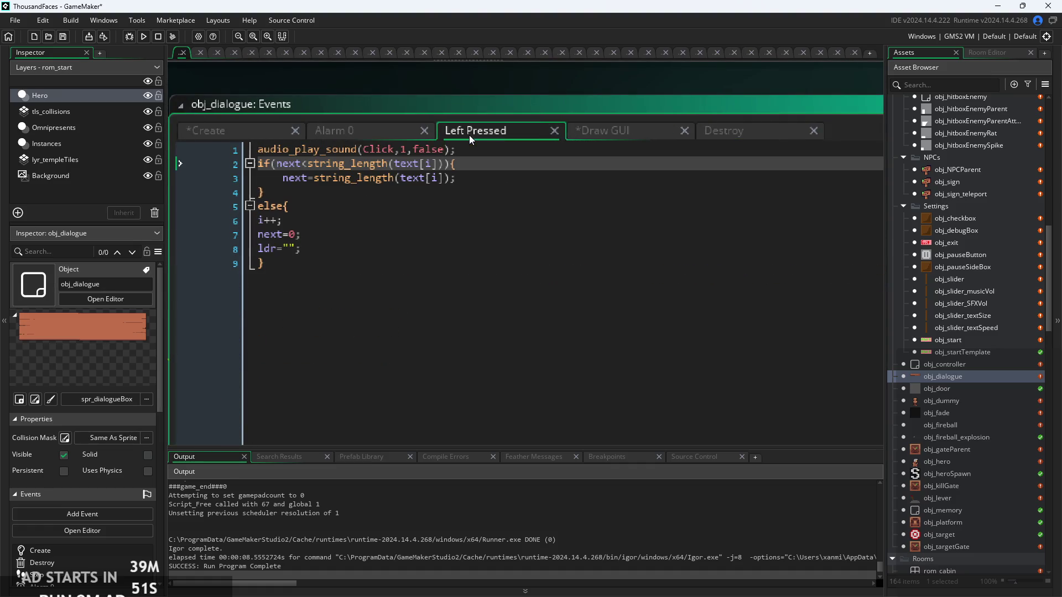
pyautogui.click(441, 164)
pyautogui.write('[0]')
pyautogui.click(441, 178)
pyautogui.write('[0]')
pyautogui.click(355, 236)
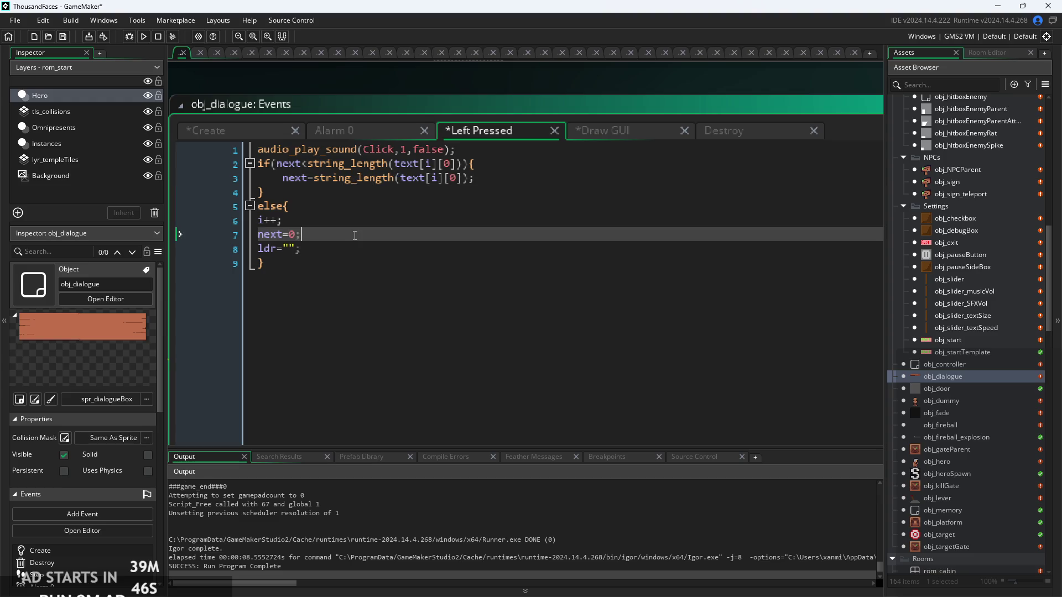
# Check the Alarm 0, Create, Draw GUI and empty Destroy events, ending on Draw GUI
pyautogui.click(354, 131)
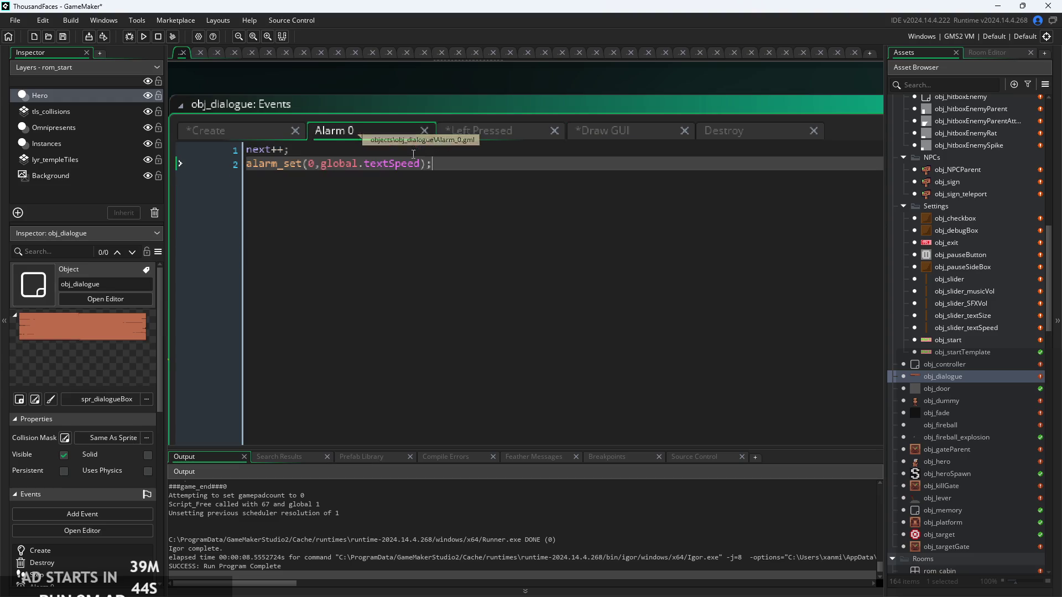
pyautogui.click(257, 129)
pyautogui.press('Down')
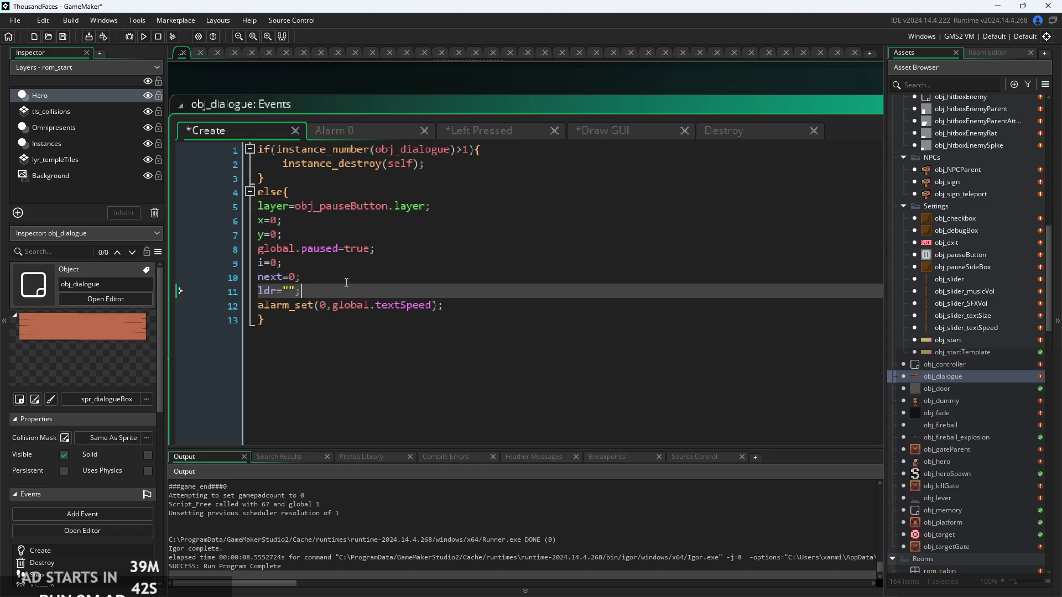
pyautogui.click(605, 138)
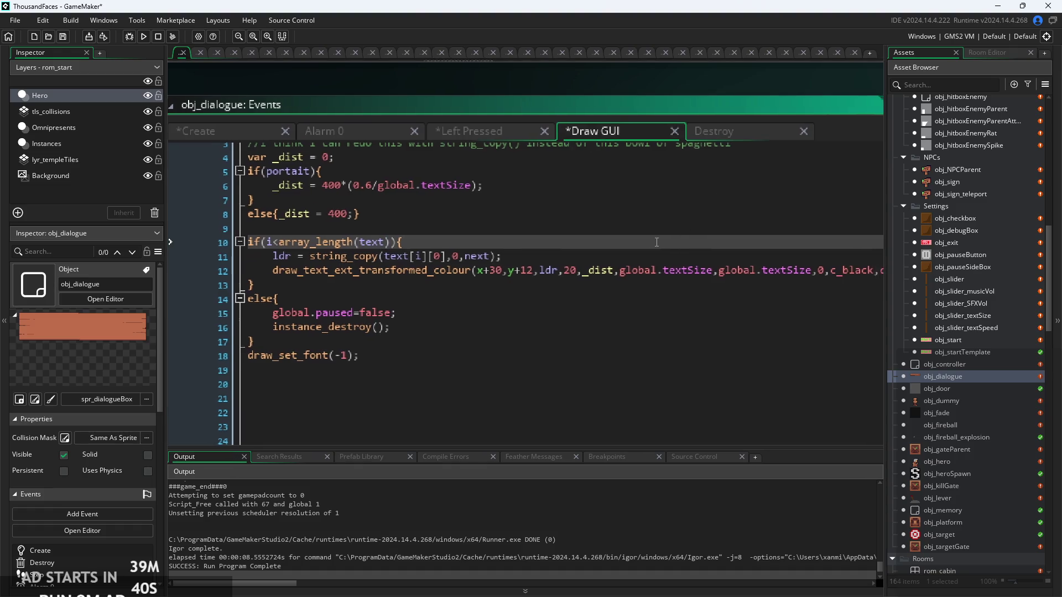
pyautogui.press('Down')
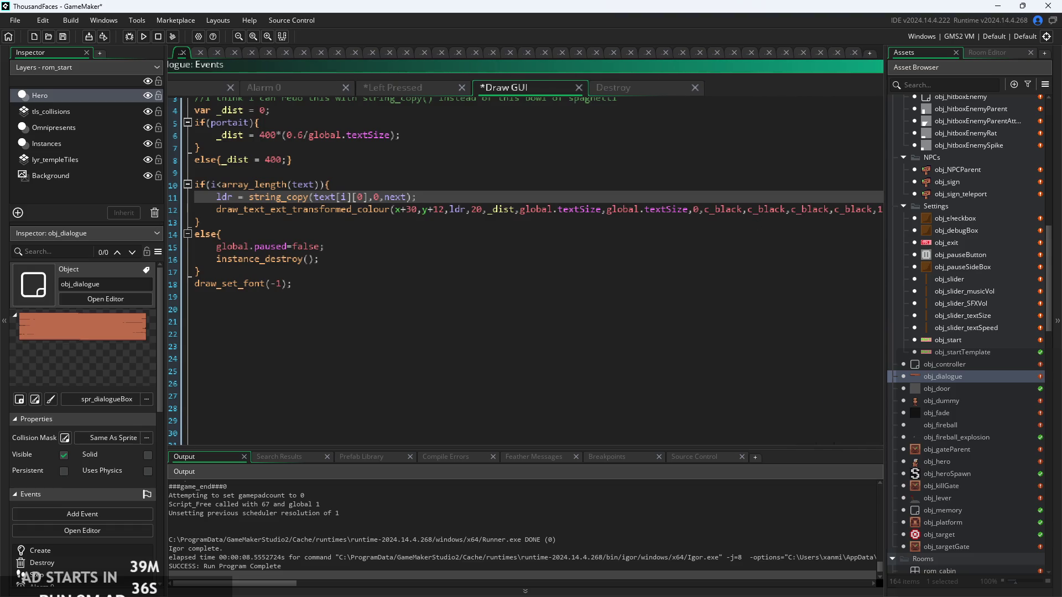
pyautogui.click(599, 270)
pyautogui.click(602, 168)
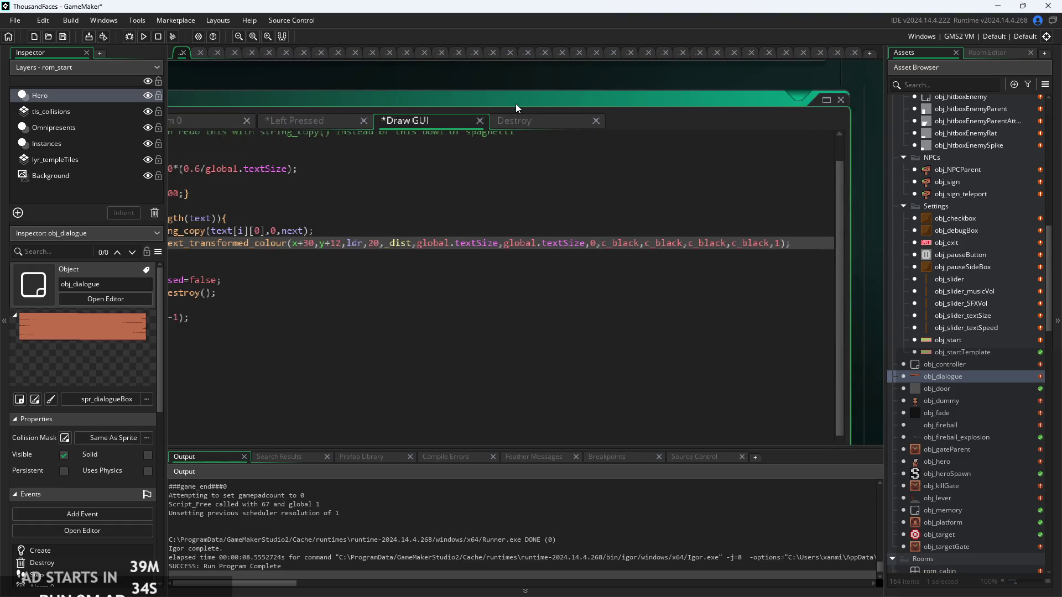
pyautogui.click(678, 90)
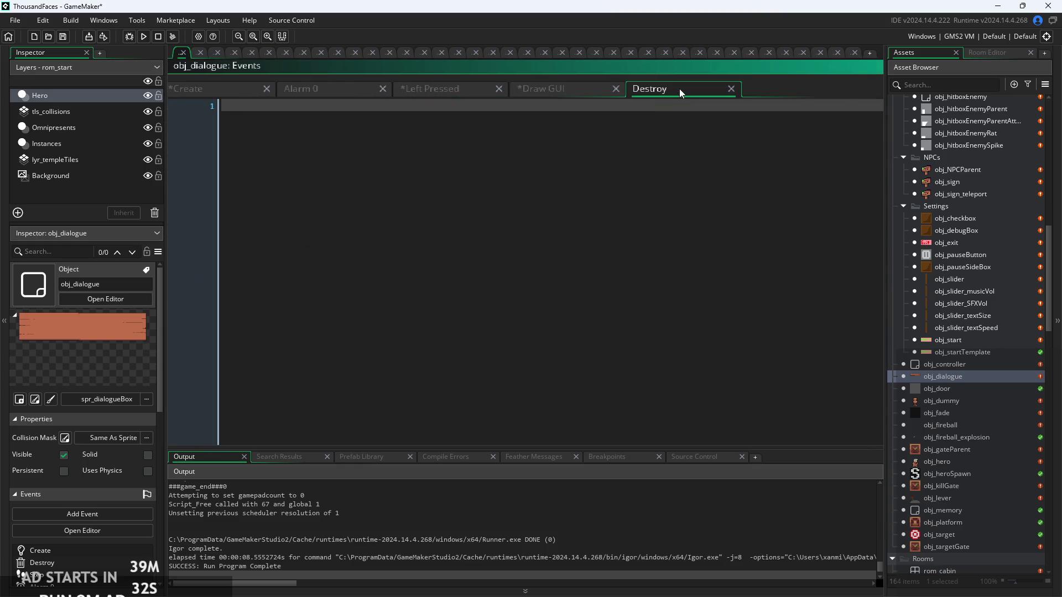
pyautogui.click(573, 89)
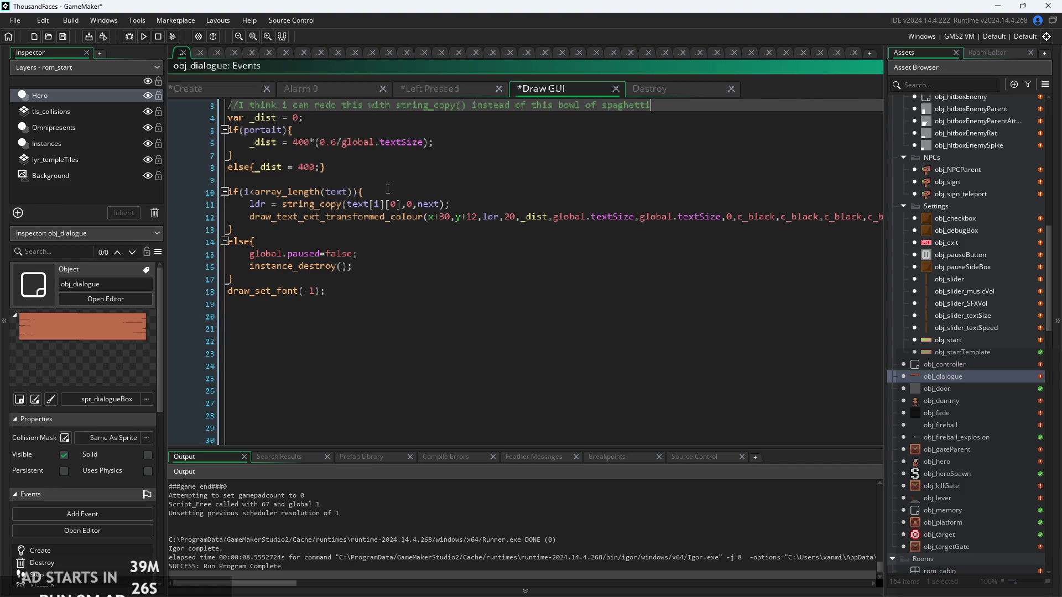
# Add draw_sprite(text[i][1],0,100,100); below the text-drawing call in Draw GUI and save
pyautogui.hotkey('shift', 'space')
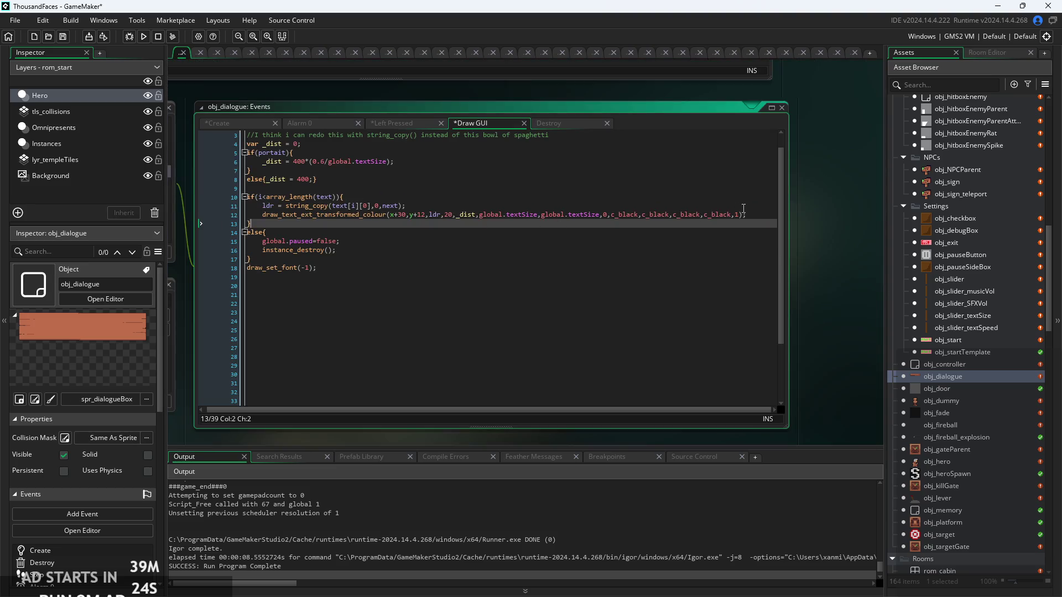
pyautogui.click(751, 214)
pyautogui.press('Return')
pyautogui.write('draw_')
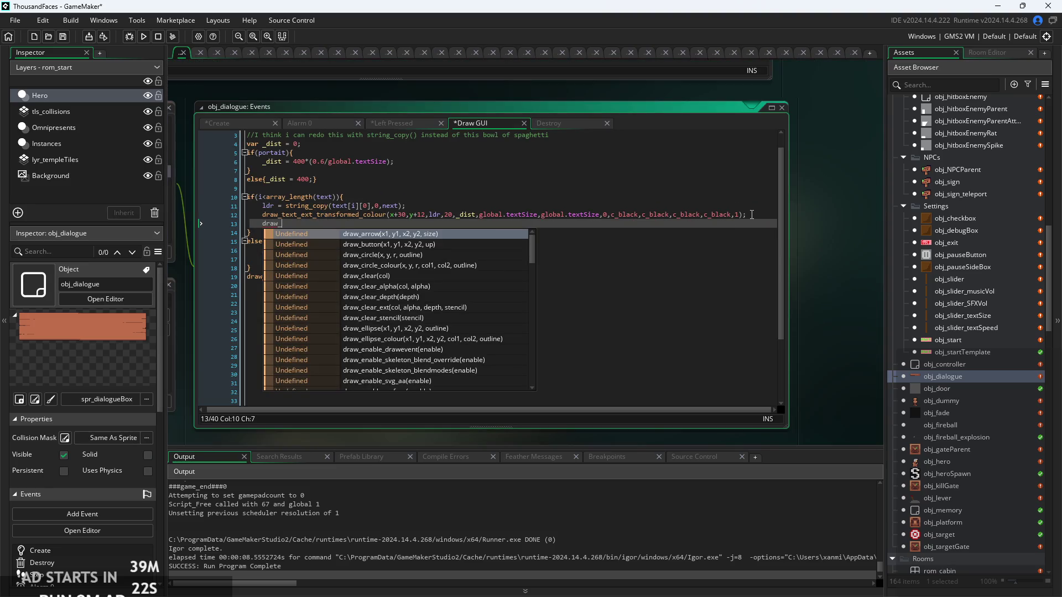
pyautogui.write('spr')
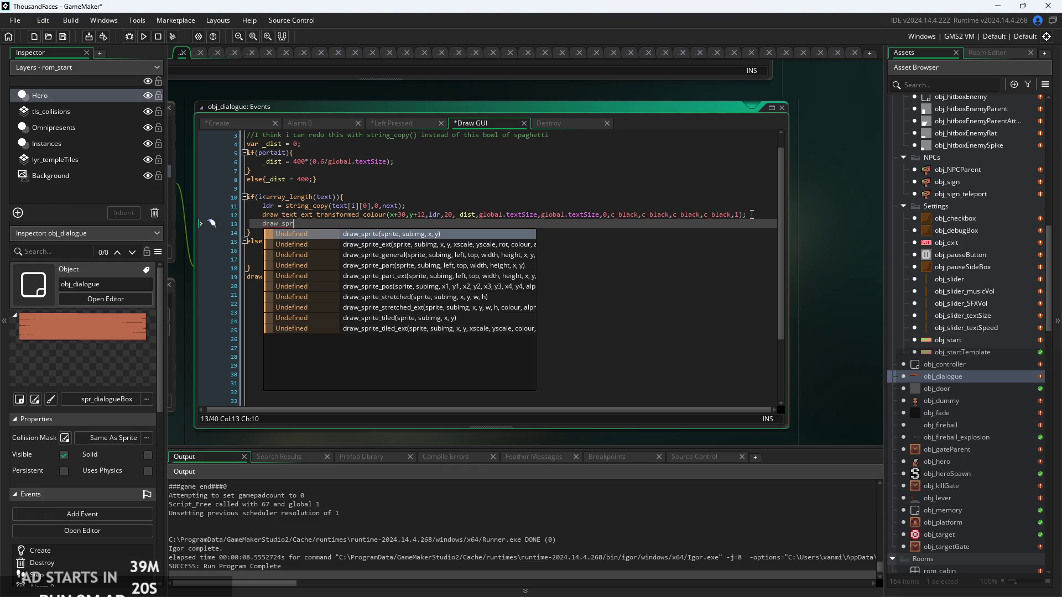
pyautogui.press('Return')
pyautogui.hotkey('shift', 'space')
pyautogui.write(';')
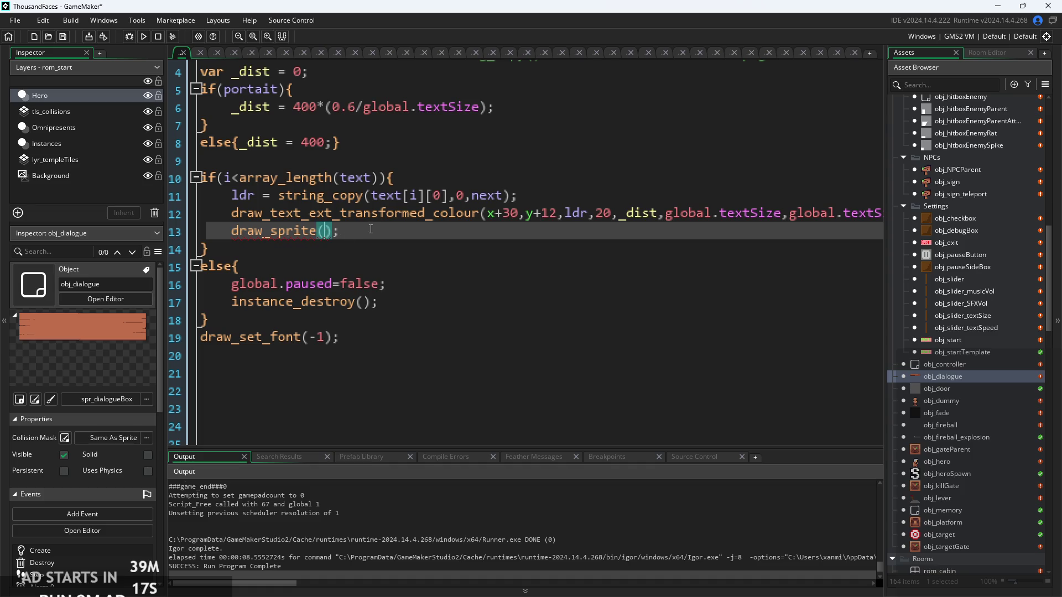
pyautogui.write('text')
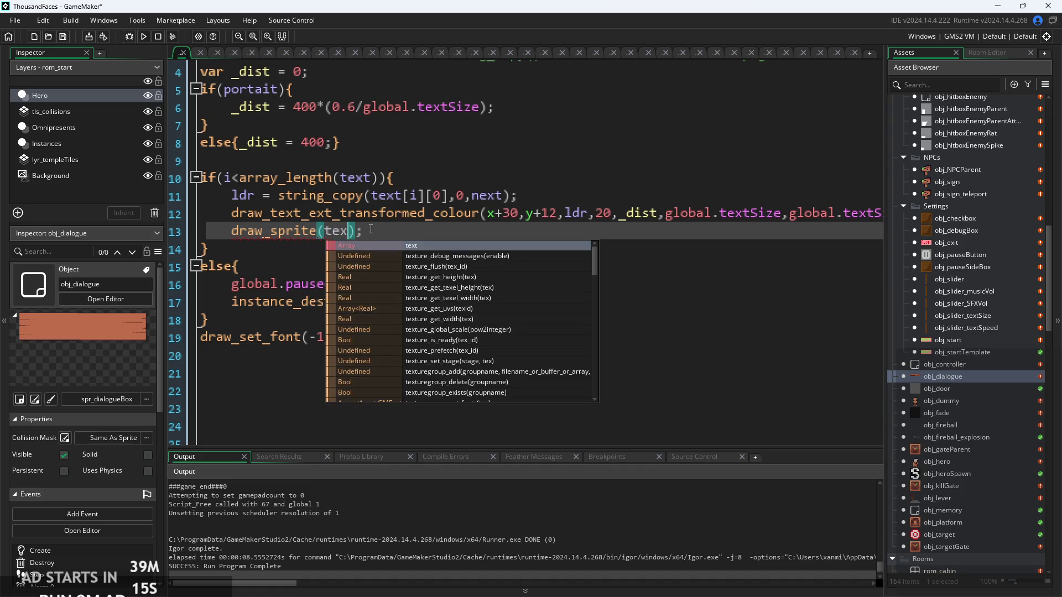
pyautogui.write('[i]1[')
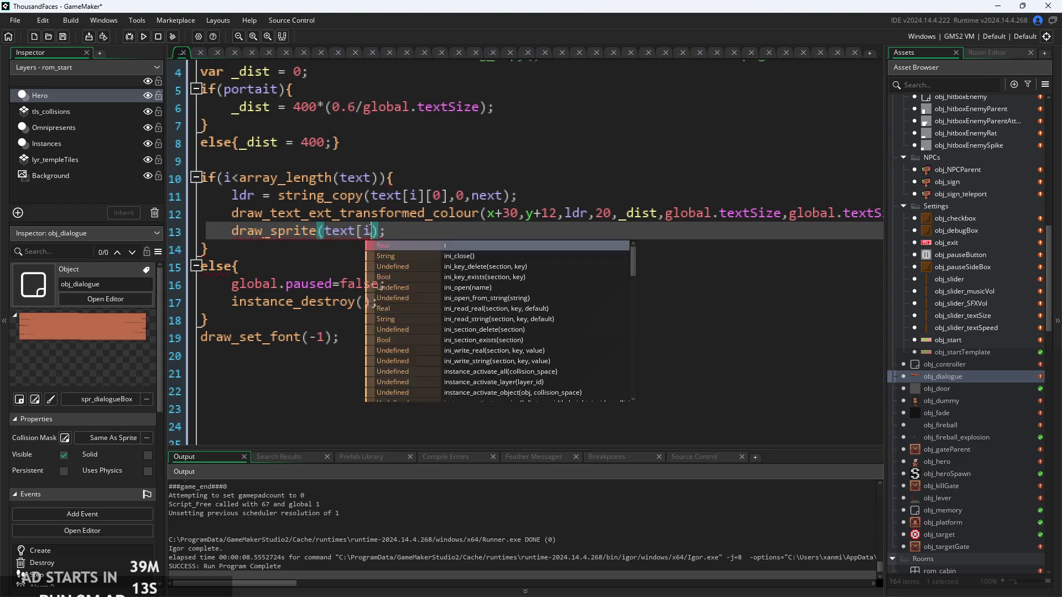
pyautogui.press('BackSpace')
pyautogui.press('BackSpace')
pyautogui.write('[1]')
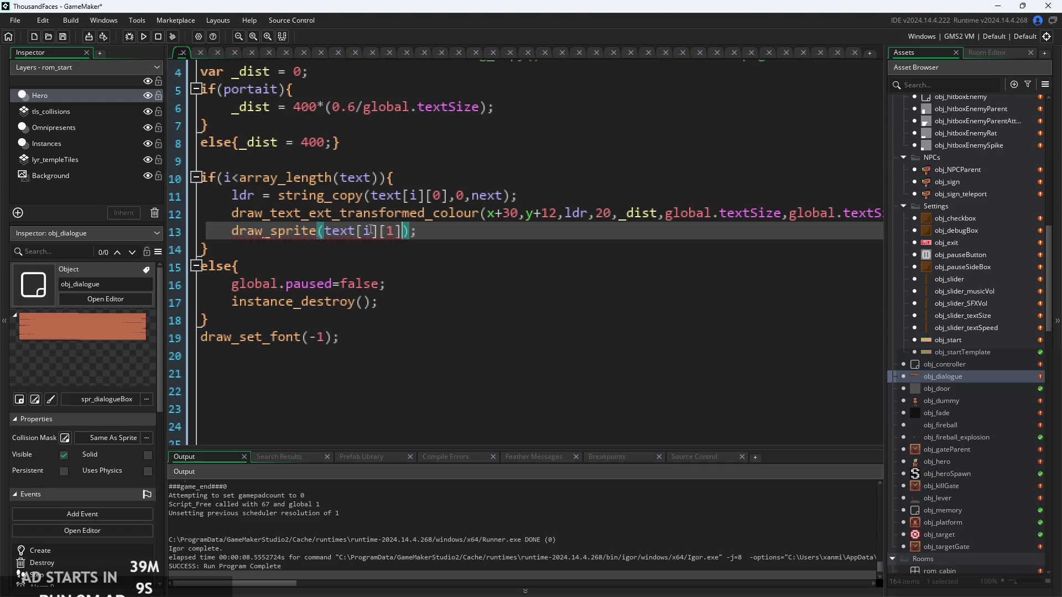
pyautogui.write(',')
pyautogui.moveTo(295, 232)
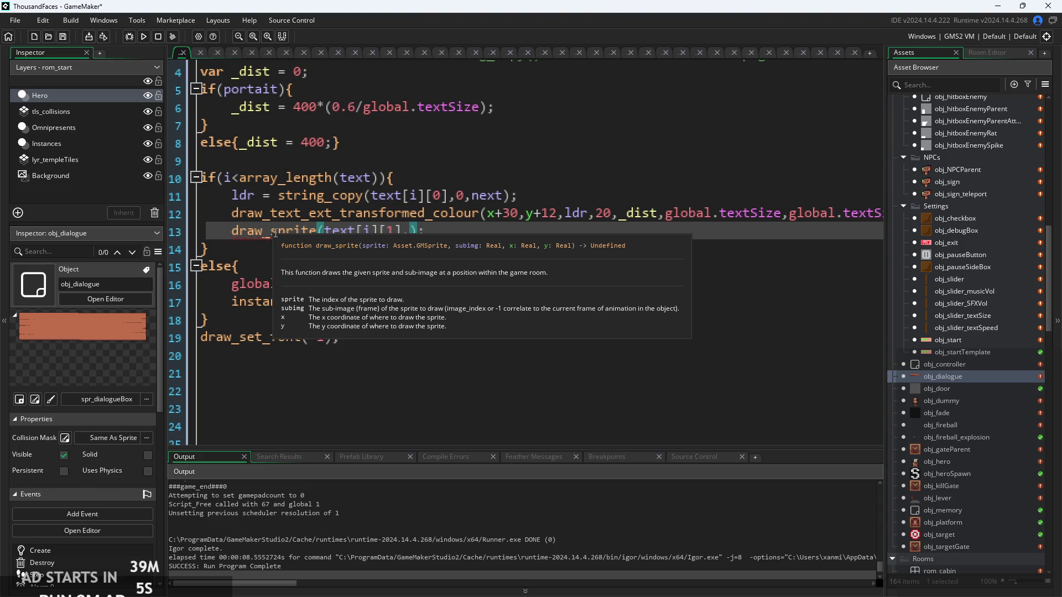
pyautogui.write('0,100,100')
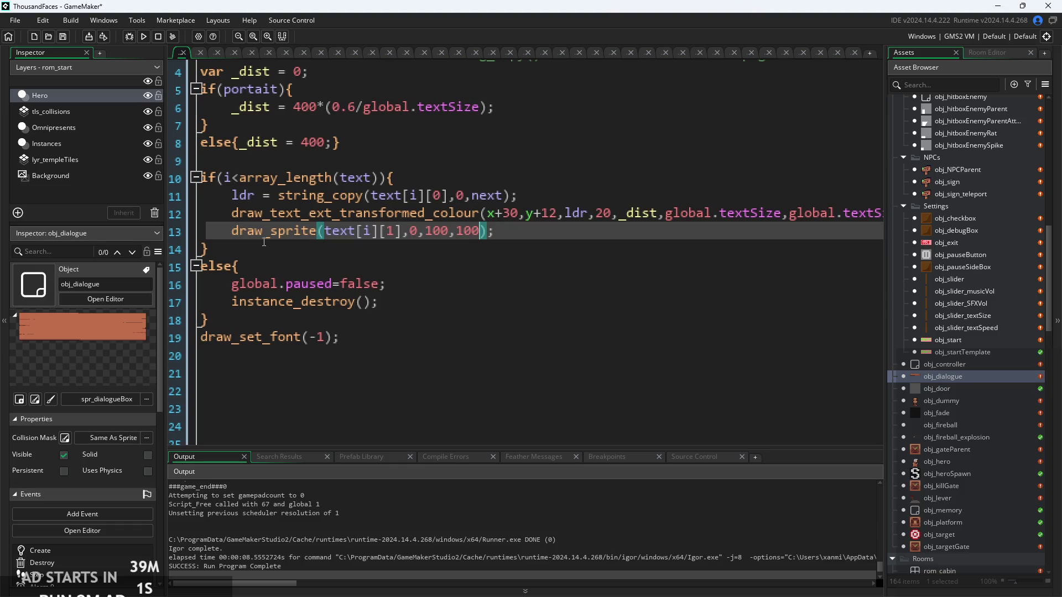
pyautogui.press('End')
pyautogui.hotkey('ctrl', 's')
# Change the sprite's x coordinate to x+sprite_width-60 and save the project
pyautogui.scroll(2, 442, 232)
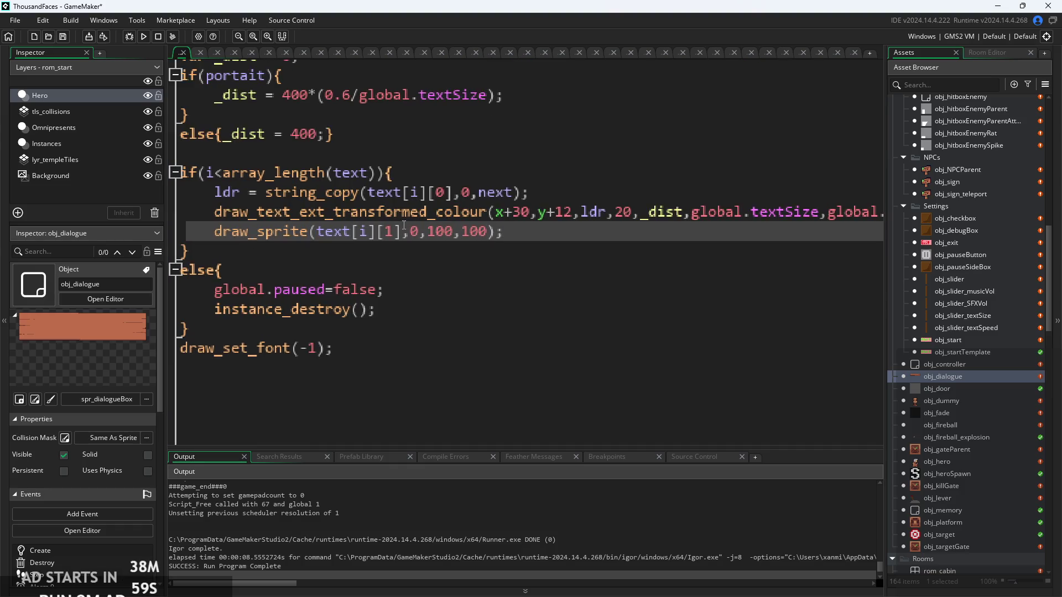
pyautogui.scroll(-2, 449, 239)
pyautogui.scroll(-3, 449, 239)
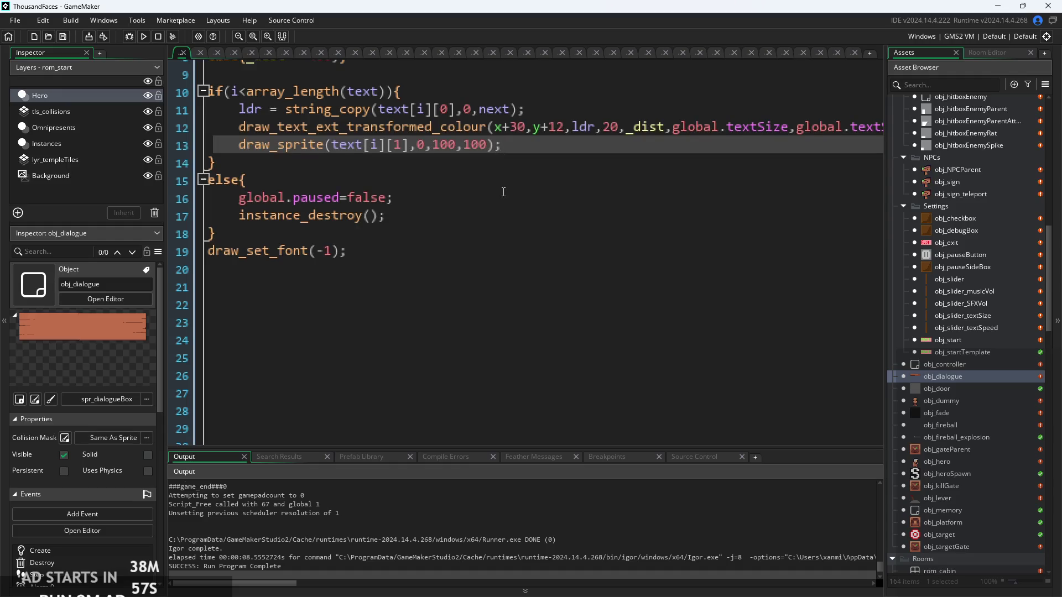
pyautogui.press('Down')
pyautogui.press('Down')
pyautogui.press('Down')
pyautogui.scroll(3, 486, 235)
pyautogui.scroll(1, 475, 233)
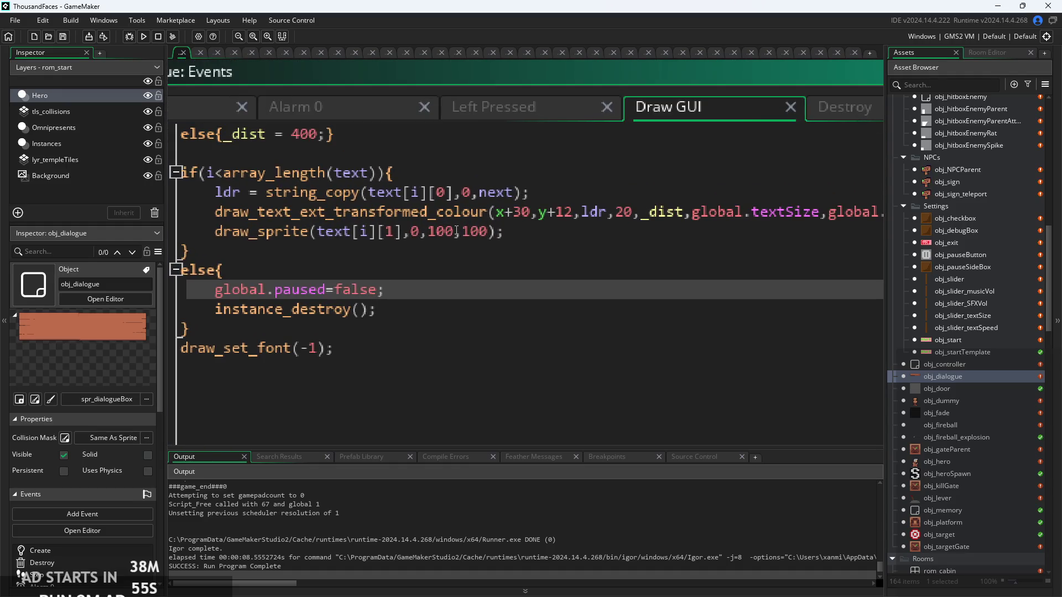
pyautogui.doubleClick(440, 232)
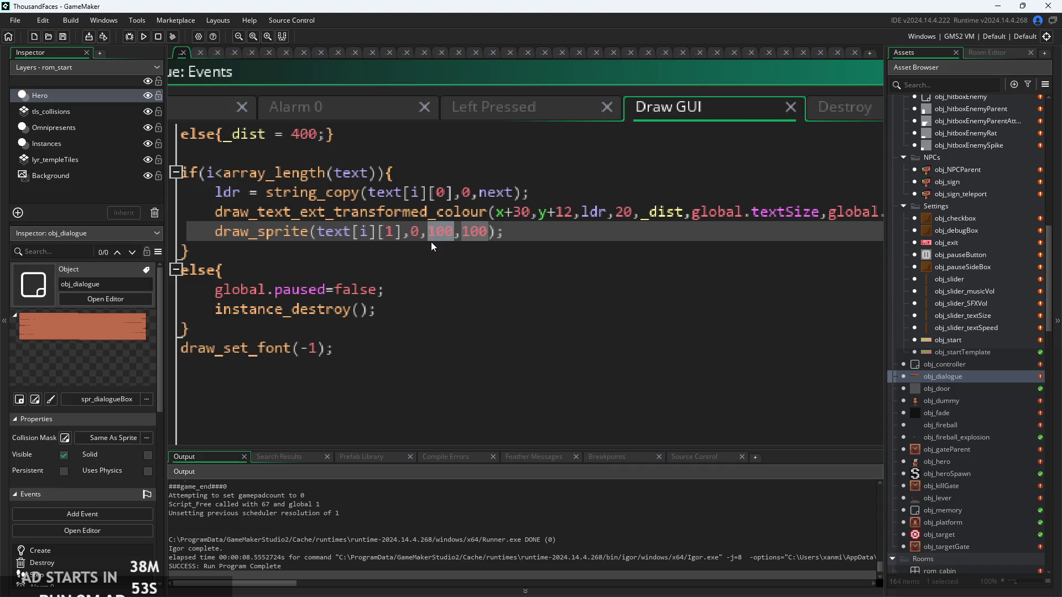
pyautogui.write('x+')
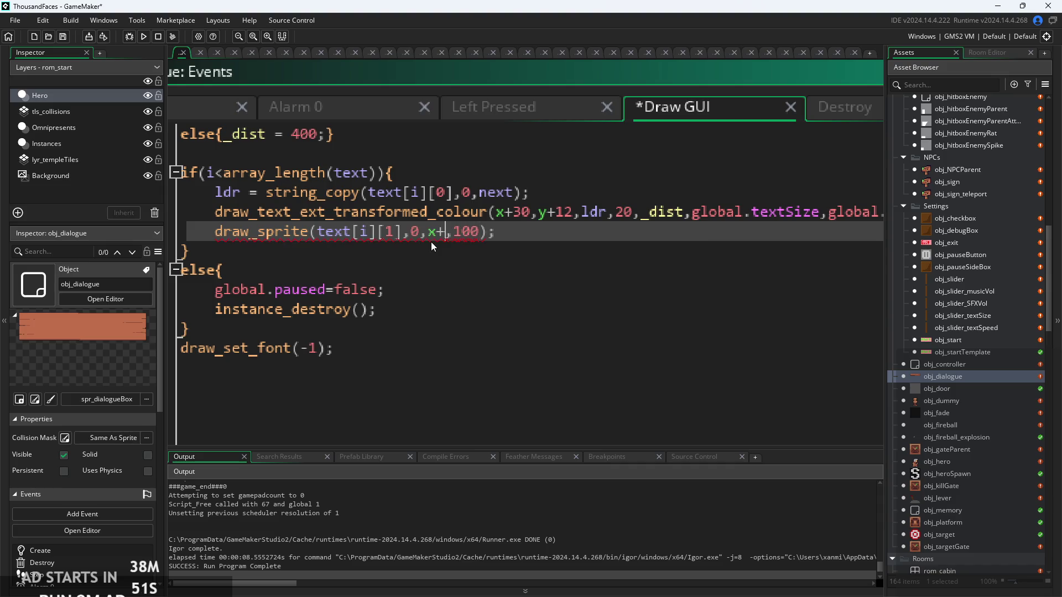
pyautogui.write('sprite_')
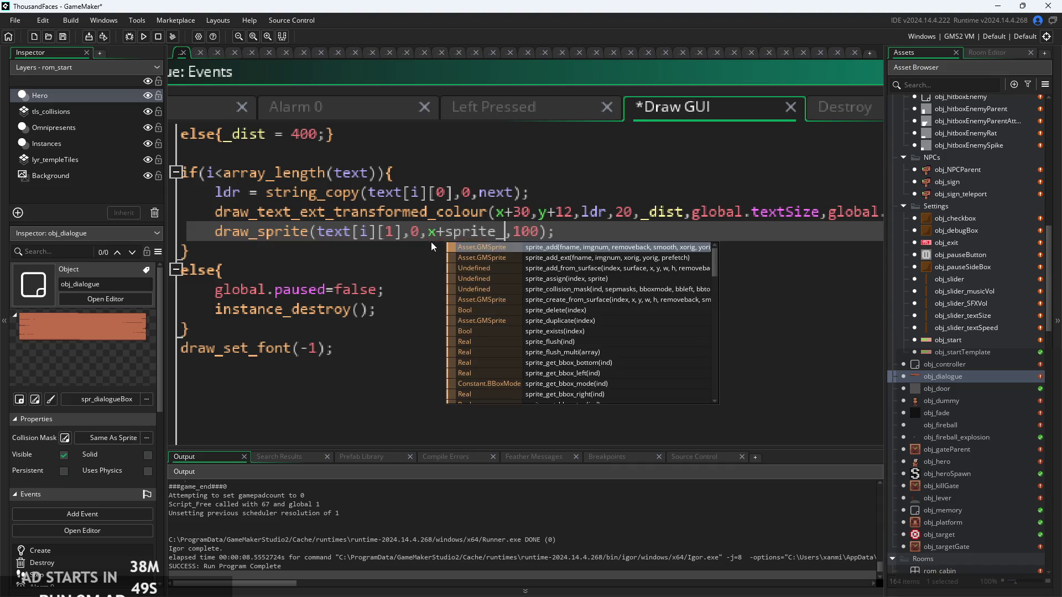
pyautogui.write('w')
pyautogui.press('Return')
pyautogui.write('-60')
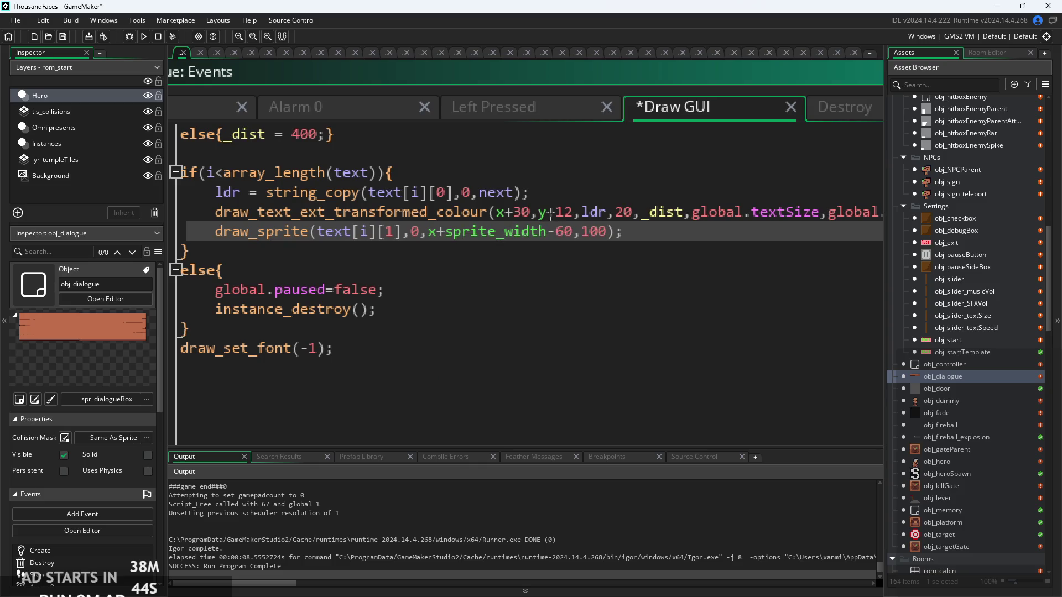
pyautogui.click(592, 235)
pyautogui.hotkey('ctrl', 's')
# Shrink the code editor back to normal size and open obj_sign's code
pyautogui.hotkey('ctrl', '-')
pyautogui.scroll(-1, 615, 263)
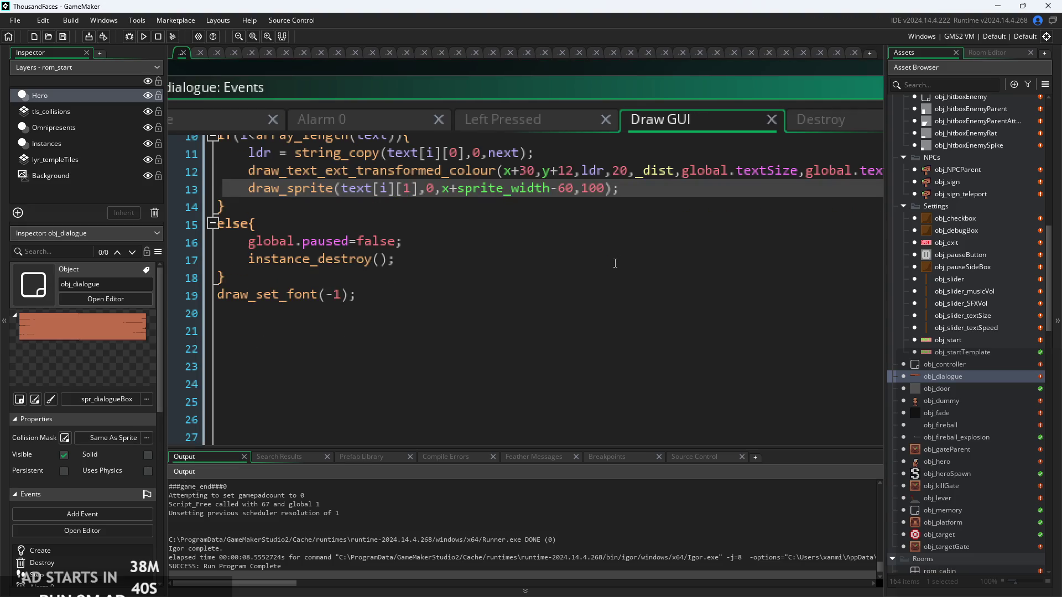
pyautogui.hotkey('ctrl', '-')
pyautogui.hotkey('ctrl', '-')
pyautogui.scroll(3, 542, 286)
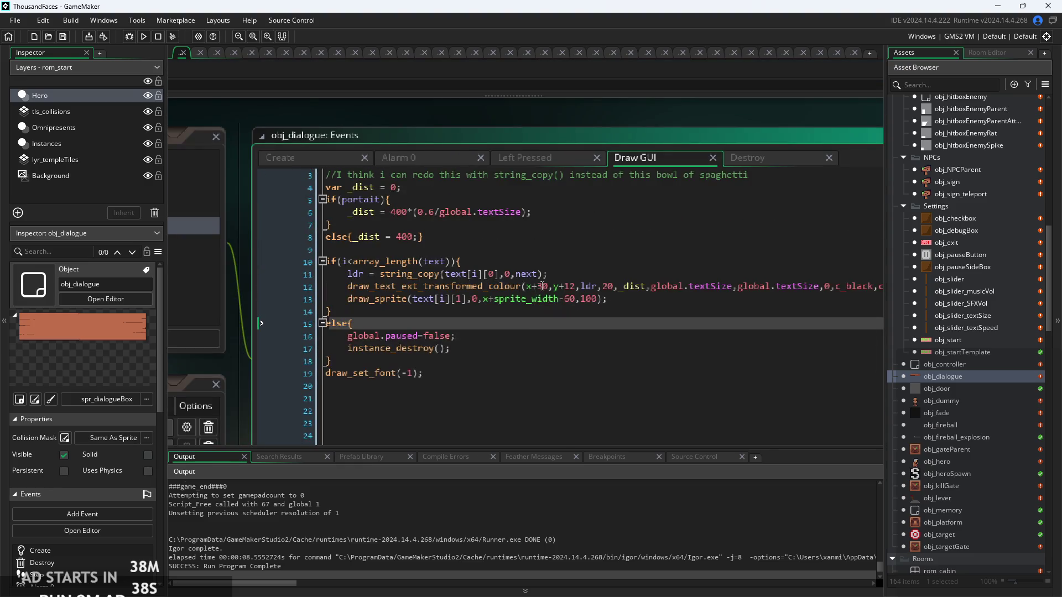
pyautogui.click(604, 298)
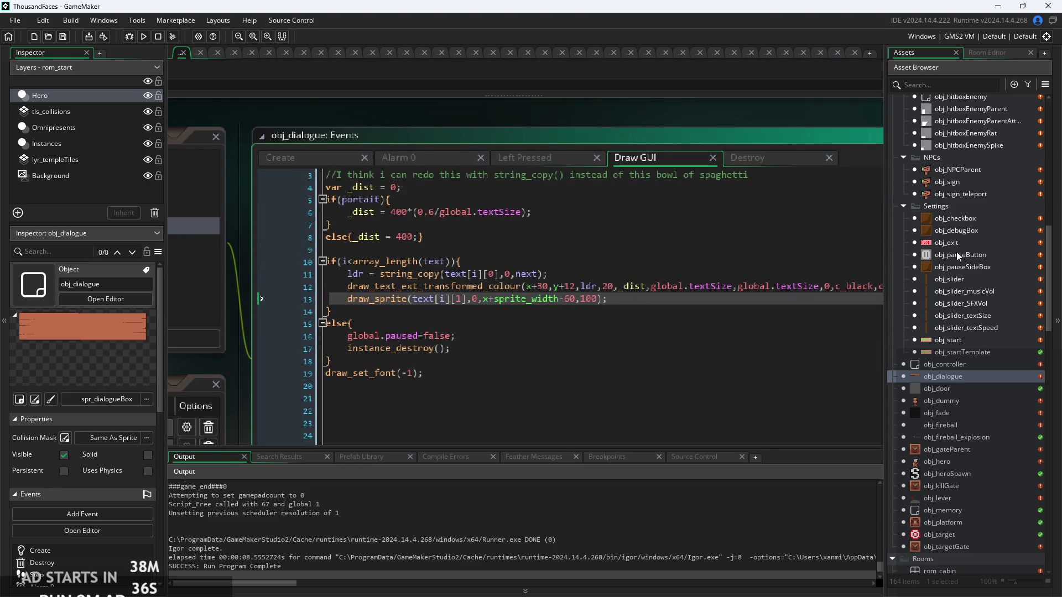
pyautogui.doubleClick(957, 183)
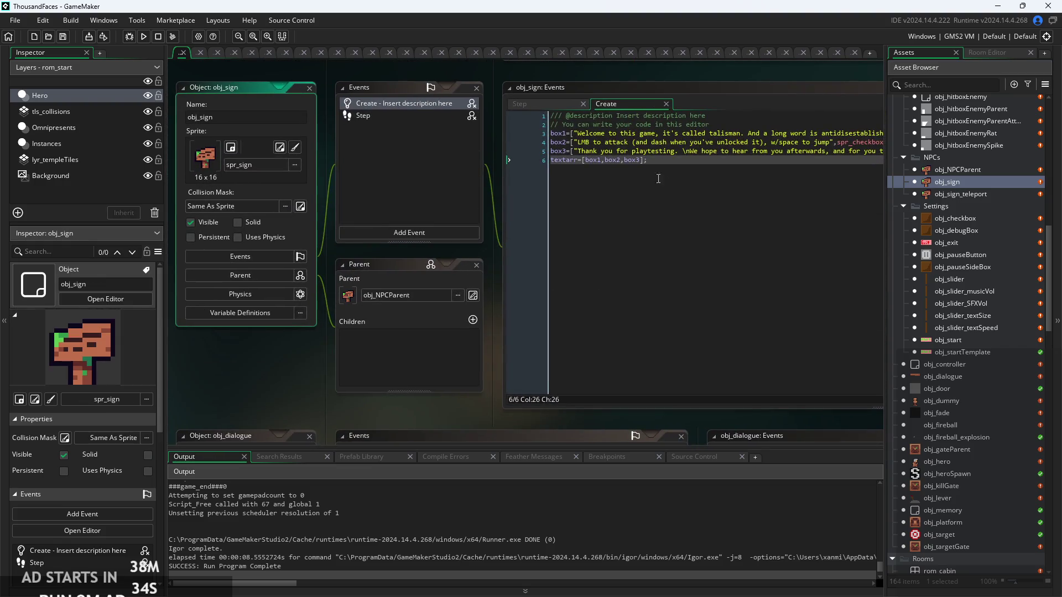
# Run the game and abort it after the obj_memory Create error about obj_hero.horVeloc
pyautogui.moveTo(658, 179); pyautogui.dragTo(457, 218)
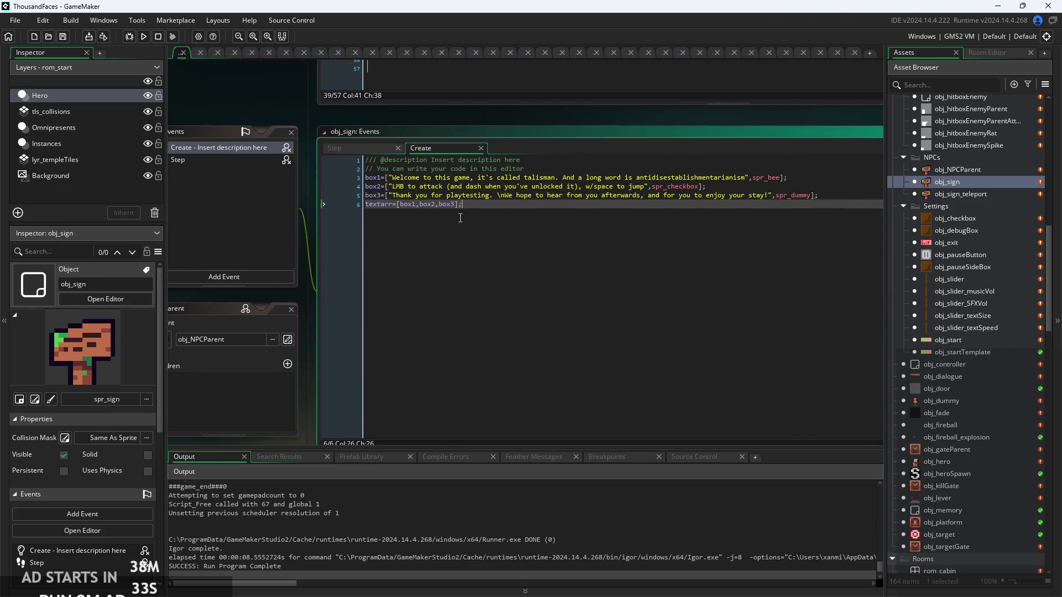
pyautogui.click(144, 37)
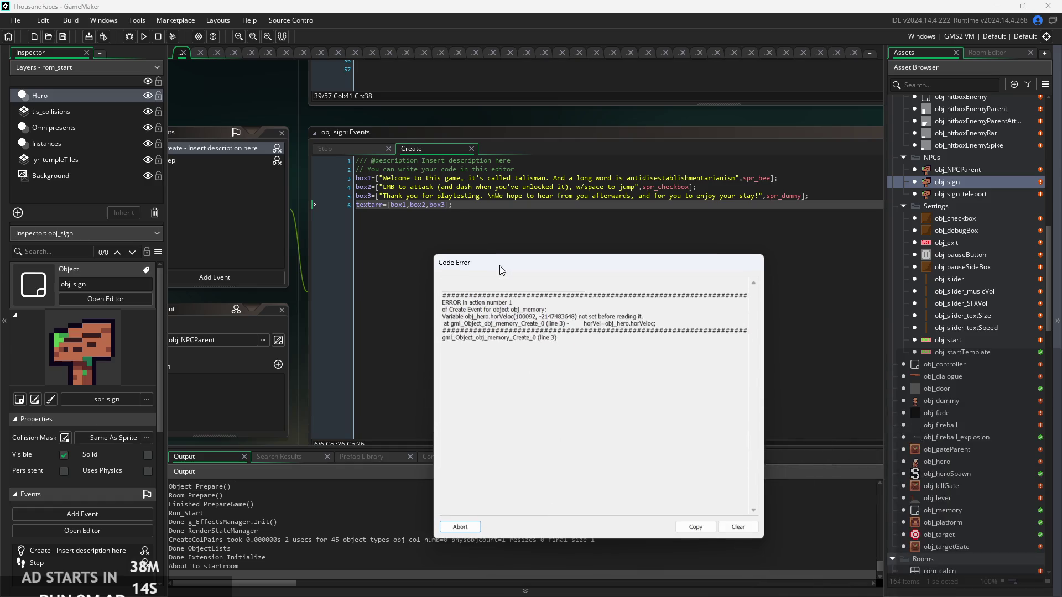
pyautogui.click(469, 527)
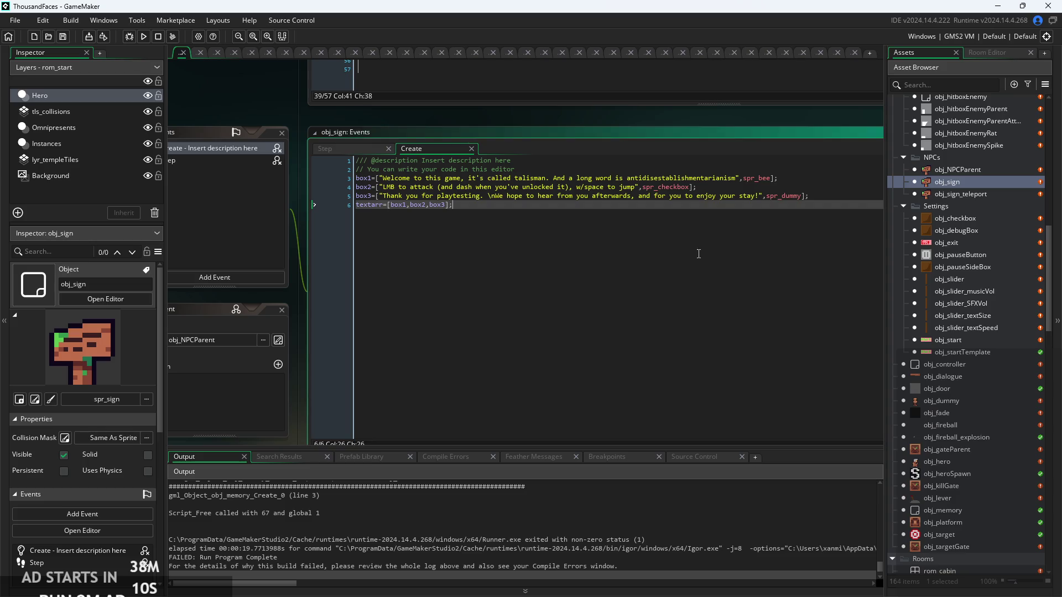
# Compare obj_memory's Create and Step code, then open the rom_start room
pyautogui.scroll(-6, 930, 404)
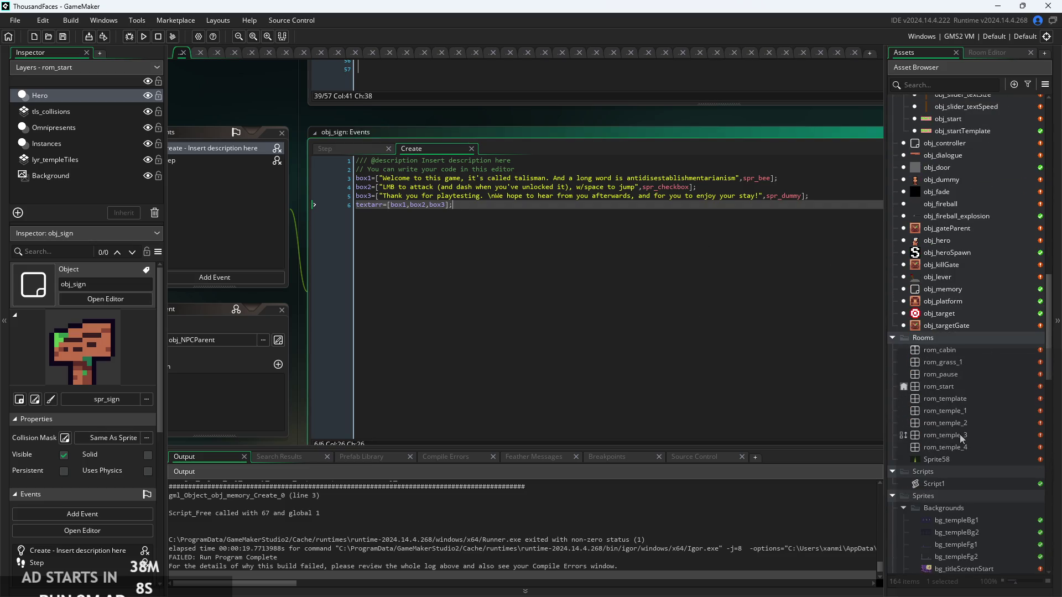
pyautogui.click(971, 447)
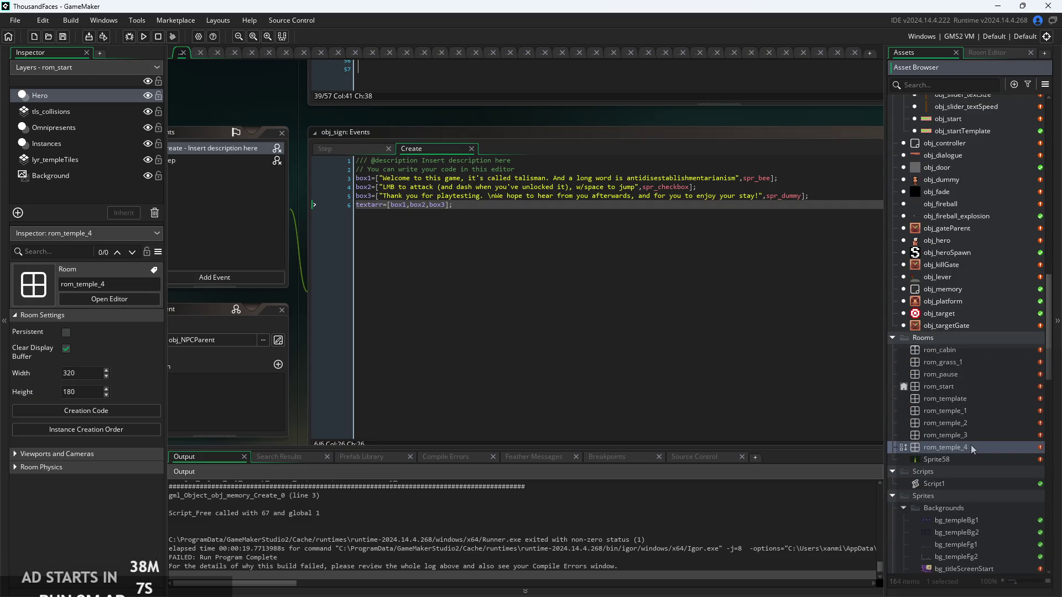
pyautogui.doubleClick(948, 296)
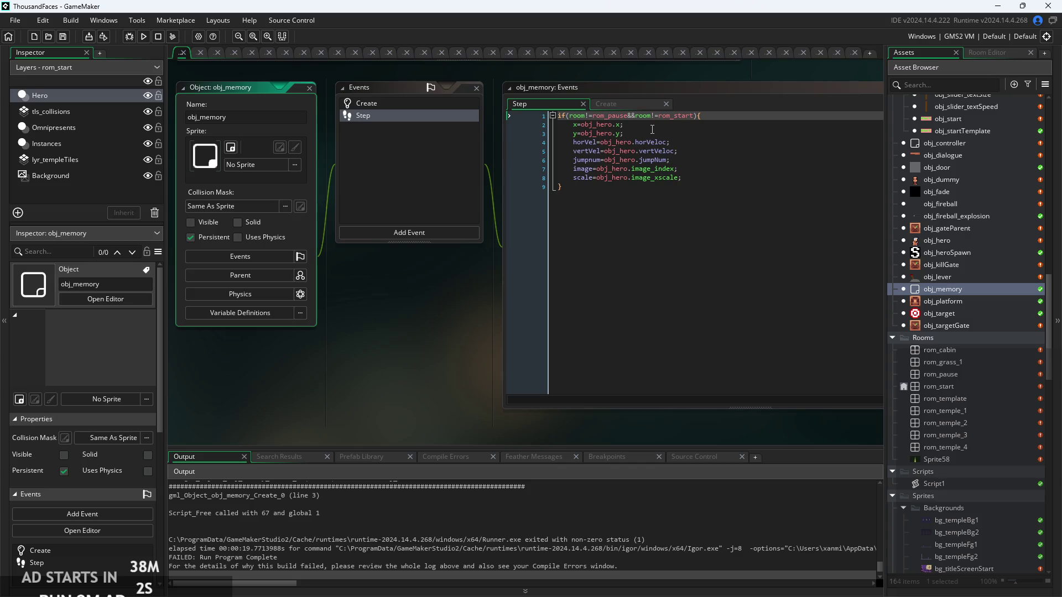
pyautogui.click(625, 102)
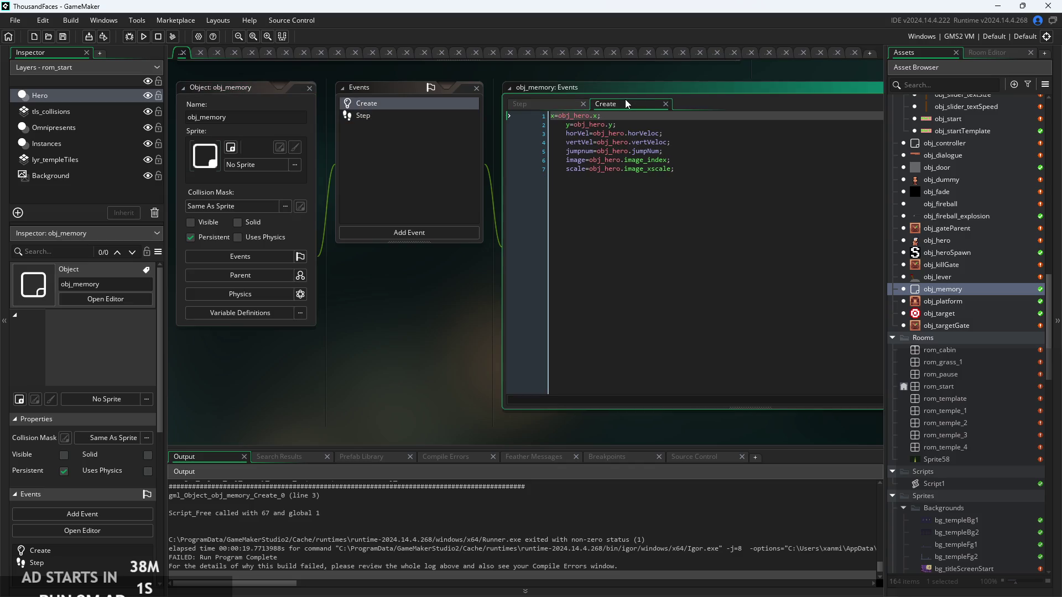
pyautogui.click(556, 102)
pyautogui.click(701, 133)
pyautogui.click(707, 169)
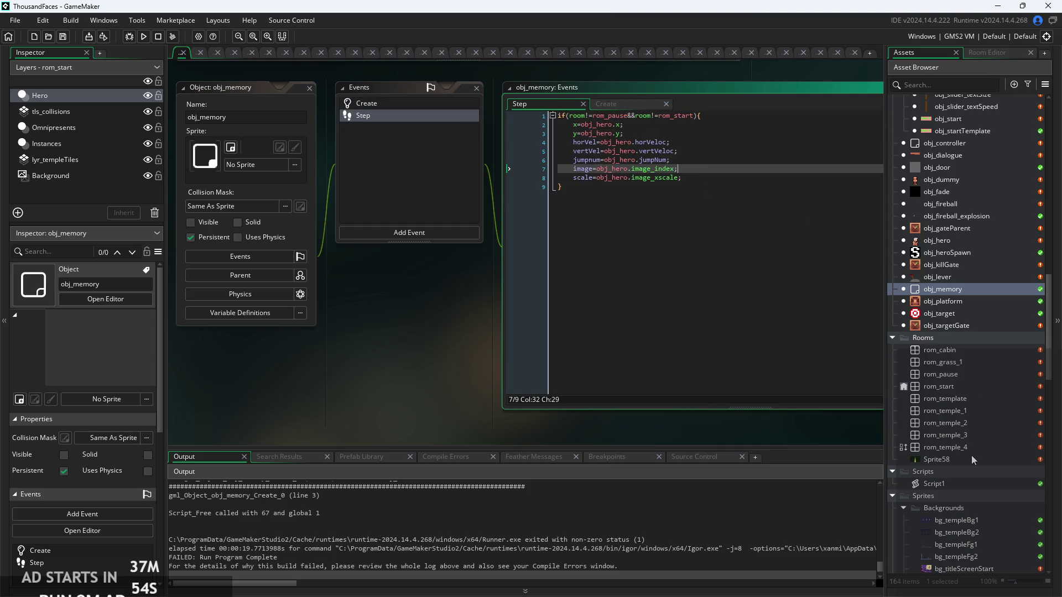
pyautogui.click(961, 351)
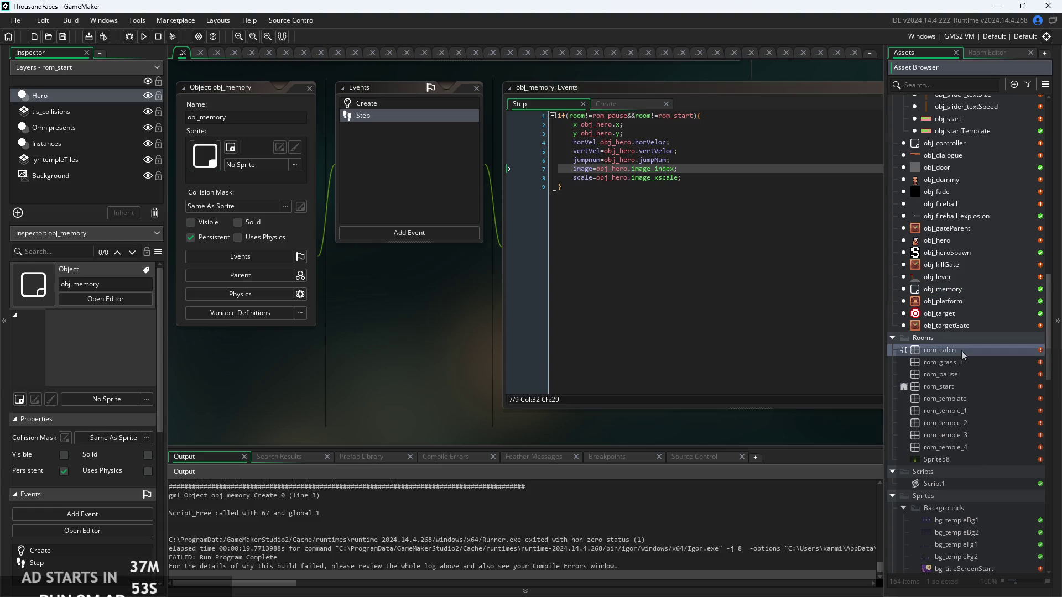
pyautogui.doubleClick(957, 386)
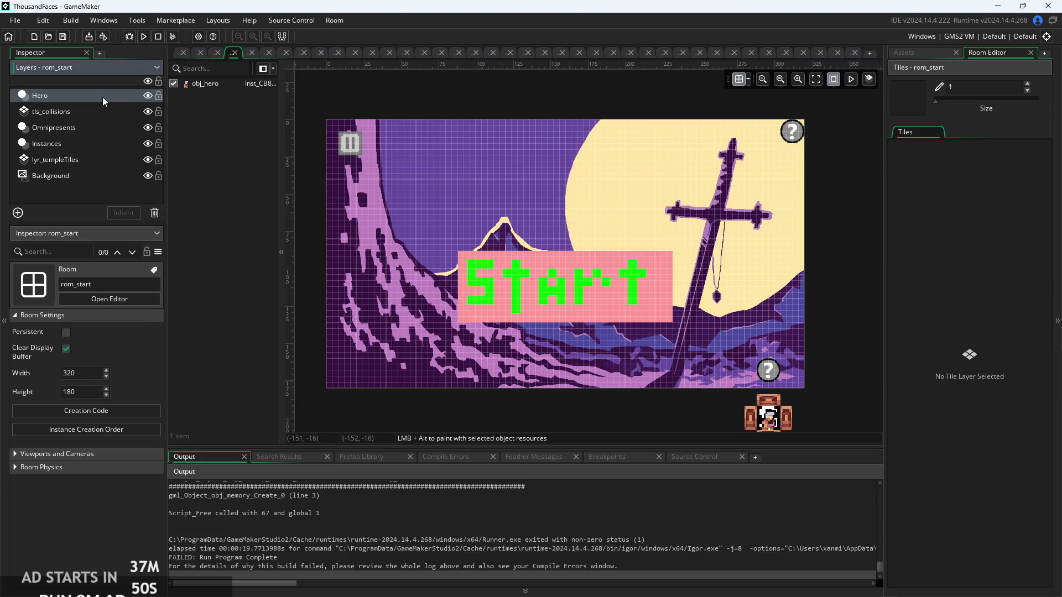
# Move rom_start's Hero layer between Omnipresents and Instances, save, and run the game
pyautogui.click(102, 97)
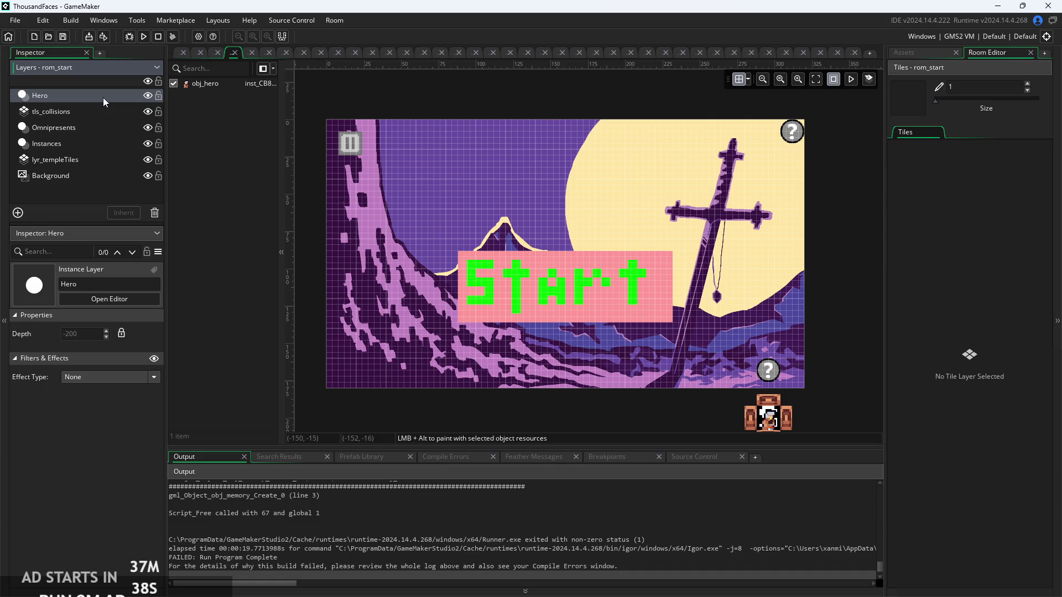
pyautogui.click(89, 141)
pyautogui.click(97, 117)
pyautogui.click(95, 127)
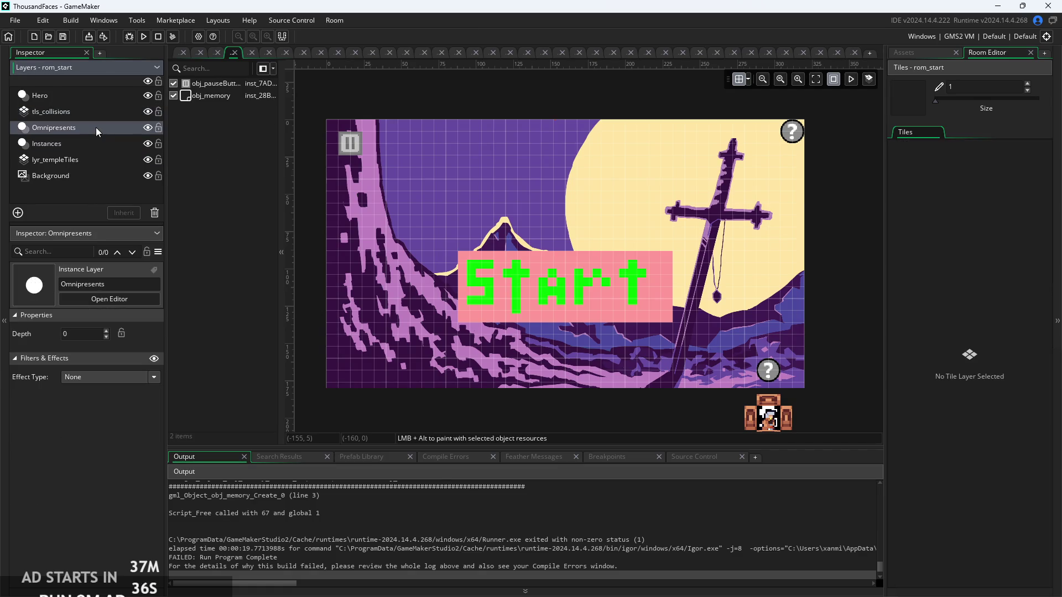
pyautogui.moveTo(77, 93); pyautogui.dragTo(82, 135)
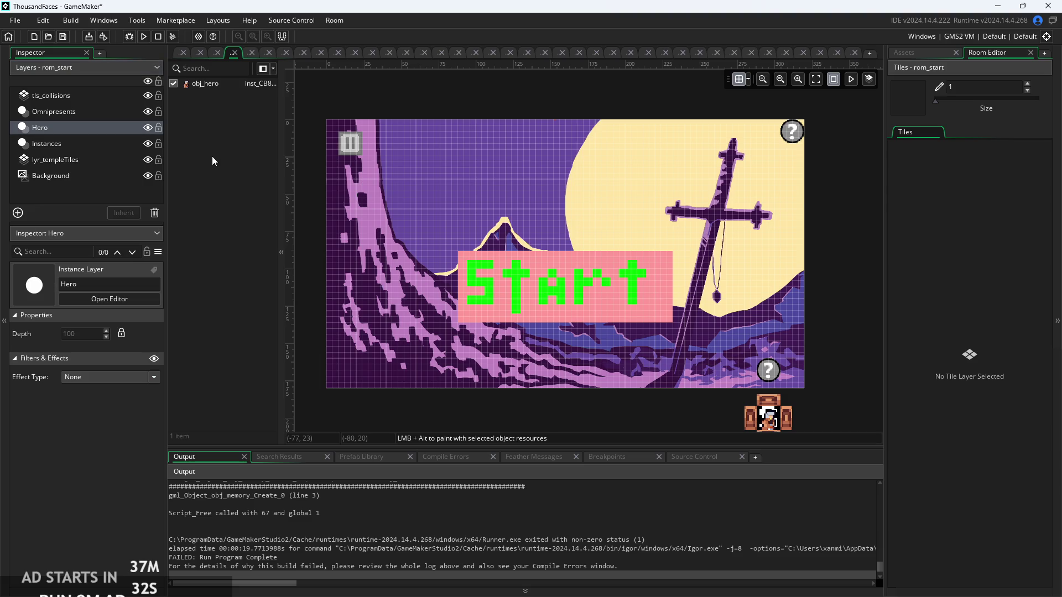
pyautogui.hotkey('ctrl', 's')
pyautogui.click(143, 37)
# Review obj_hero's Create and Room Start code, including dead=false and maxHor, then open obj_memory
pyautogui.click(177, 54)
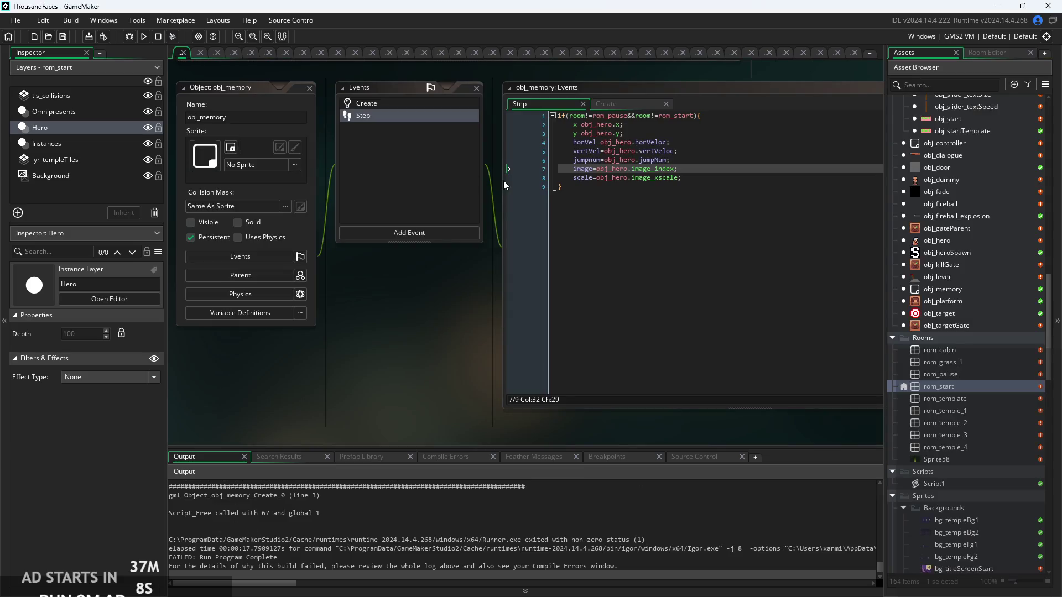
pyautogui.doubleClick(971, 240)
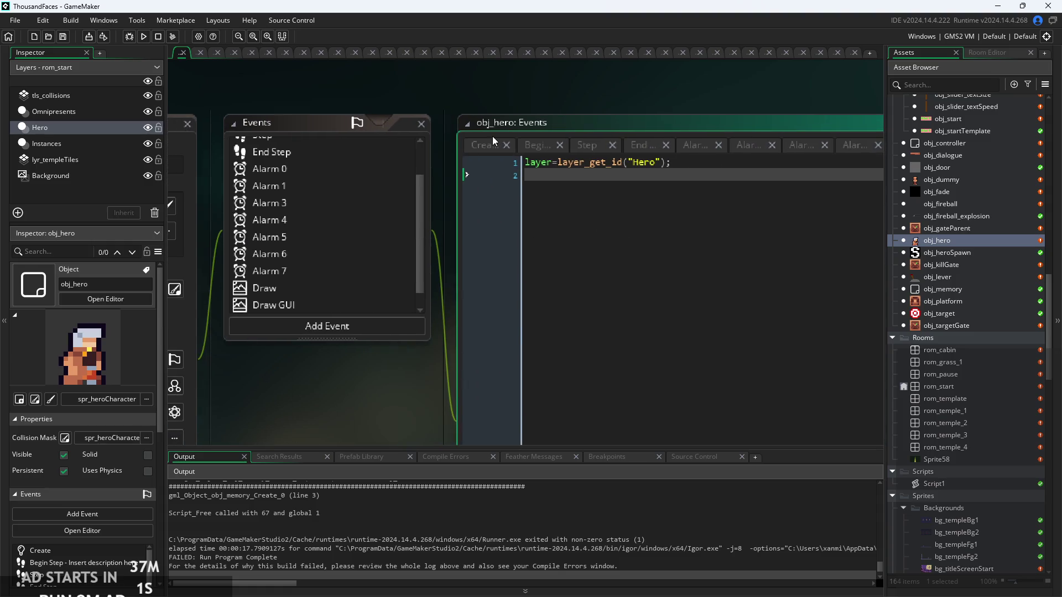
pyautogui.click(512, 166)
pyautogui.click(604, 277)
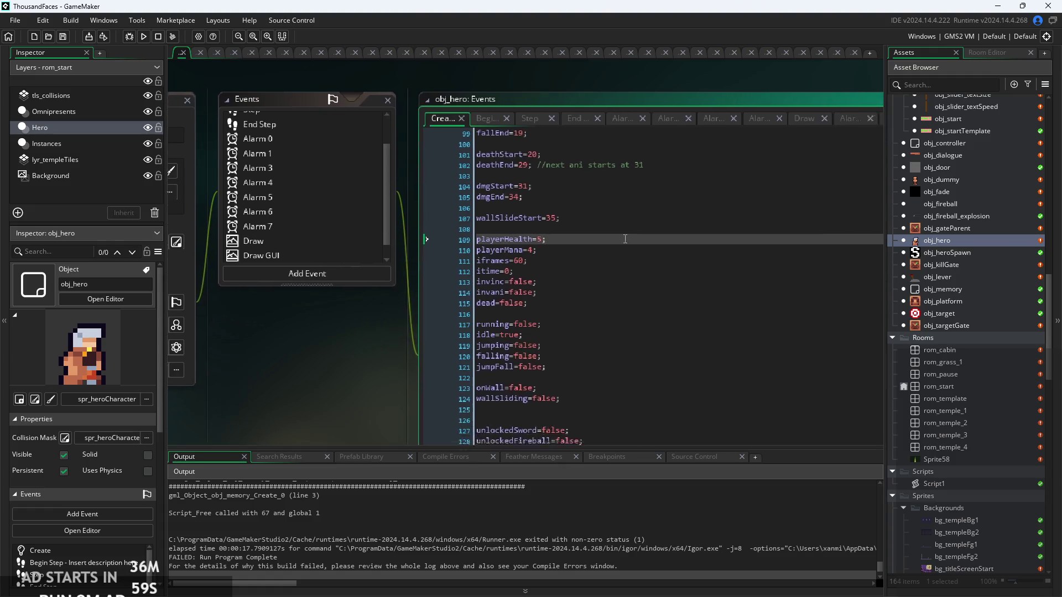
pyautogui.click(831, 142)
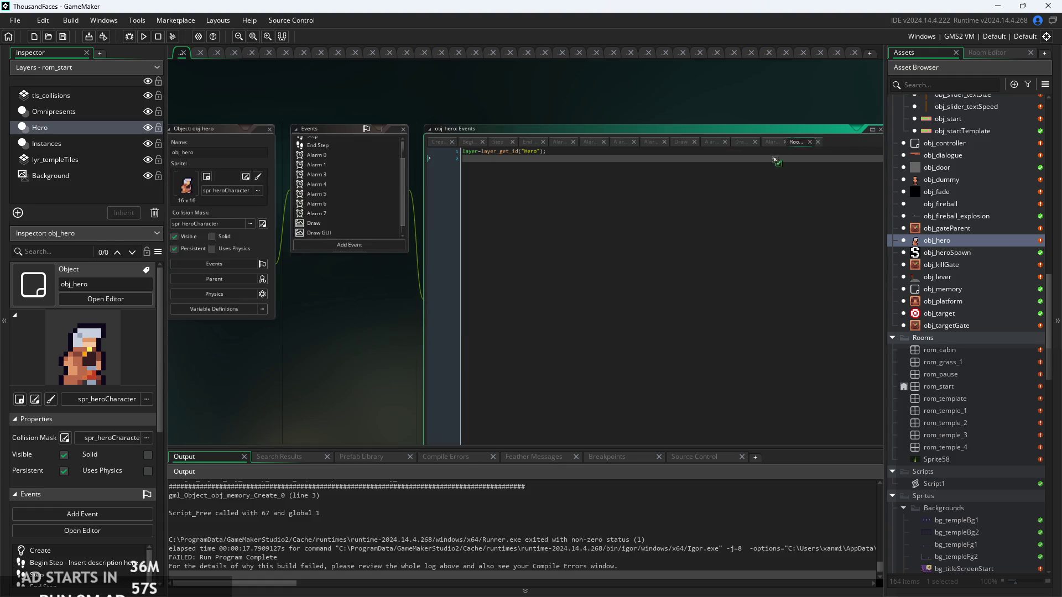
pyautogui.click(437, 142)
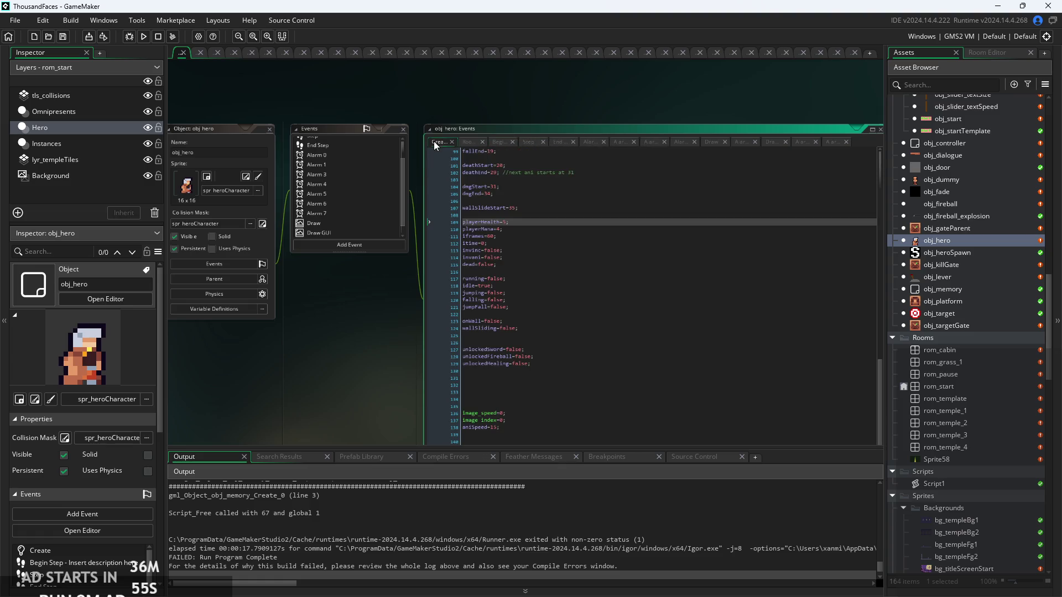
pyautogui.click(590, 247)
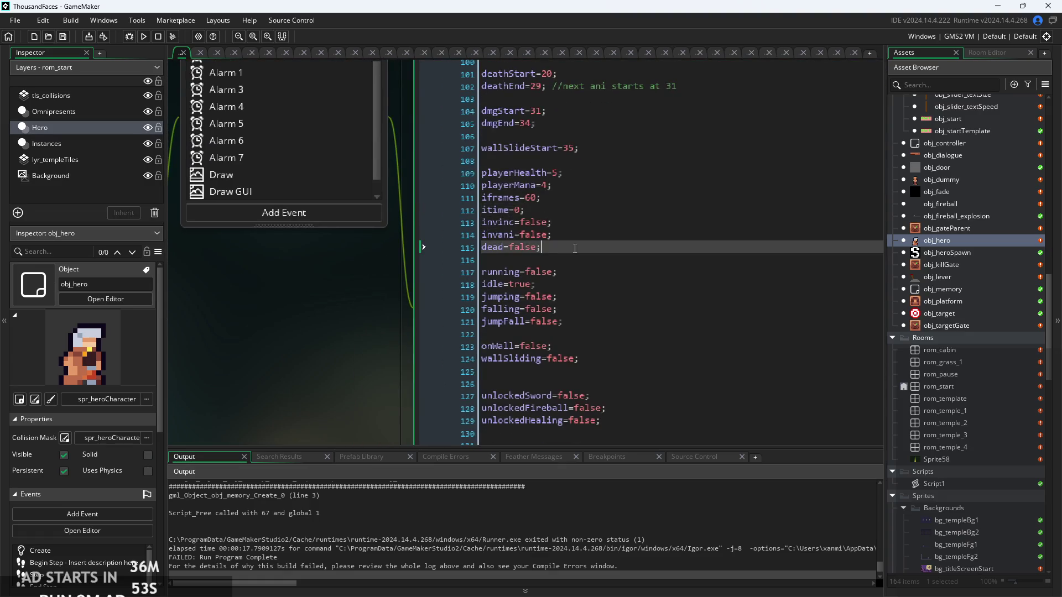
pyautogui.scroll(4, 591, 383)
pyautogui.scroll(20, 591, 383)
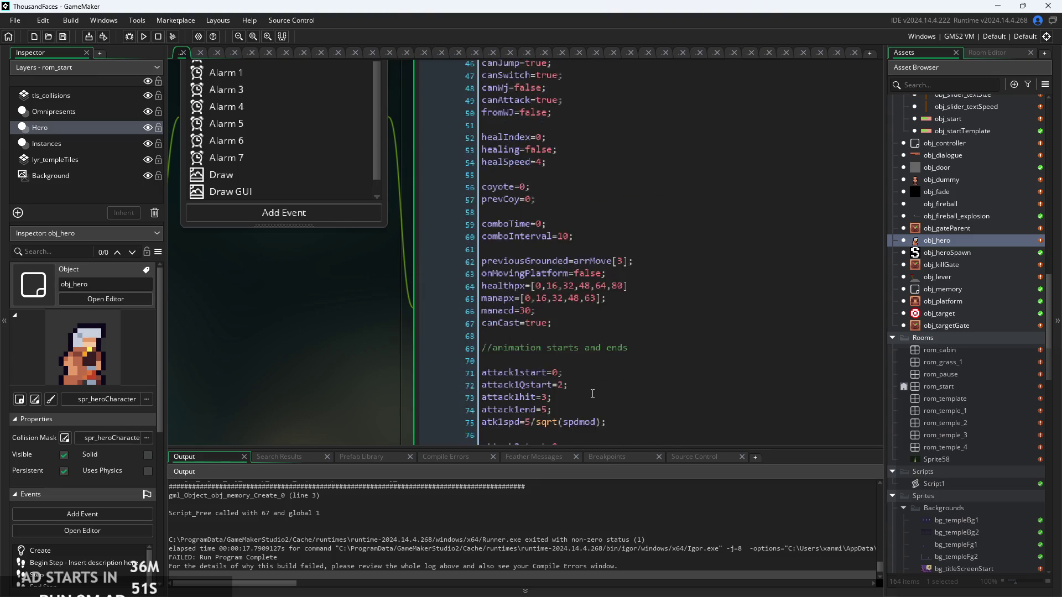
pyautogui.scroll(10, 409, 414)
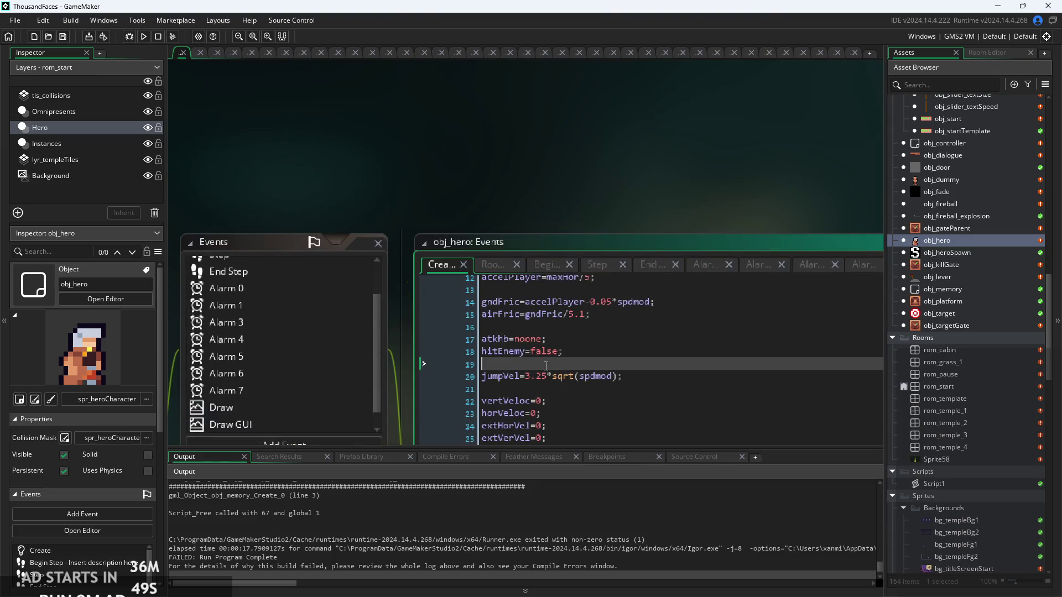
pyautogui.scroll(-3, 486, 199)
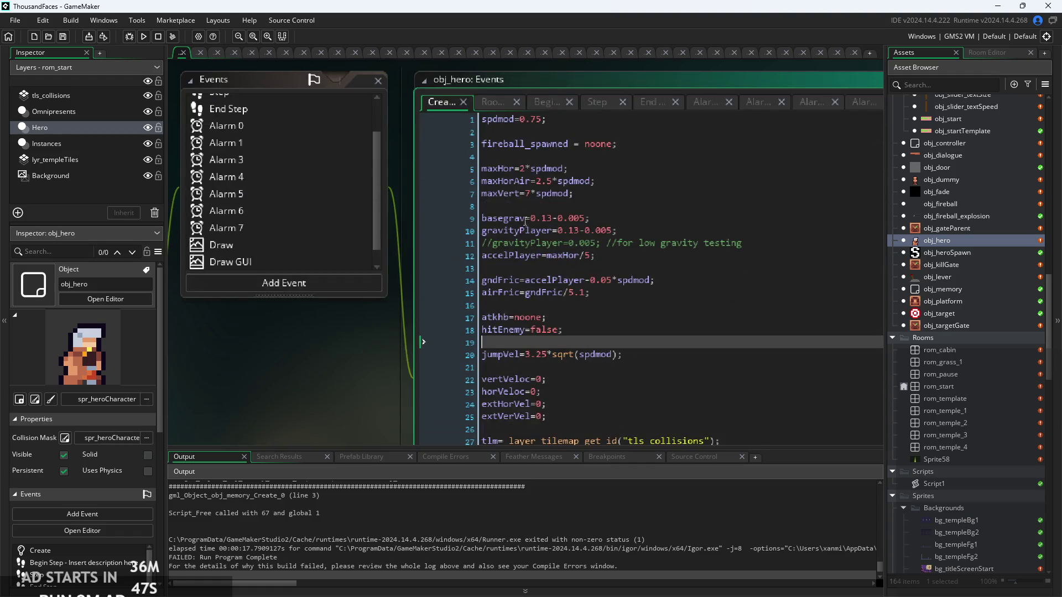
pyautogui.click(591, 168)
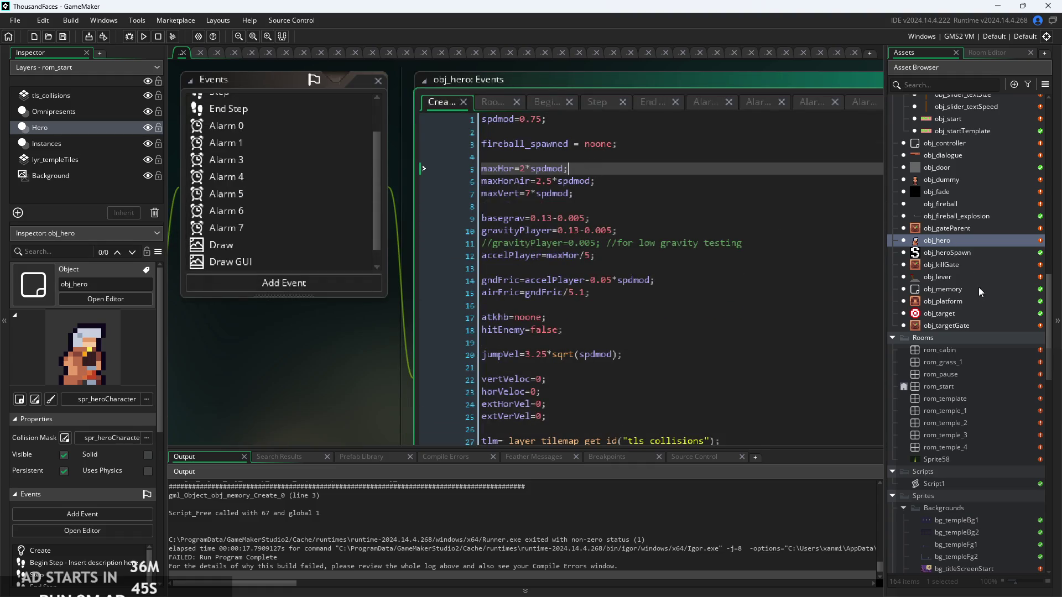
pyautogui.doubleClick(971, 289)
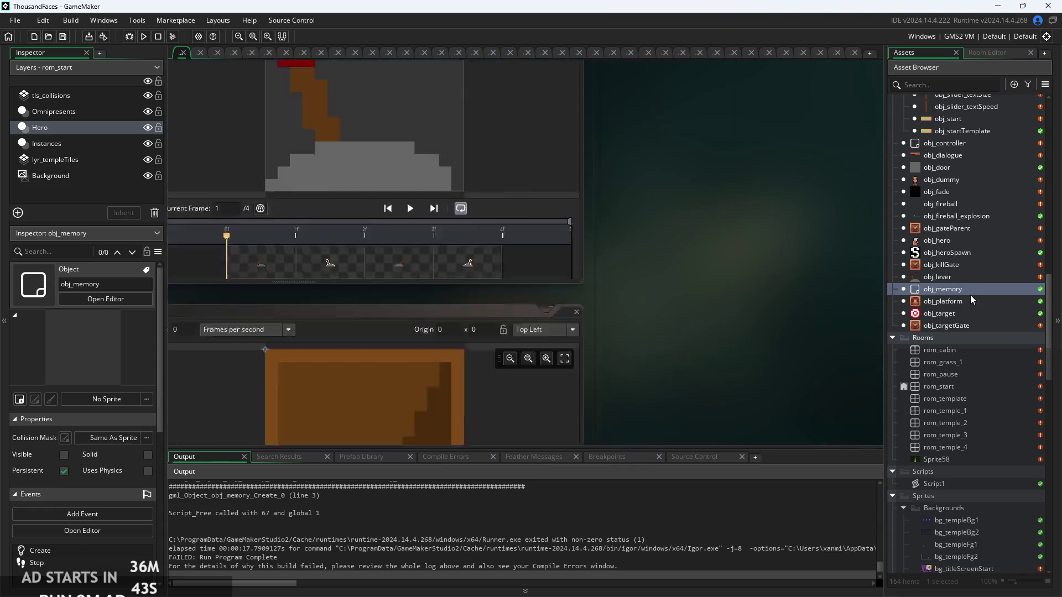
# Wrap obj_memory's Create assignments in if(room!=rom_pause&&room!=rom_start){ … }
pyautogui.scroll(2, 685, 121)
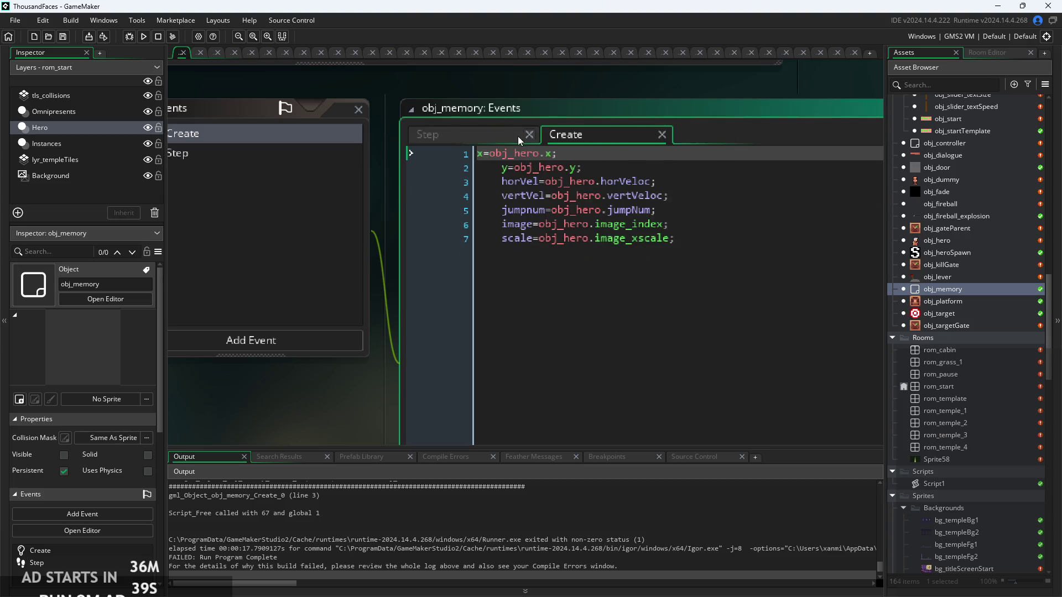
pyautogui.moveTo(729, 159); pyautogui.dragTo(410, 136)
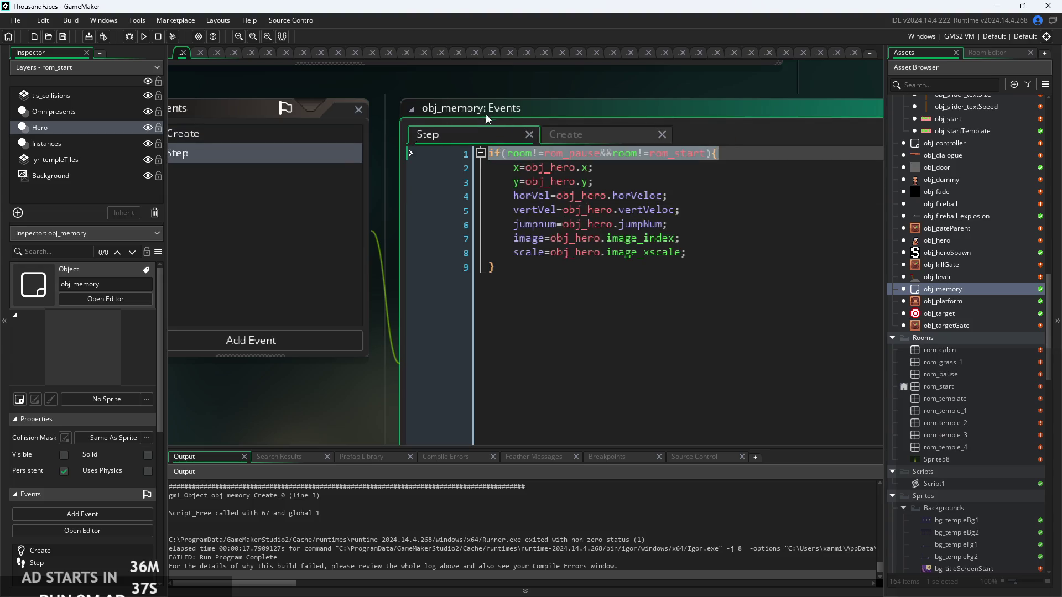
pyautogui.click(605, 138)
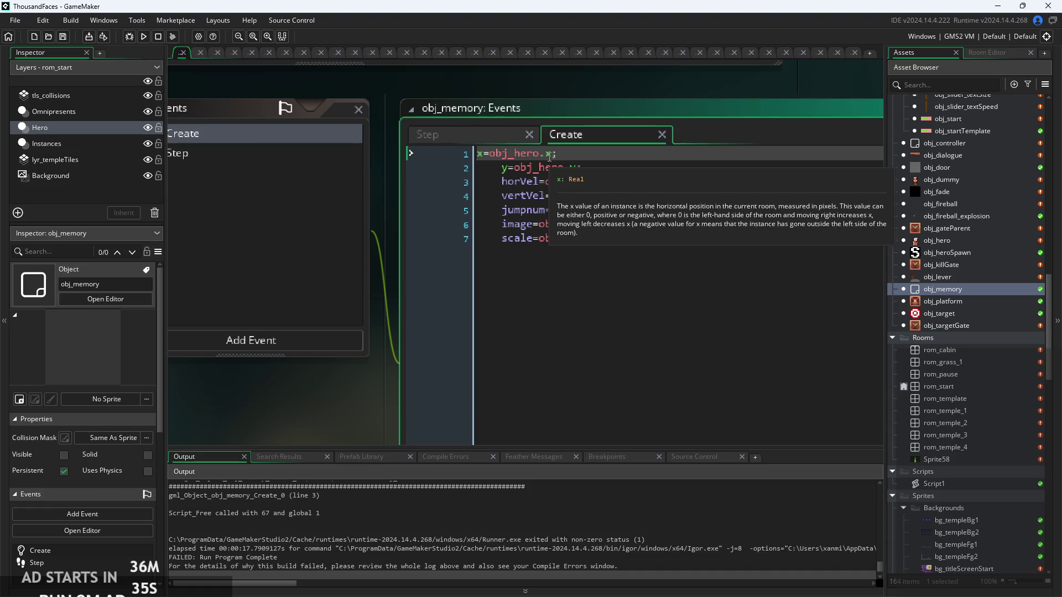
pyautogui.click(478, 154)
pyautogui.press('Tab')
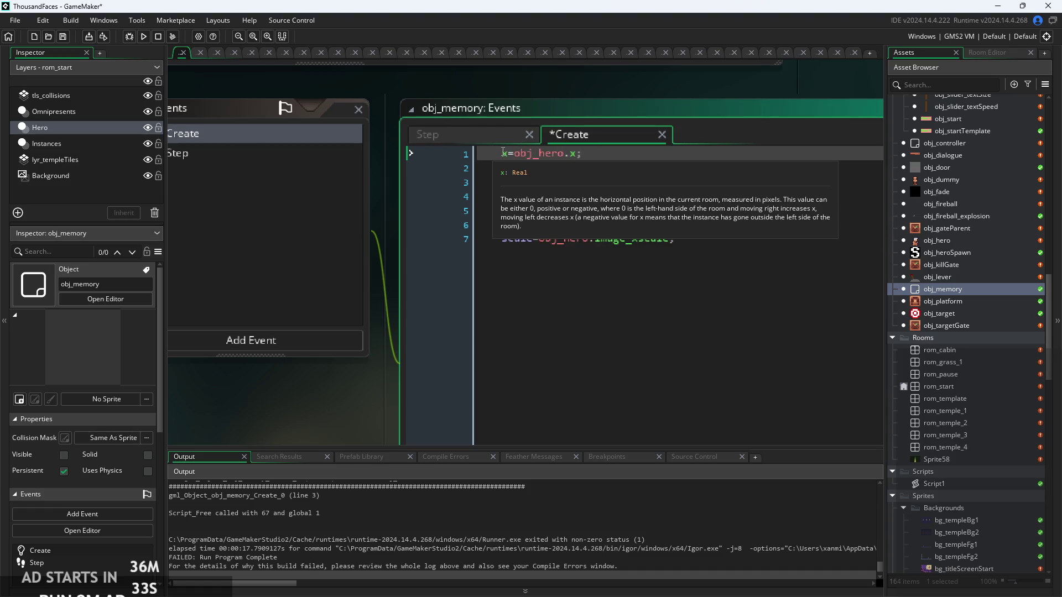
pyautogui.press('Return')
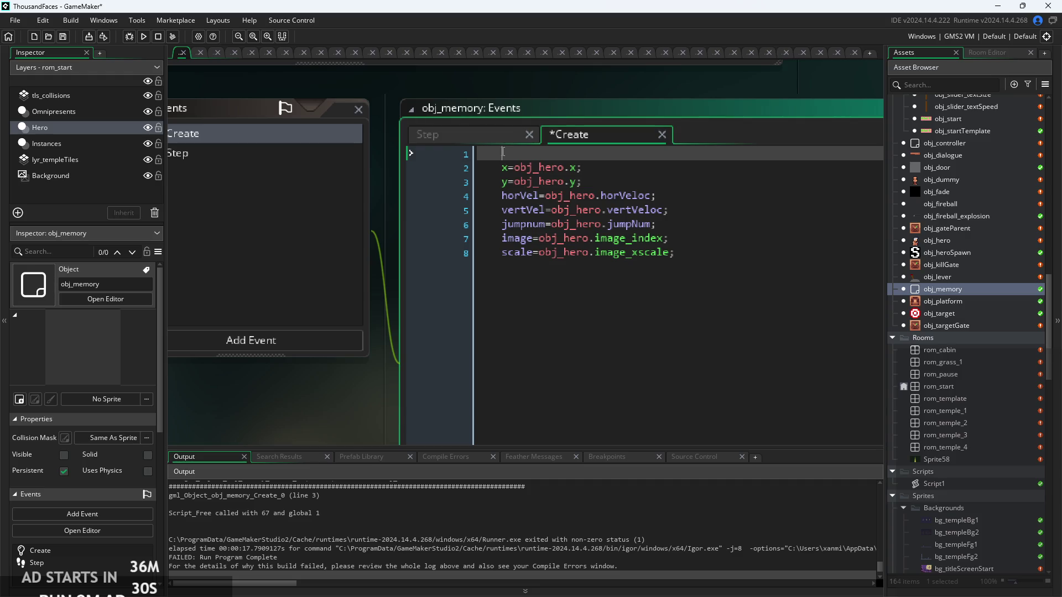
pyautogui.write('if(room!=rom_pause&&room!=rom_start){')
pyautogui.click(712, 257)
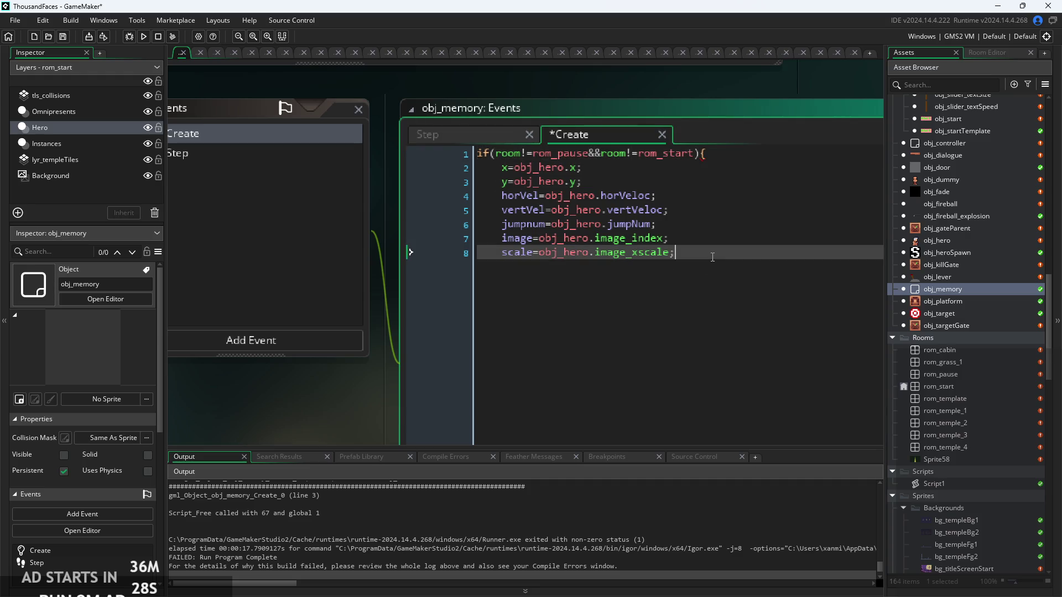
pyautogui.press('Return')
# Run the game, toggle the pause menu, and dismiss the obj_fade Step error
pyautogui.press('F5')
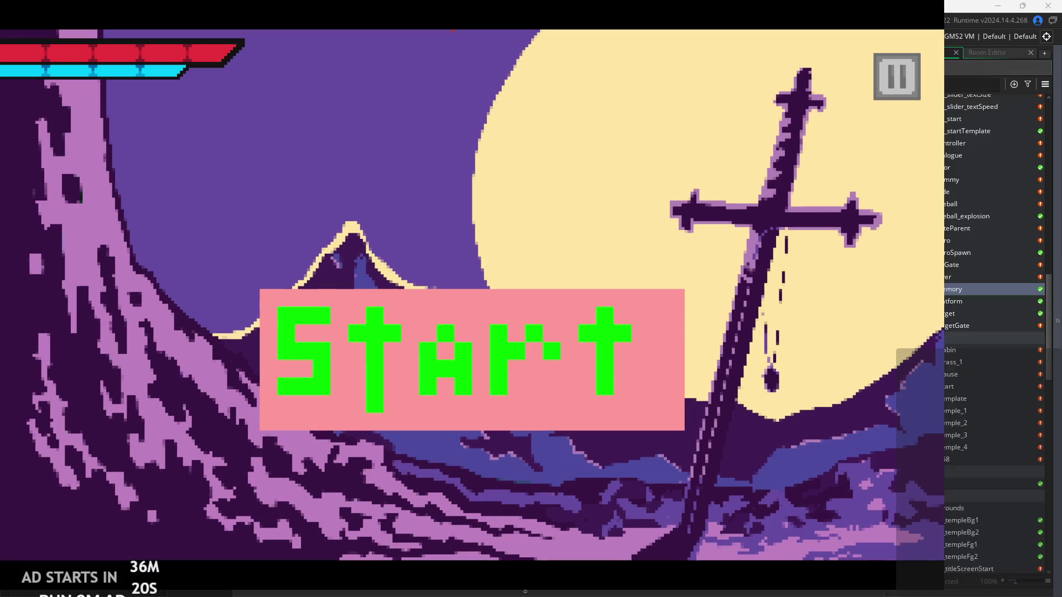
pyautogui.click(890, 78)
pyautogui.click(884, 82)
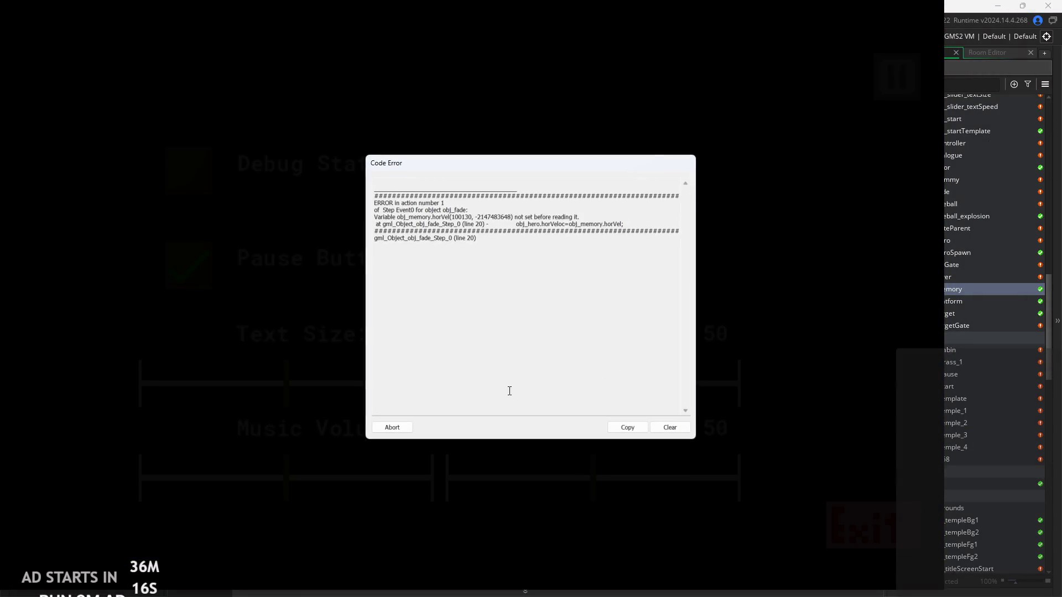
pyautogui.click(392, 427)
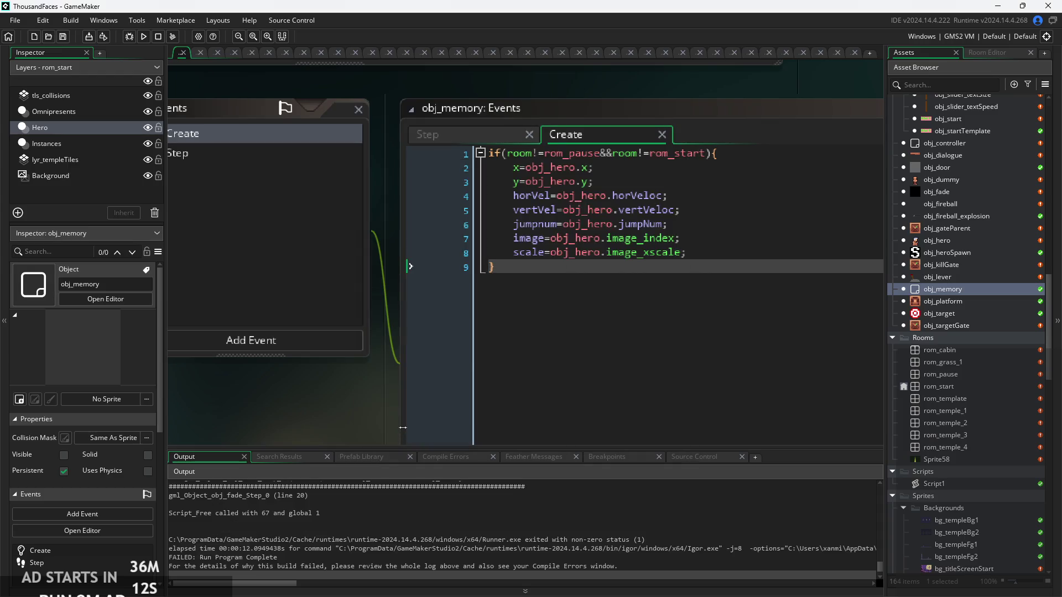
# Delete the room-check if line and closing brace from obj_memory's Create code, then save
pyautogui.tripleClick(737, 151)
pyautogui.press('BackSpace')
pyautogui.click(513, 271)
pyautogui.press('BackSpace')
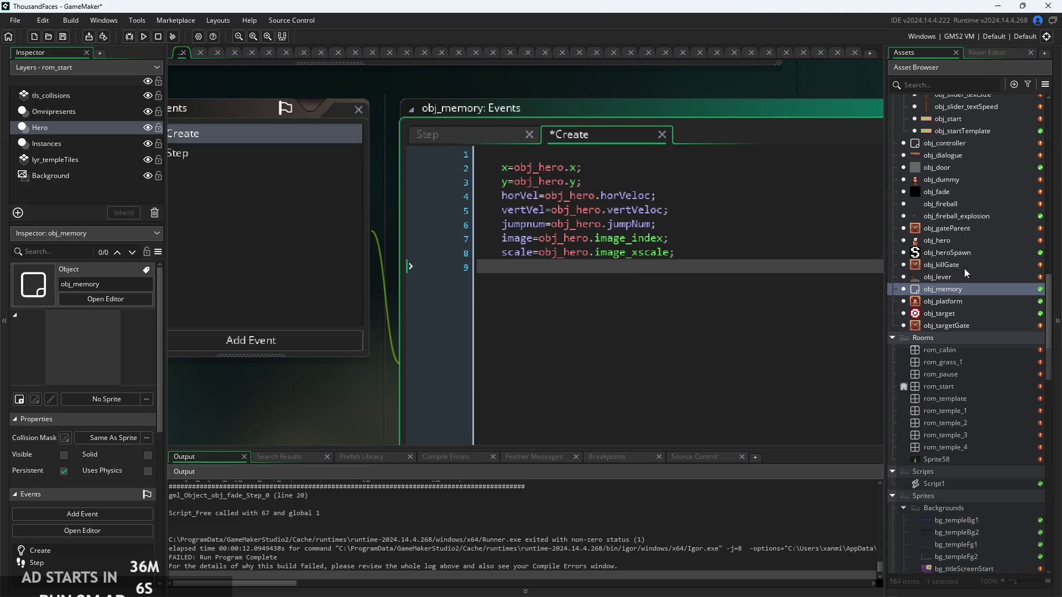
pyautogui.hotkey('ctrl', 's')
# Rerun the game, read the unset horVeloc error at Create line 4, and abort
pyautogui.click(144, 37)
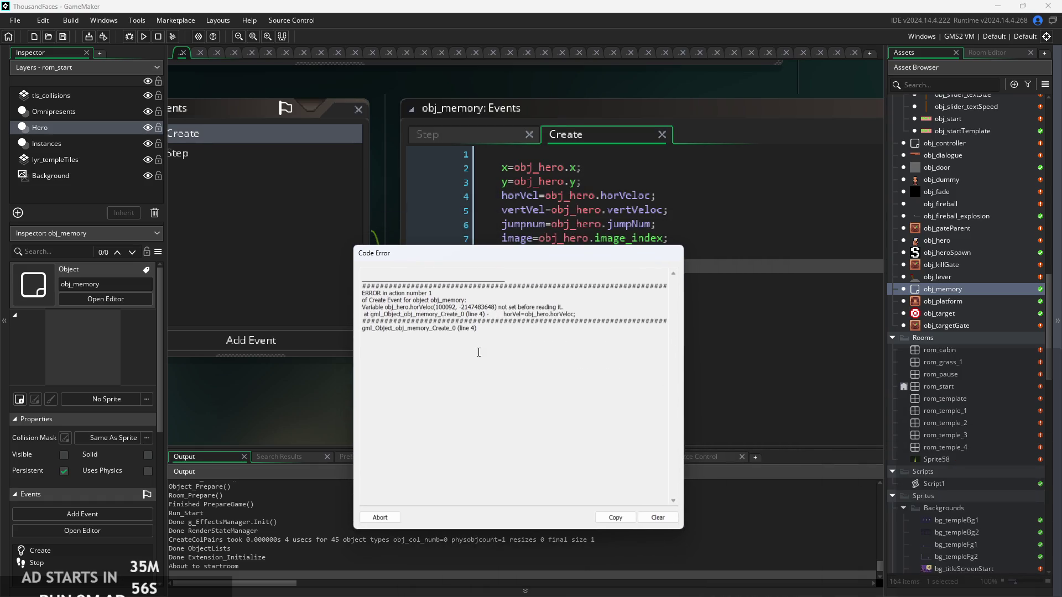
pyautogui.doubleClick(365, 300)
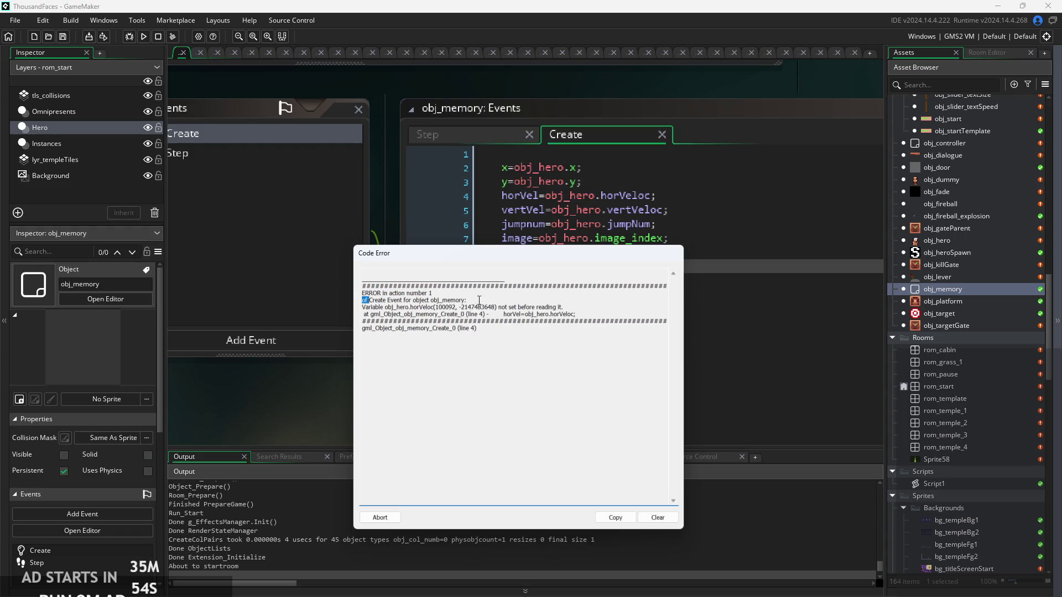
pyautogui.moveTo(362, 307)
pyautogui.mouseDown()
pyautogui.moveTo(577, 324)
pyautogui.moveTo(575, 309)
pyautogui.mouseUp()
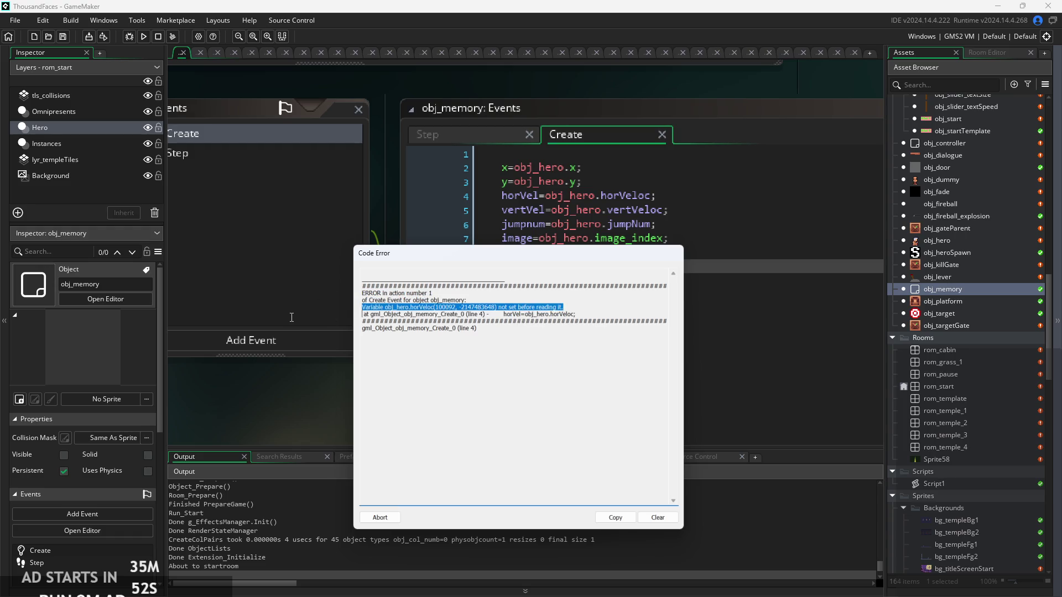
pyautogui.click(530, 314)
pyautogui.tripleClick(594, 314)
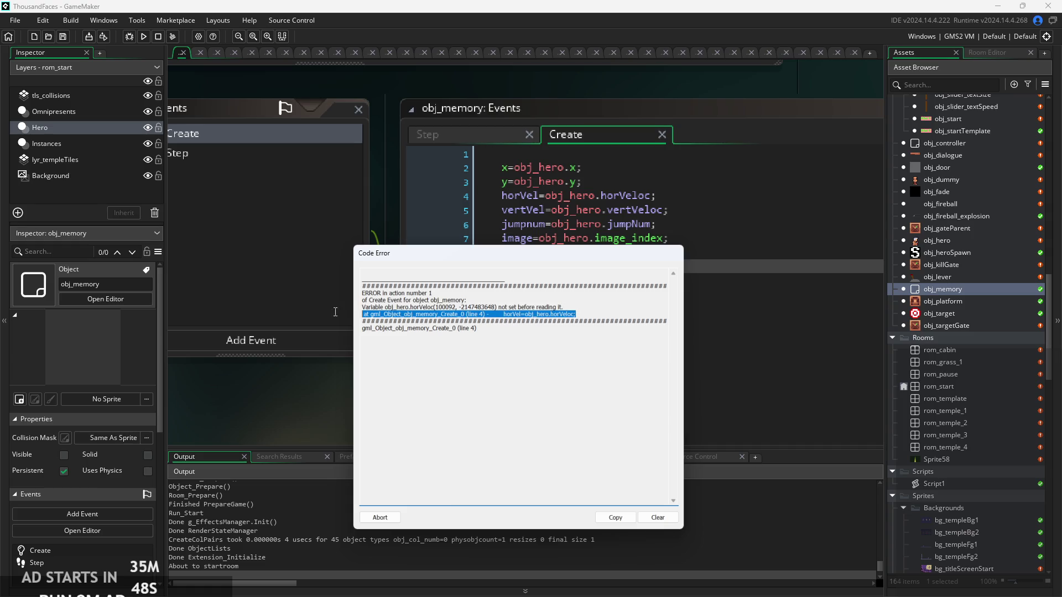
pyautogui.click(531, 354)
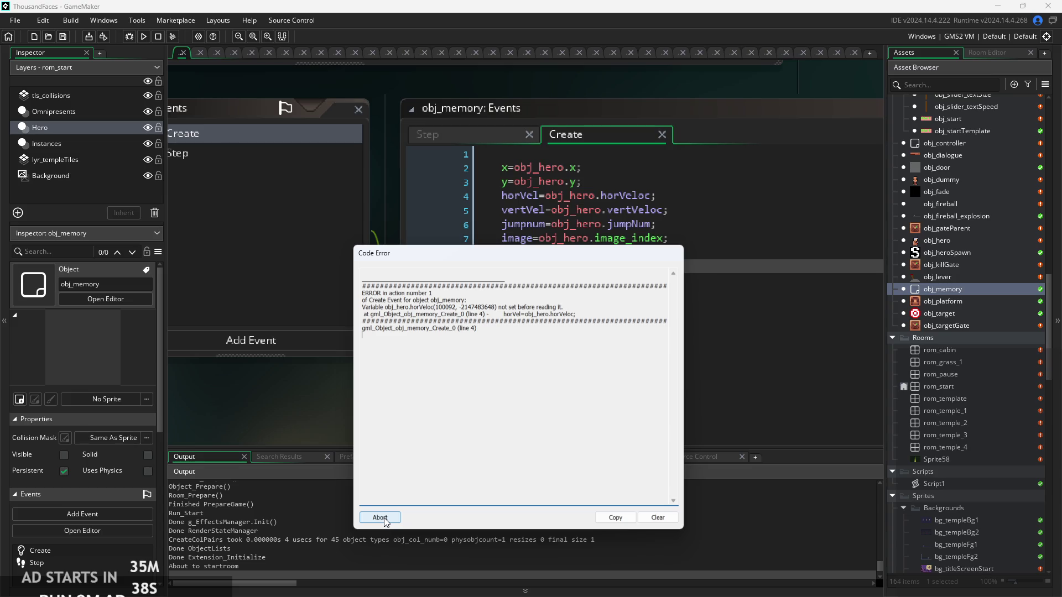
pyautogui.click(380, 517)
pyautogui.doubleClick(978, 242)
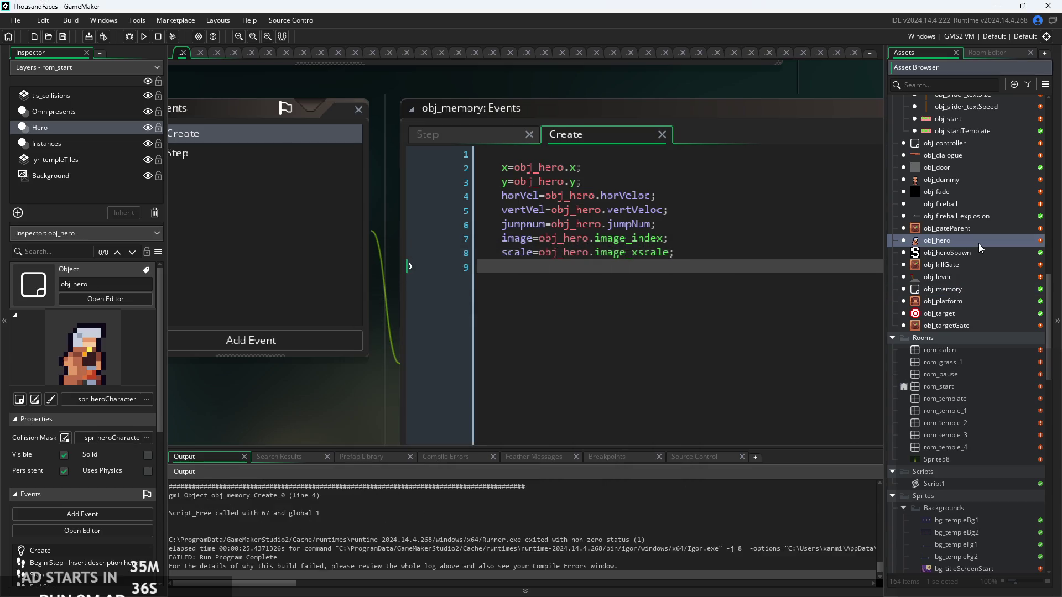
# Look over obj_hero's hitEnemy, horVeloc and extHorVel lines, then open rom_start in the Room Editor
pyautogui.click(676, 138)
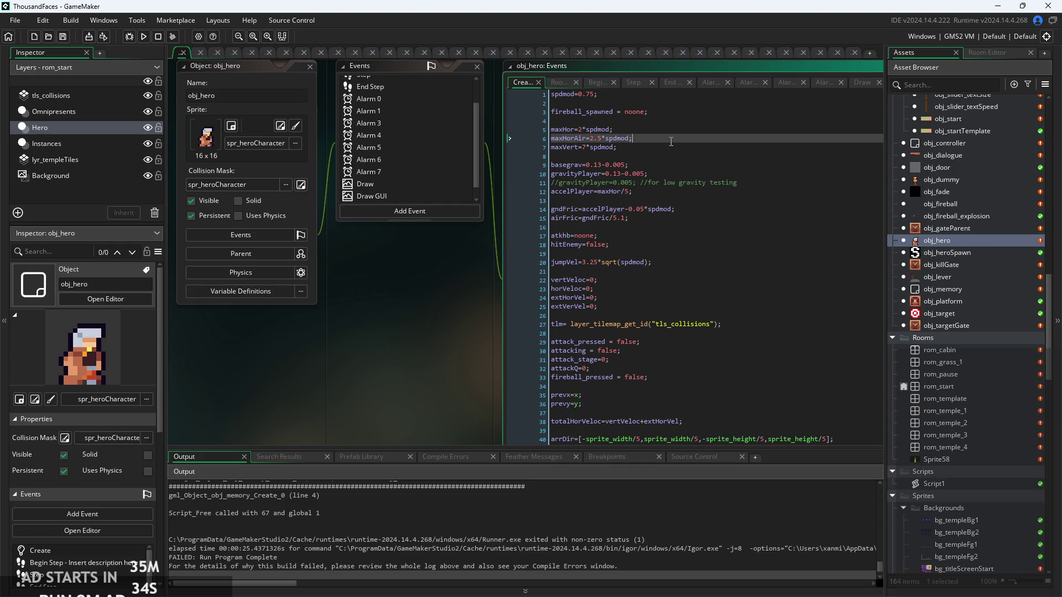
pyautogui.click(666, 200)
pyautogui.click(644, 245)
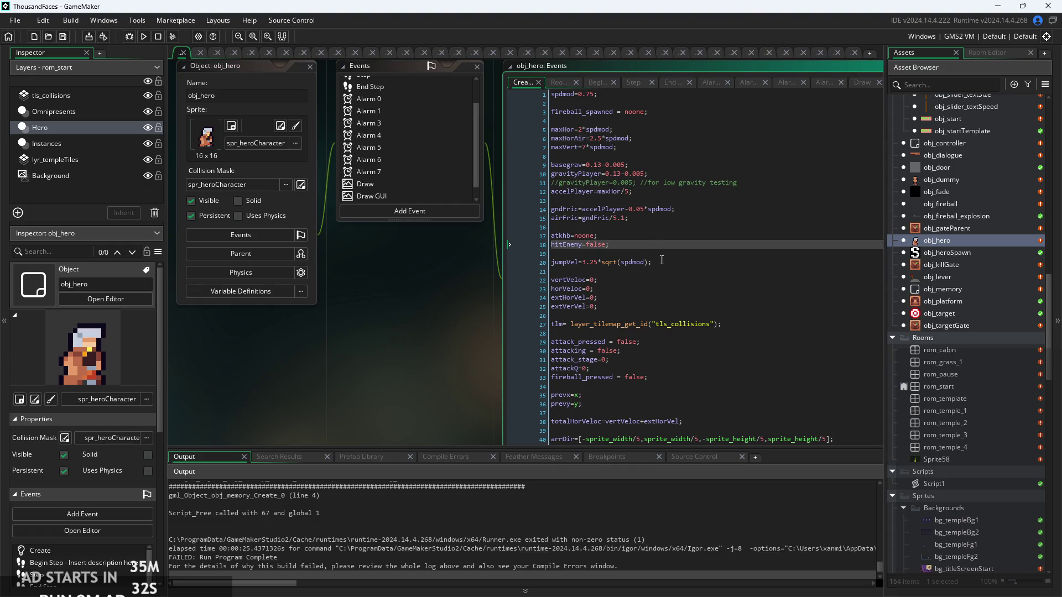
pyautogui.click(619, 289)
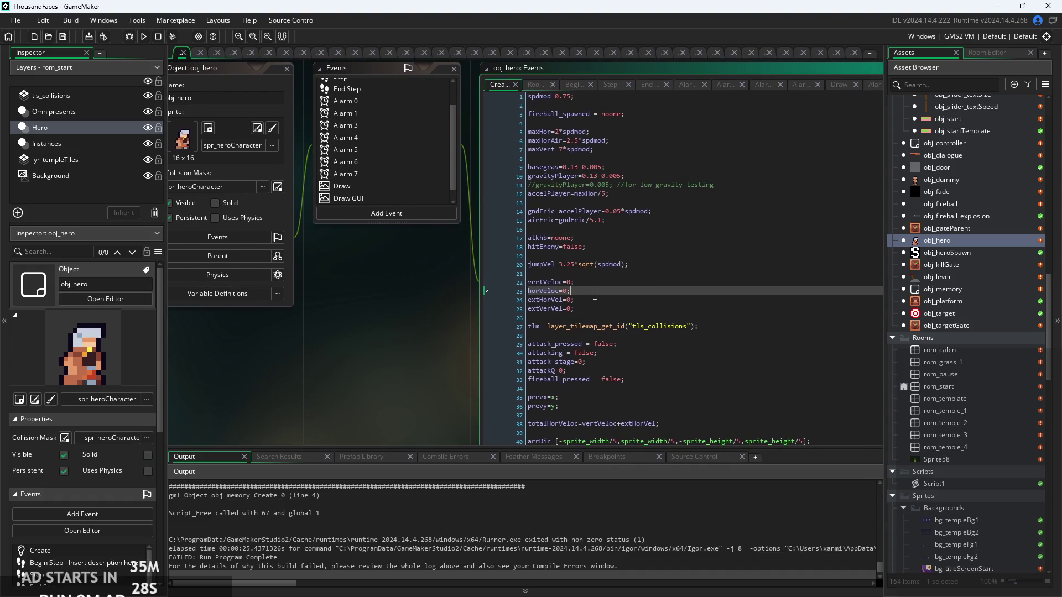
pyautogui.press('Down')
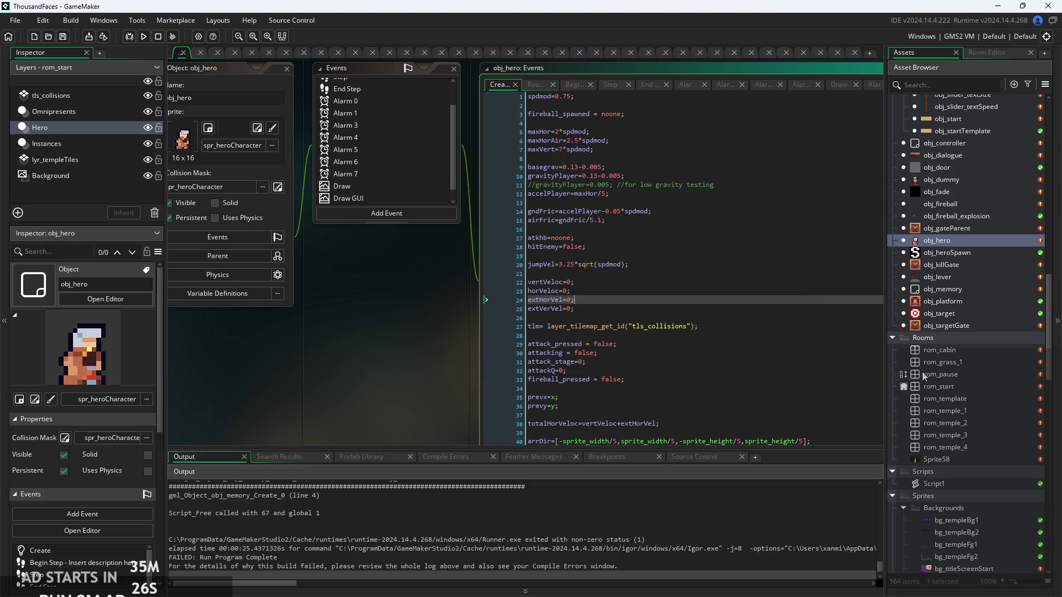
pyautogui.scroll(-2, 985, 353)
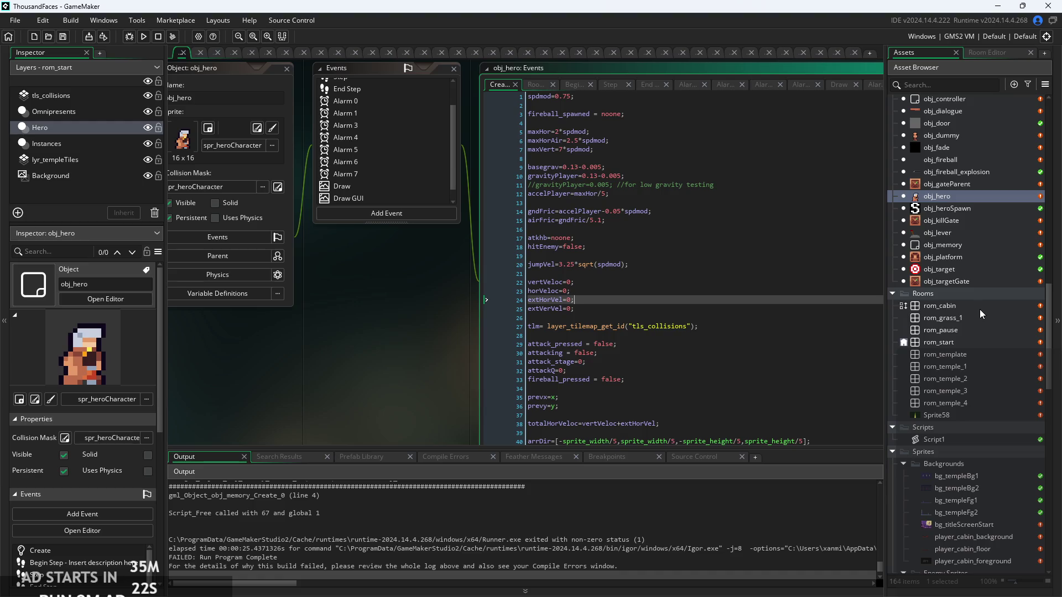
pyautogui.doubleClick(972, 343)
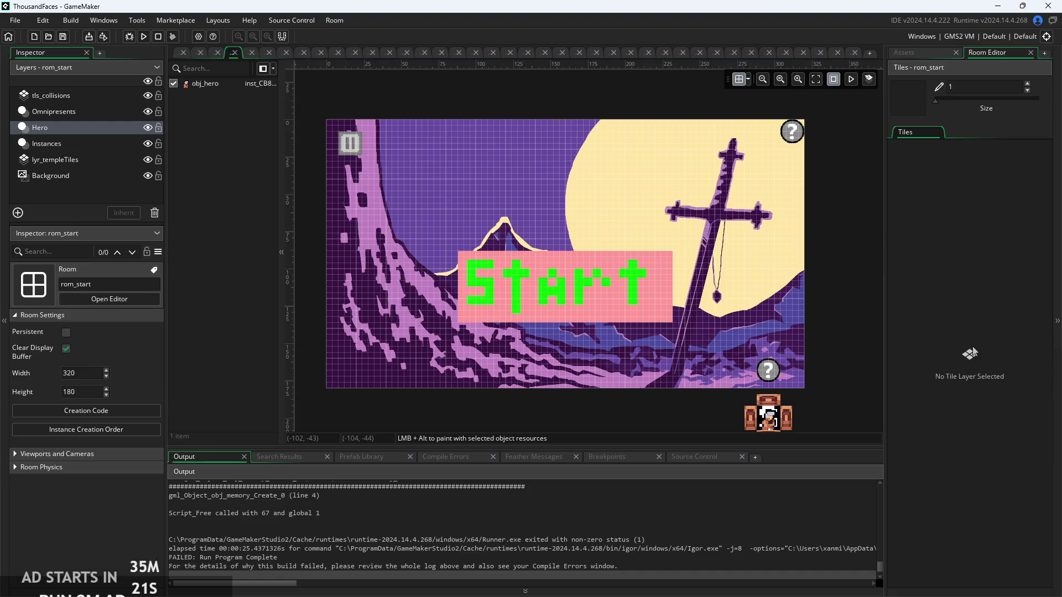
# Move the Hero layer above Omnipresents and expand the Instances layer's objects
pyautogui.click(775, 419)
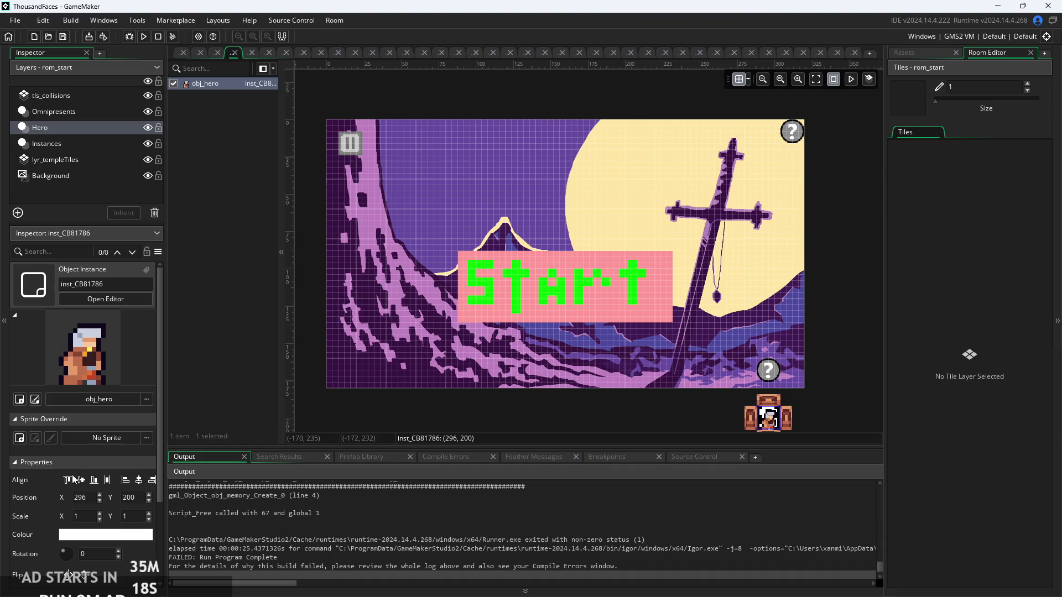
pyautogui.moveTo(91, 132)
pyautogui.mouseDown()
pyautogui.moveTo(91, 109)
pyautogui.moveTo(102, 128)
pyautogui.mouseUp()
pyautogui.click(98, 132)
pyautogui.click(91, 144)
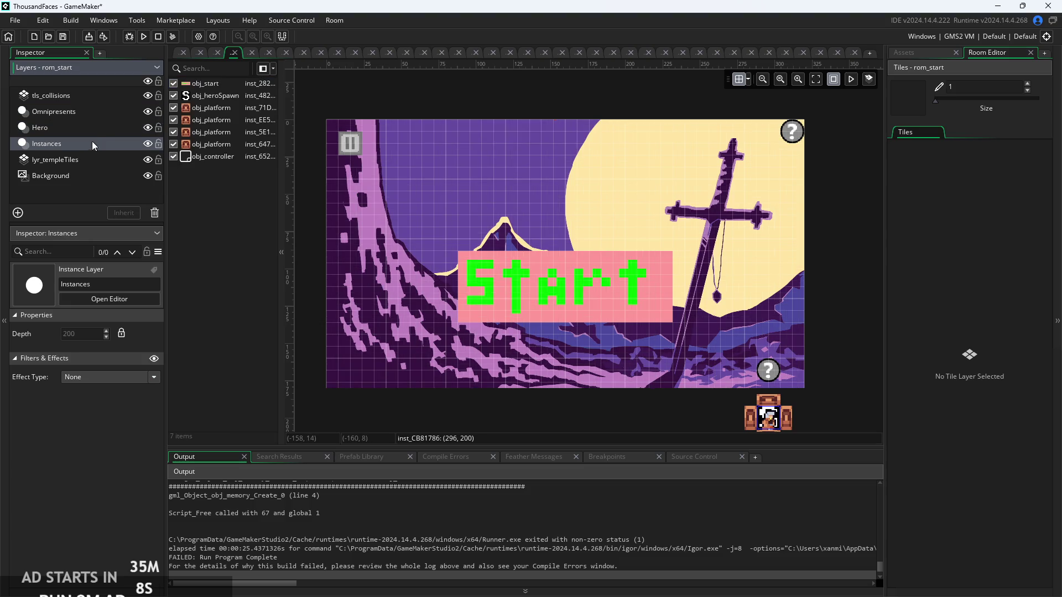
# Cut obj_controller from Instances, paste it into Omnipresents, and run the game
pyautogui.click(185, 160)
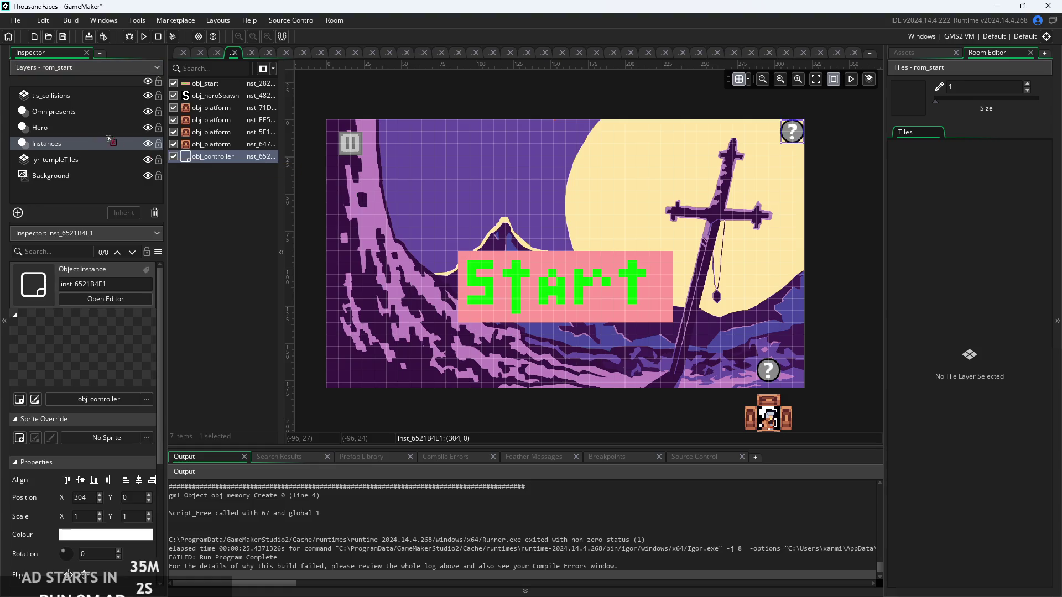
pyautogui.rightClick(212, 156)
pyautogui.click(240, 186)
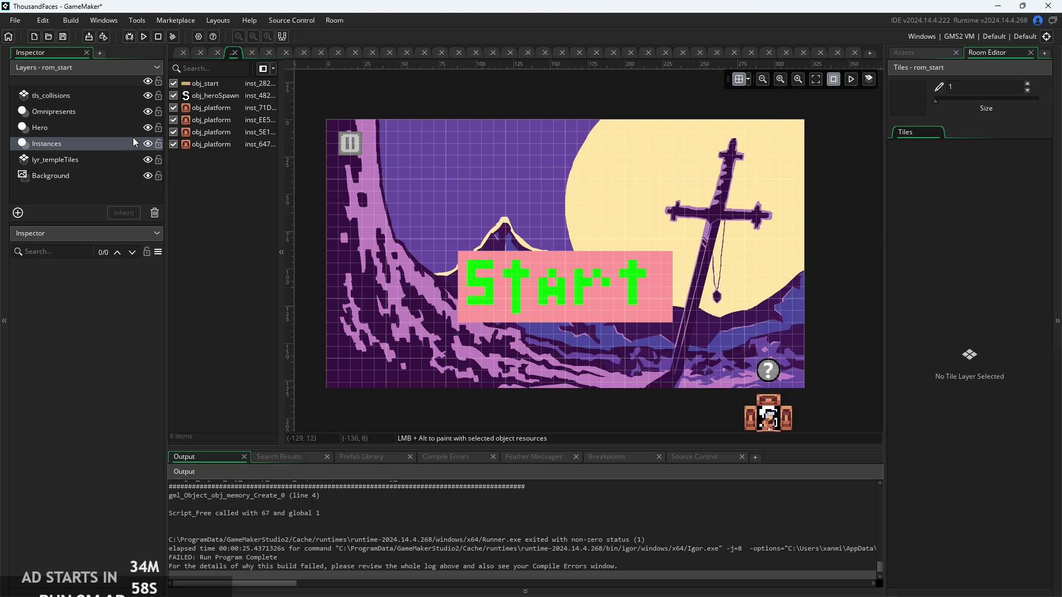
pyautogui.click(114, 127)
pyautogui.click(106, 113)
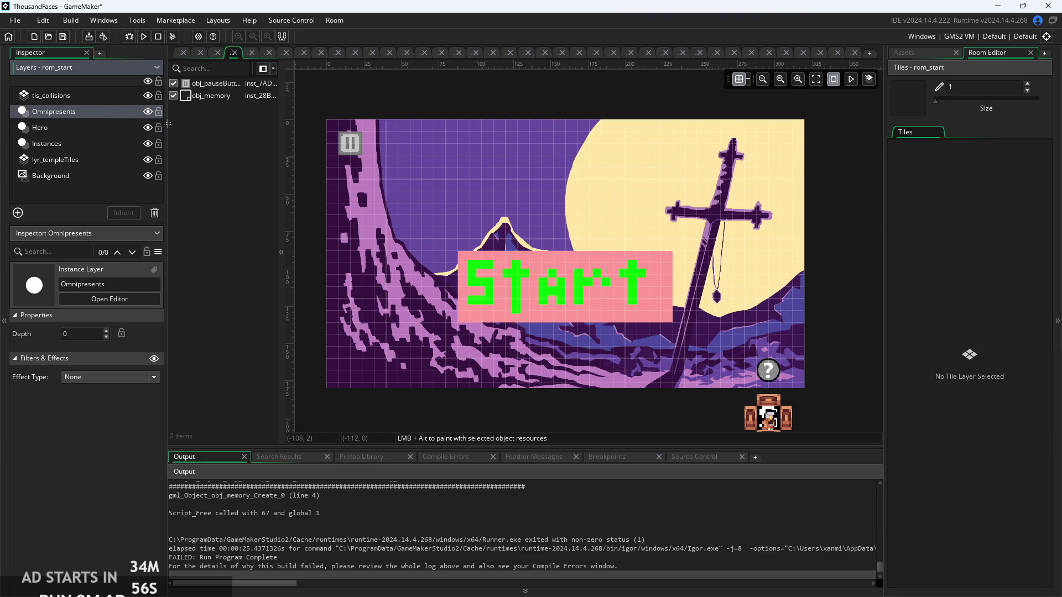
pyautogui.rightClick(191, 123)
pyautogui.click(196, 129)
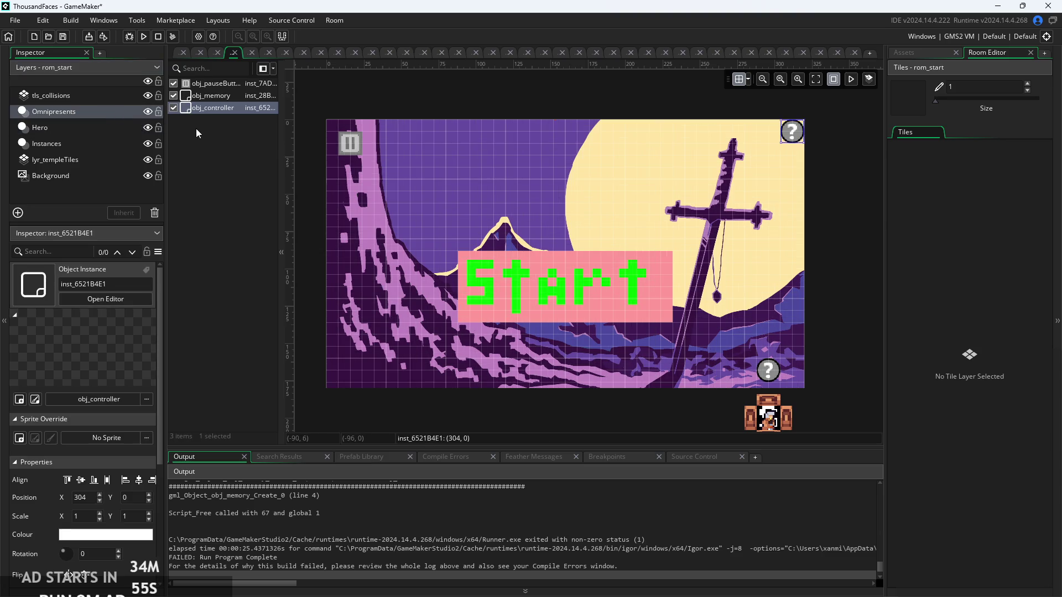
pyautogui.click(143, 38)
# Cut obj_memory from Omnipresents, paste it into the Hero layer, and rerun with F5
pyautogui.click(220, 97)
pyautogui.rightClick(220, 98)
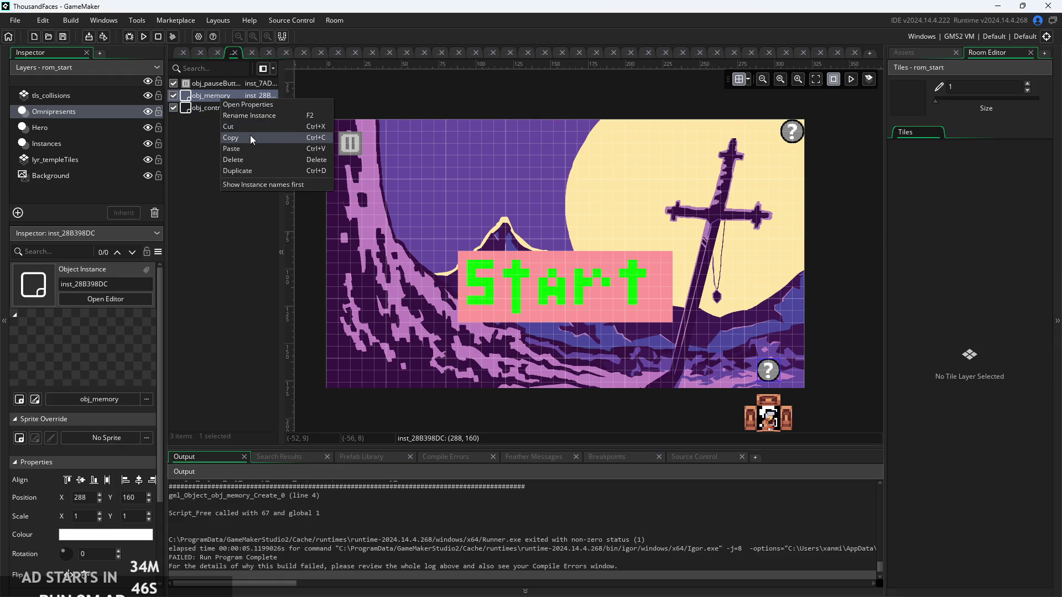
pyautogui.click(250, 127)
pyautogui.click(66, 127)
pyautogui.rightClick(230, 123)
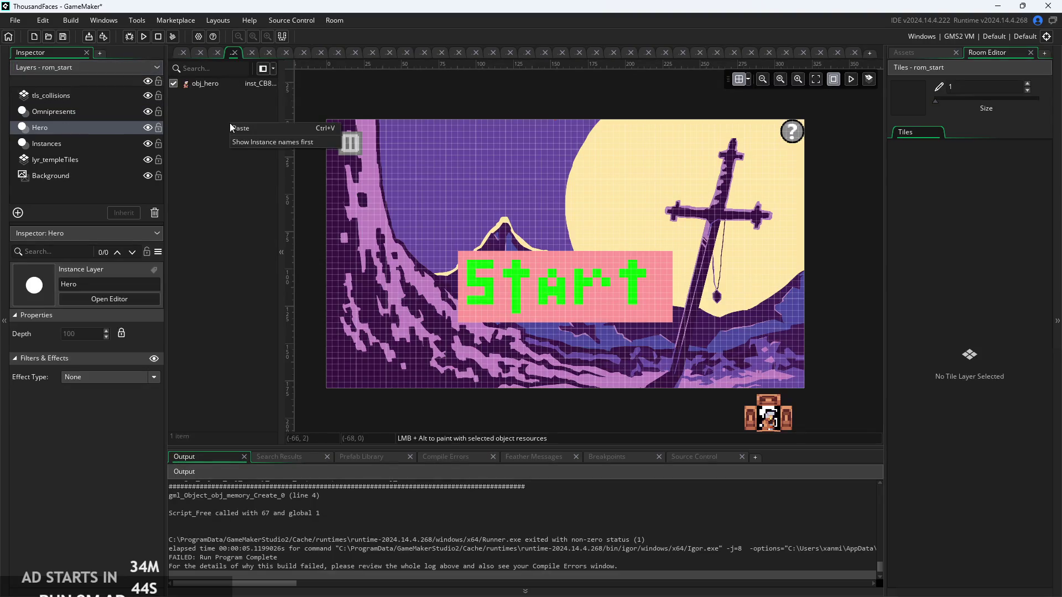
pyautogui.click(260, 131)
pyautogui.press('F5')
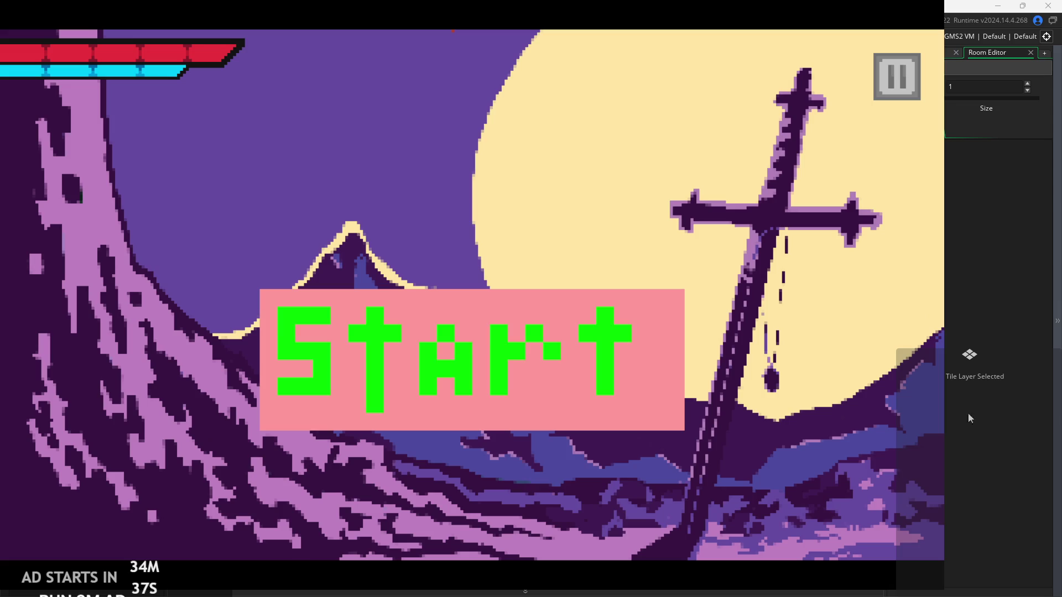
# Start the game and run and jump the hero through the first rooms past enemies
pyautogui.click(578, 397)
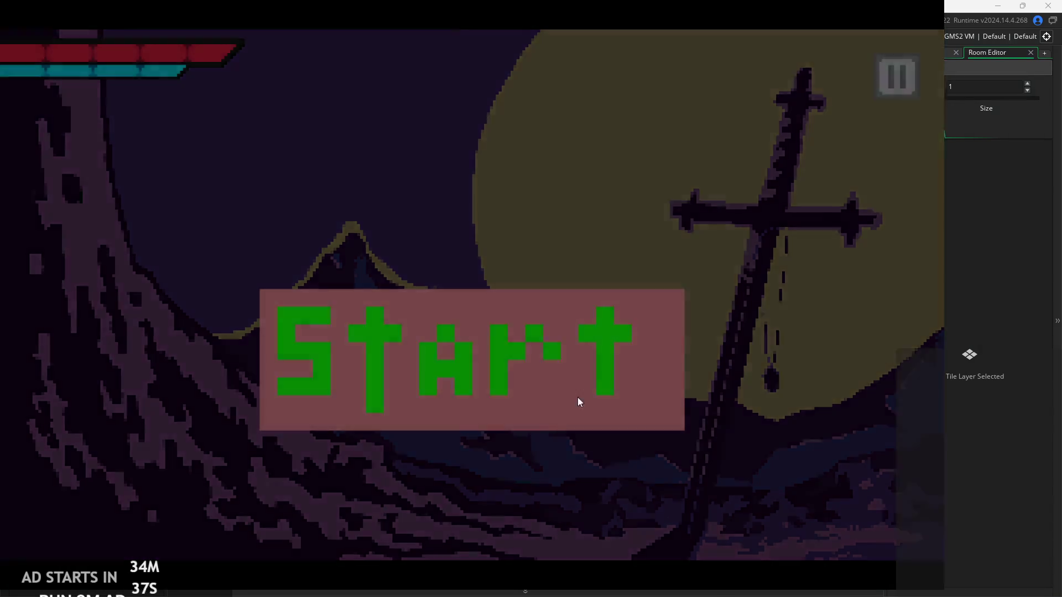
pyautogui.press('Right')
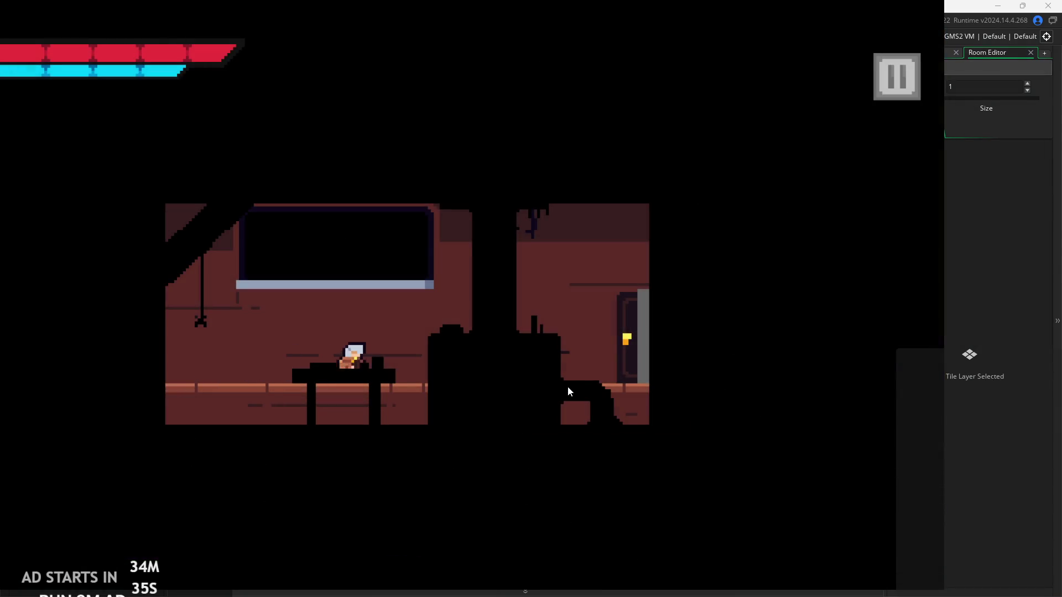
pyautogui.press('Right')
pyautogui.press('space')
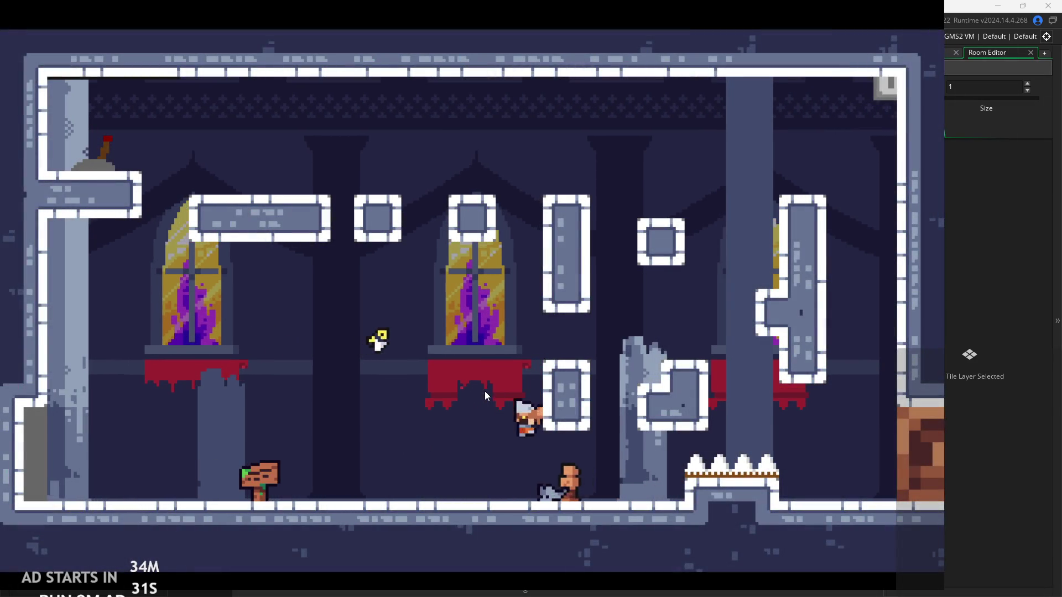
pyautogui.press('Right')
pyautogui.press('space')
pyautogui.press('x')
pyautogui.press('Left')
pyautogui.press('space')
pyautogui.press('Right')
pyautogui.press('space')
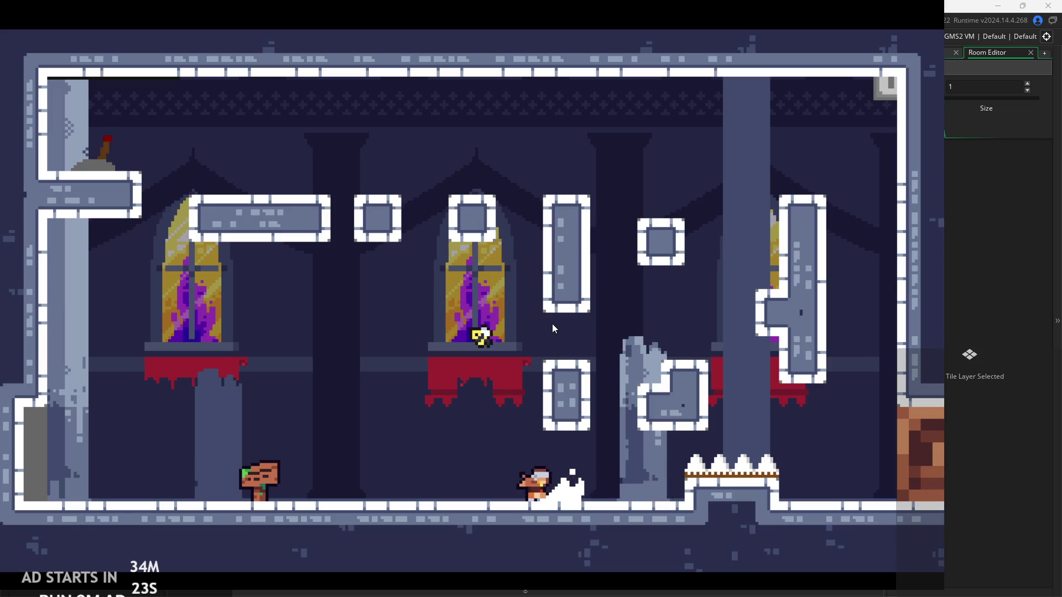
pyautogui.press('Right')
pyautogui.press('space')
pyautogui.press('Left')
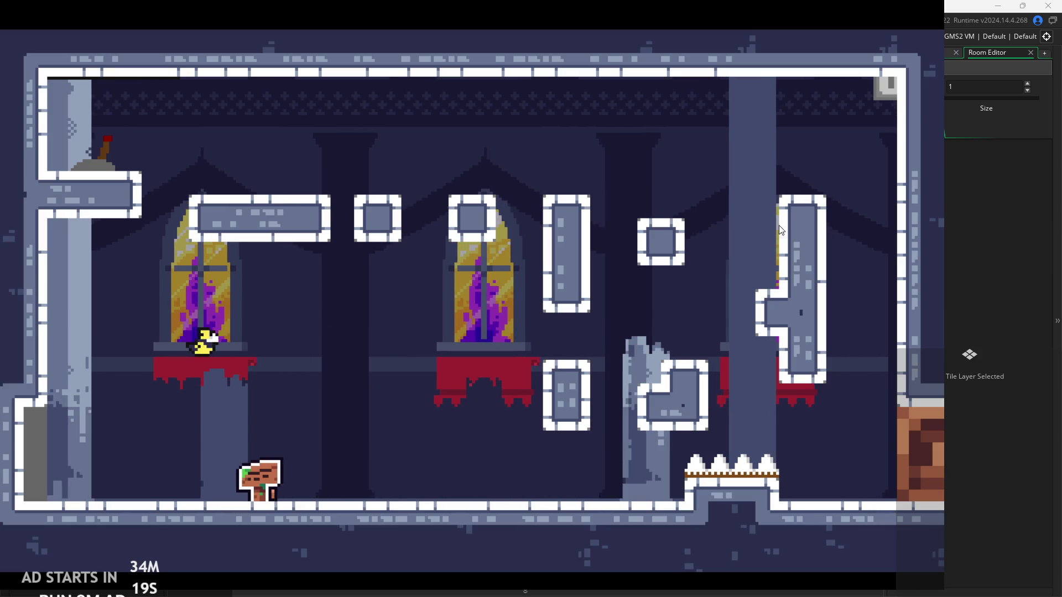
# Exit the game through the pause settings menu, returning to the editor
pyautogui.click(888, 85)
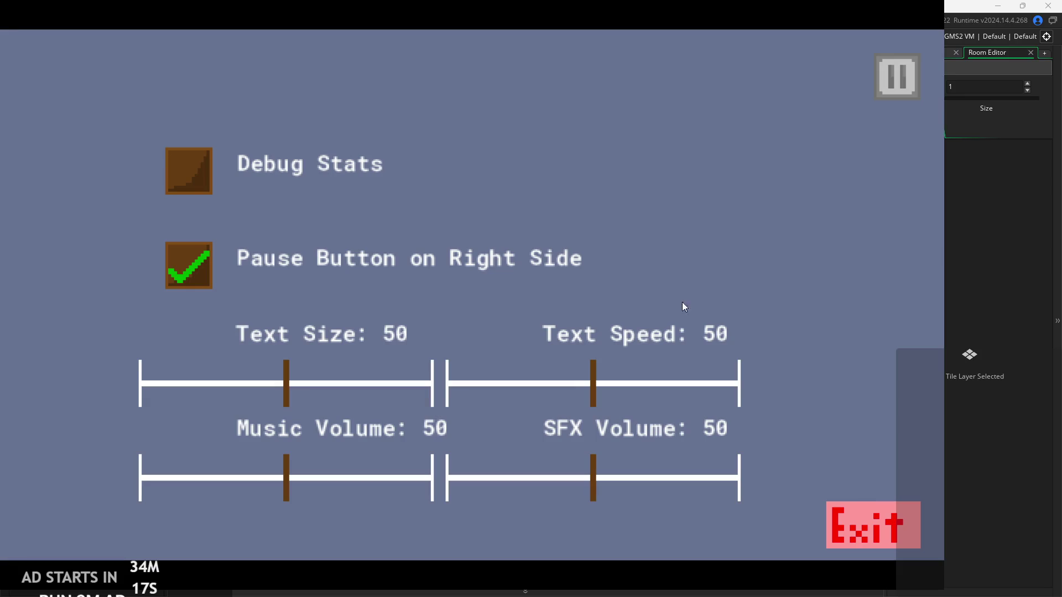
pyautogui.click(871, 542)
pyautogui.click(98, 111)
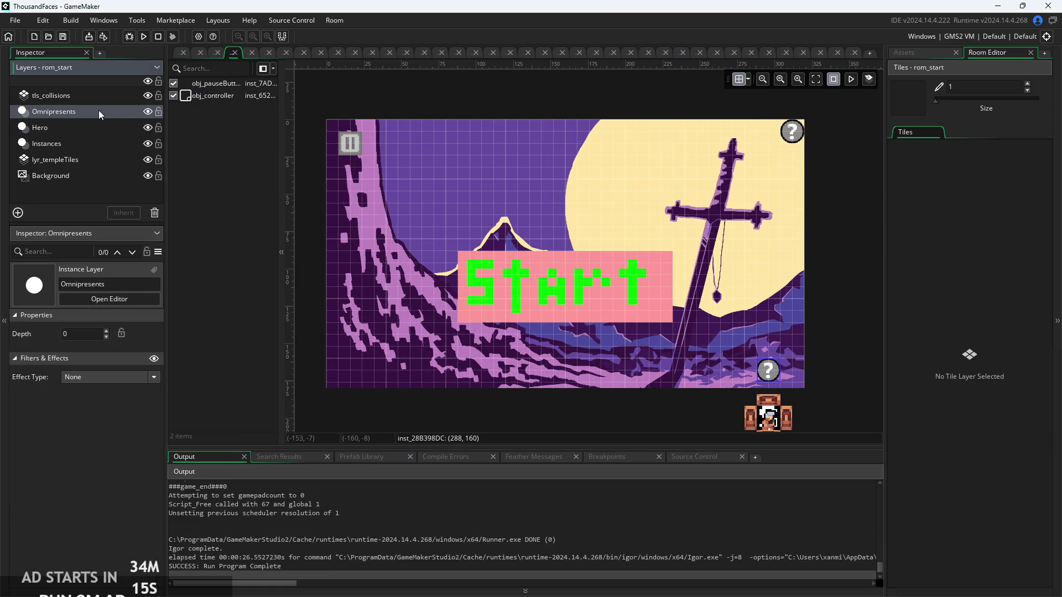
# Open the rom_temple_1 room and look through its Instances and tls_collisions layers
pyautogui.click(78, 181)
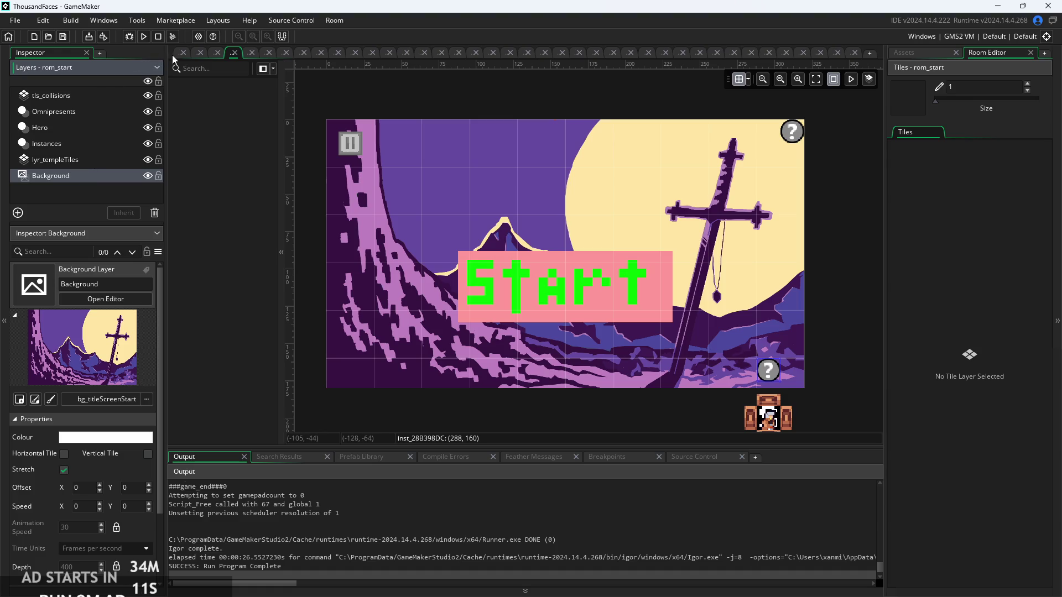
pyautogui.click(902, 53)
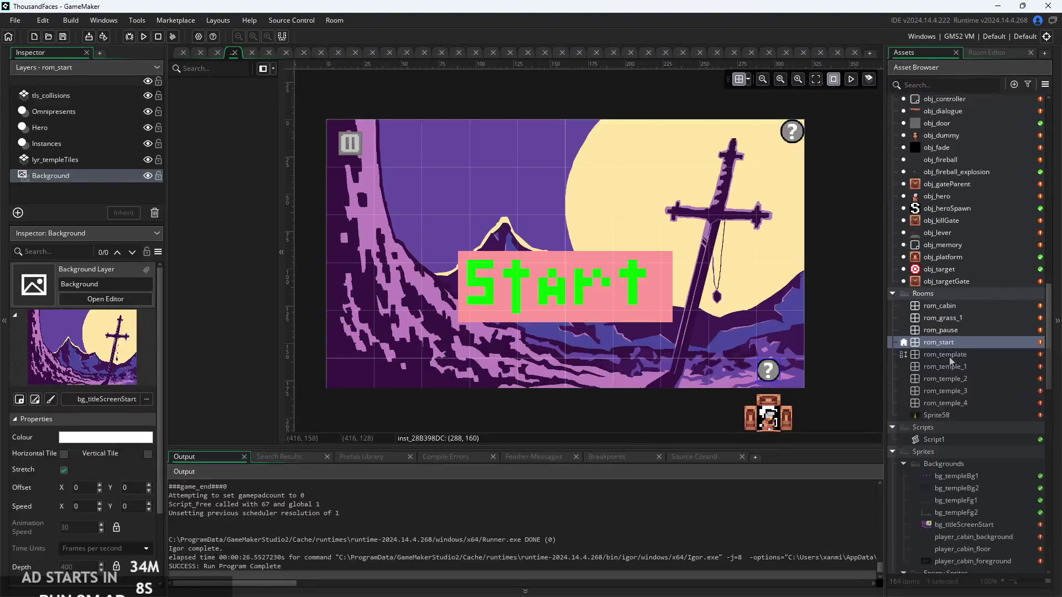
pyautogui.doubleClick(967, 366)
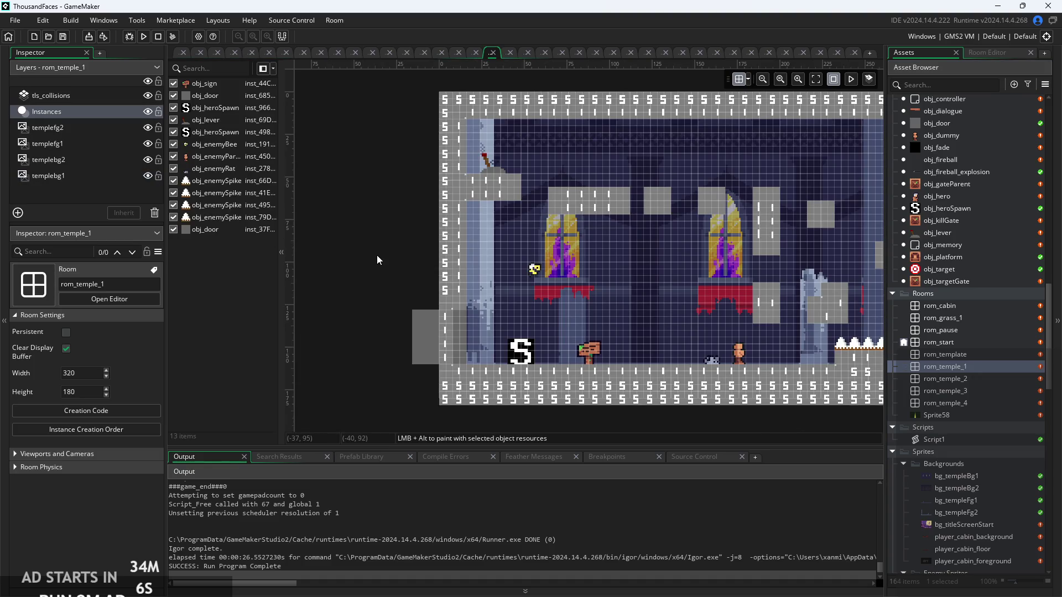
pyautogui.click(72, 95)
pyautogui.click(93, 106)
pyautogui.click(98, 96)
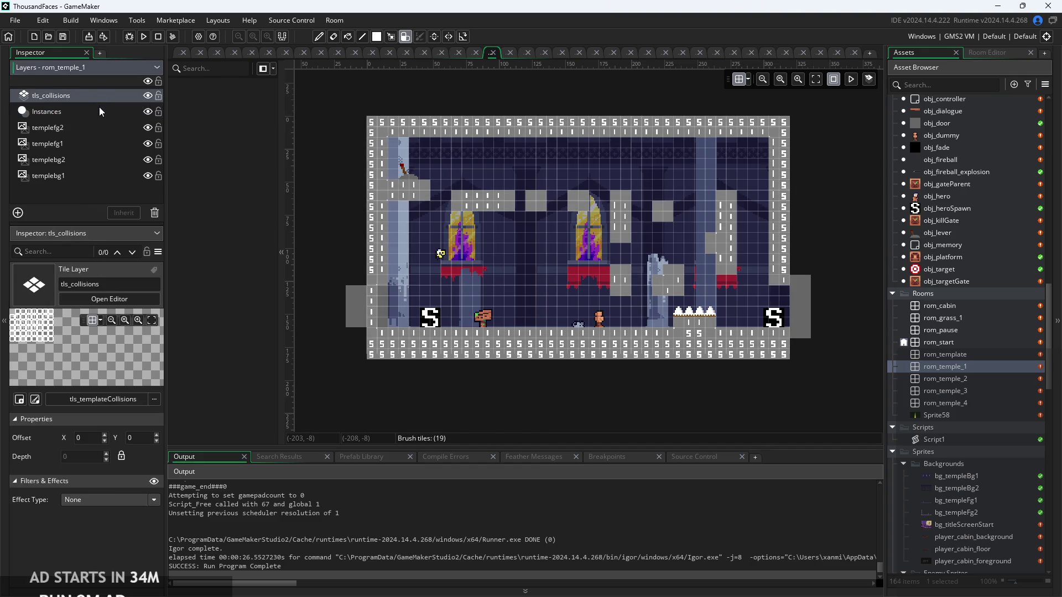
pyautogui.click(99, 109)
# Go back to the obj_hero code, then switch over to the ThousandFacesNotes to-do list in Paint
pyautogui.click(177, 55)
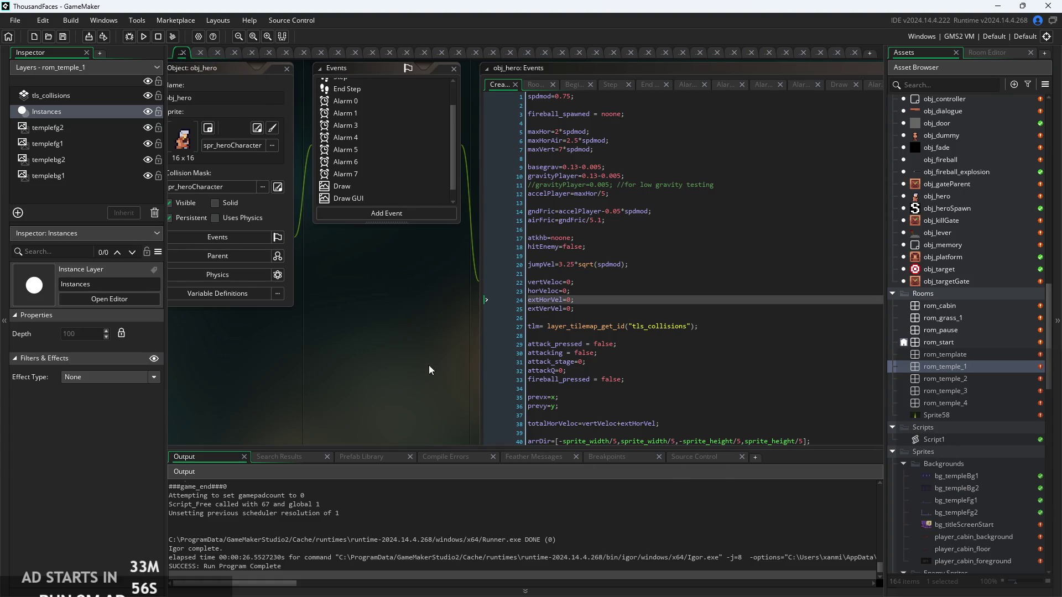
pyautogui.keyDown('ctrl'); pyautogui.scroll(-3, 358, 340); pyautogui.keyUp('ctrl')
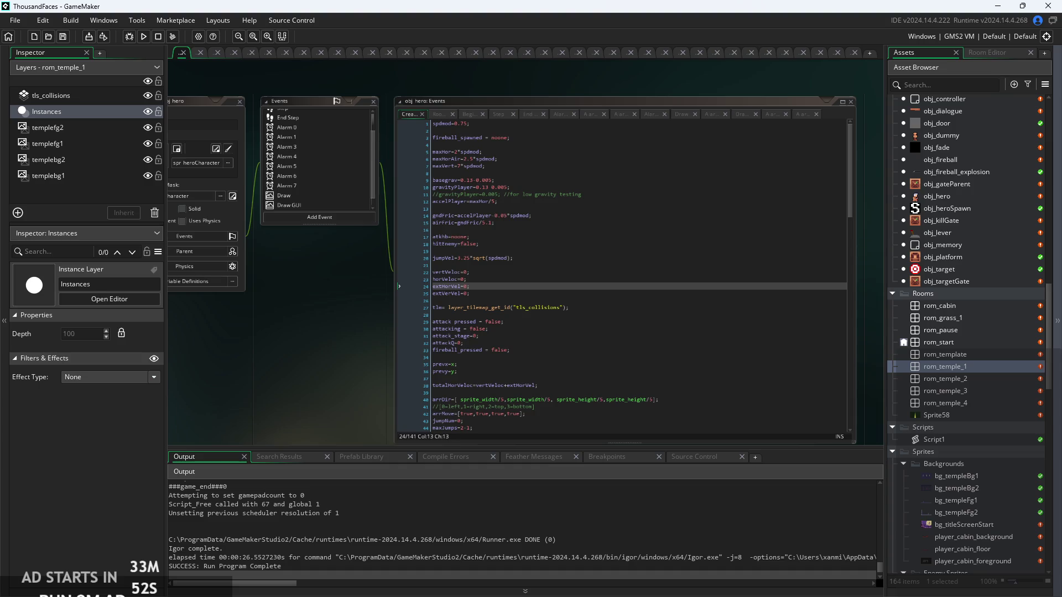
pyautogui.hotkey('alt', 'Tab')
pyautogui.scroll(-3, 798, 295)
pyautogui.scroll(3, 798, 295)
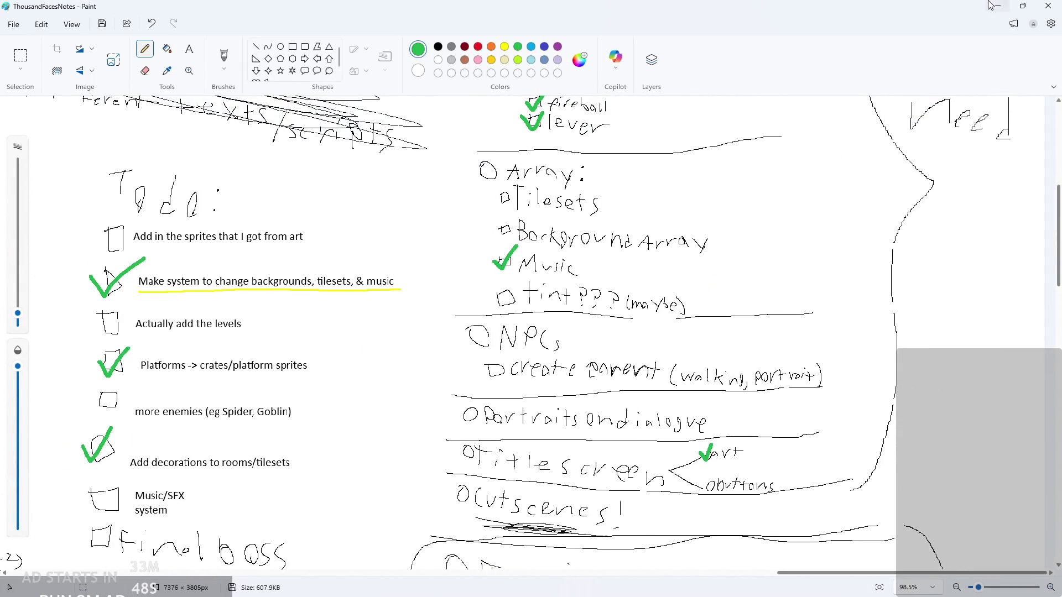
# Minimize the Paint notes to bring GameMaker's obj_hero code back
pyautogui.click(991, 5)
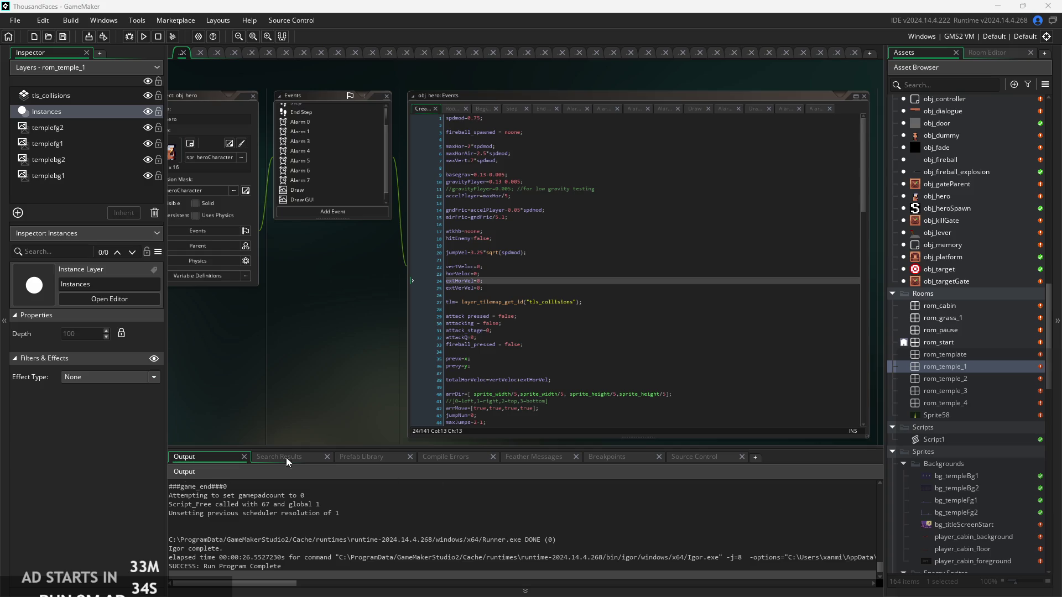
# Reopen the rom_temple_1 room from the project asset list
pyautogui.moveTo(308, 376); pyautogui.dragTo(378, 387)
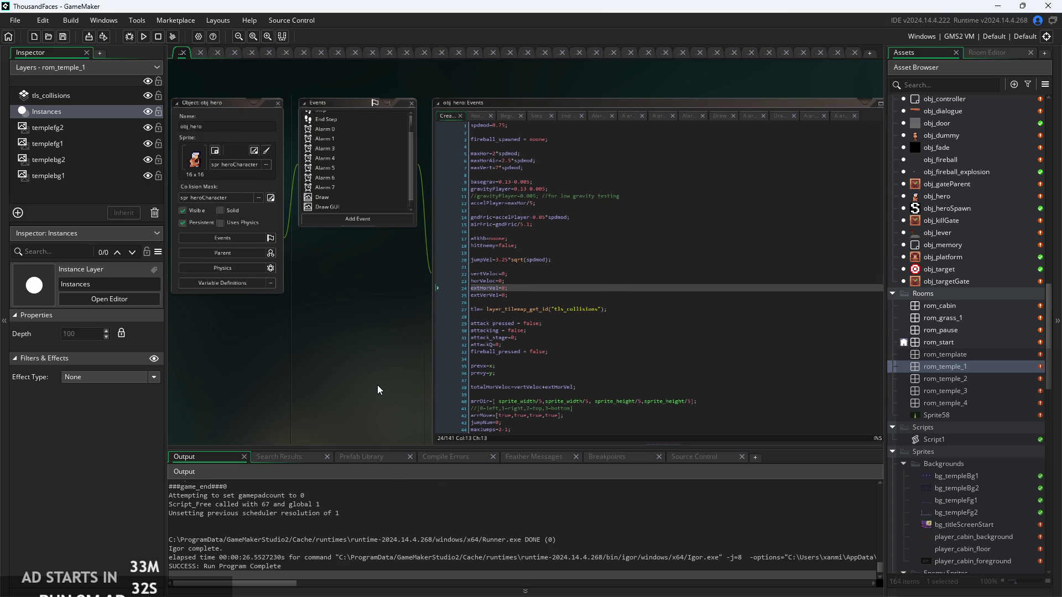
pyautogui.keyDown('ctrl'); pyautogui.scroll(4, 378, 389); pyautogui.keyUp('ctrl')
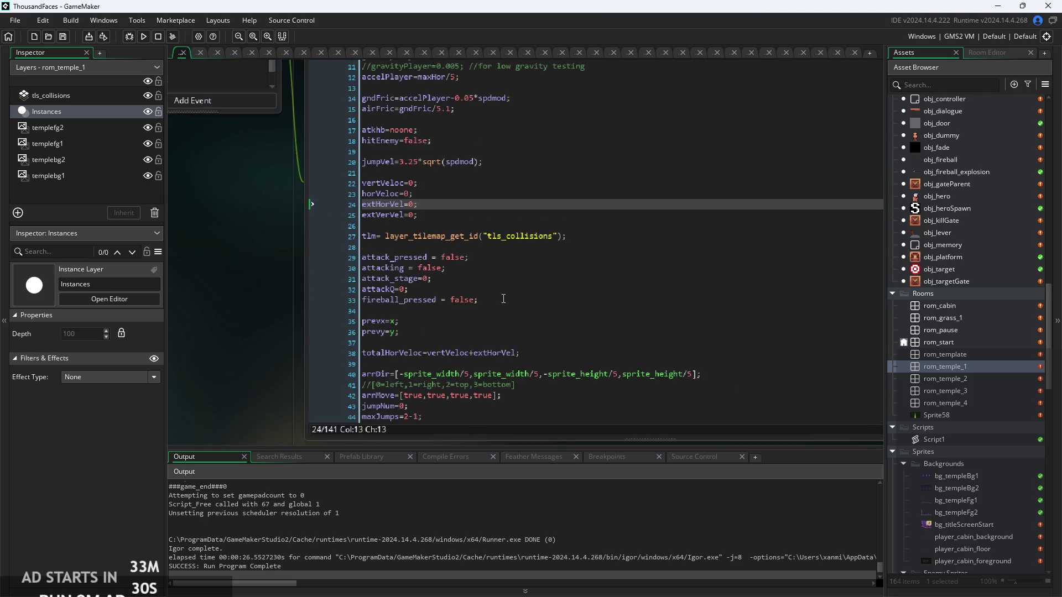
pyautogui.scroll(-1, 503, 299)
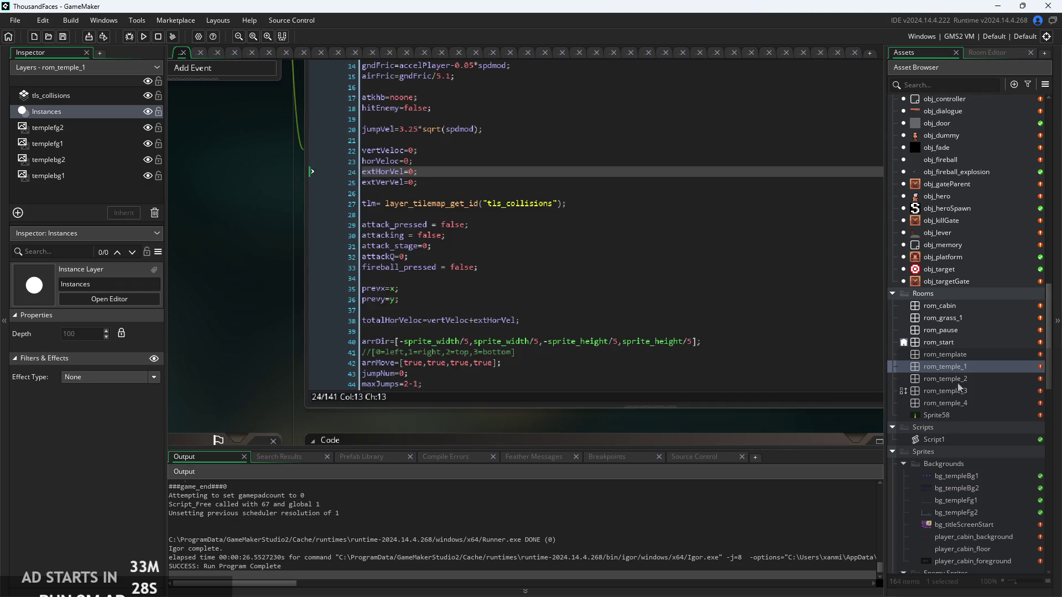
pyautogui.doubleClick(962, 366)
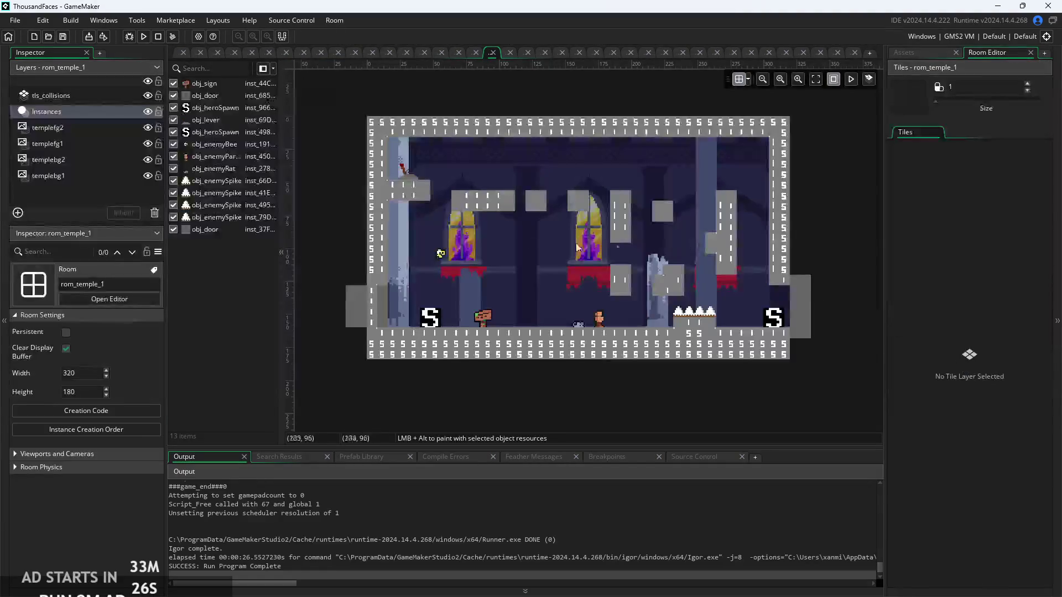
pyautogui.click(903, 53)
pyautogui.click(1006, 343)
pyautogui.doubleClick(990, 366)
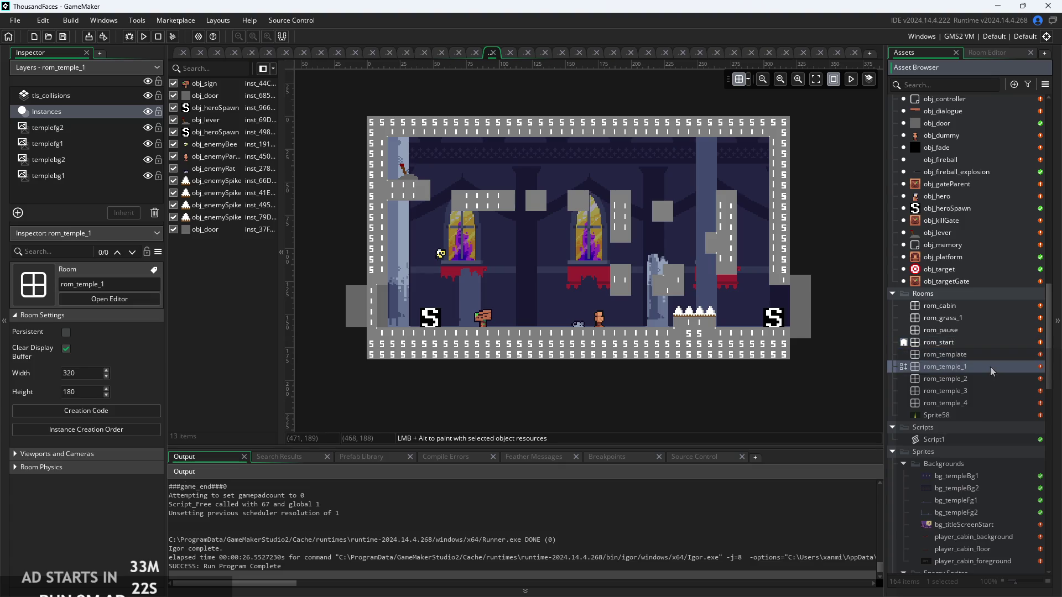
# Open the rom_cabin room and inspect its walls and Instances layers
pyautogui.hscroll(-1, 442, 271)
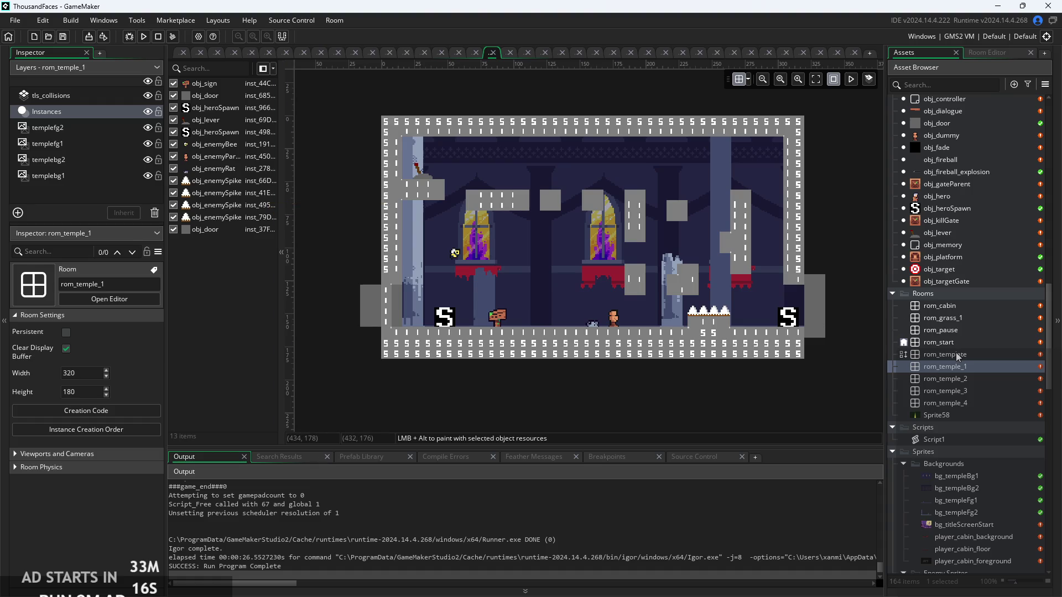
pyautogui.click(971, 305)
pyautogui.doubleClick(971, 305)
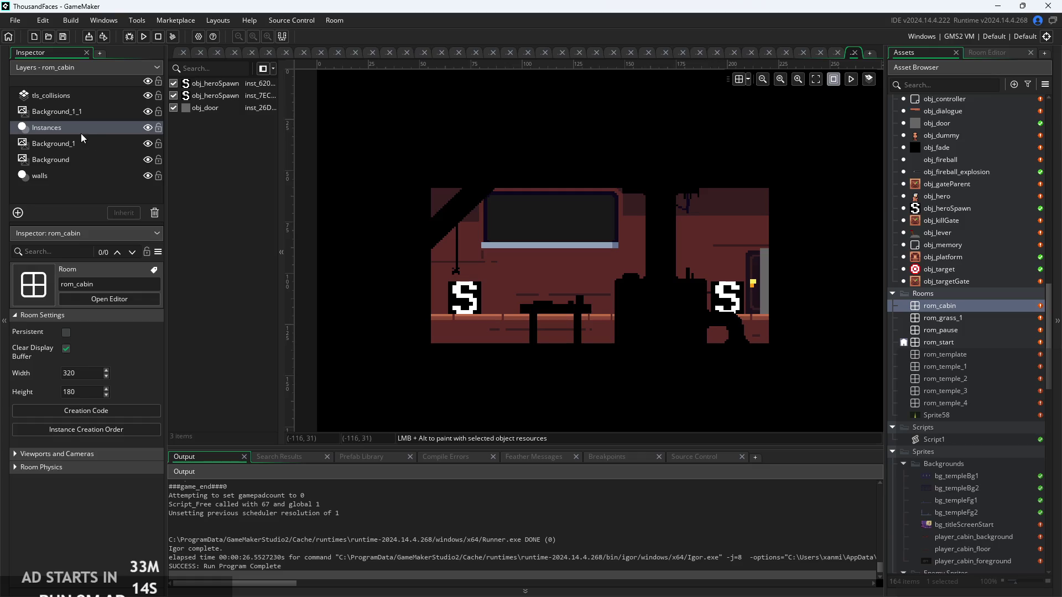
pyautogui.click(68, 177)
pyautogui.click(78, 129)
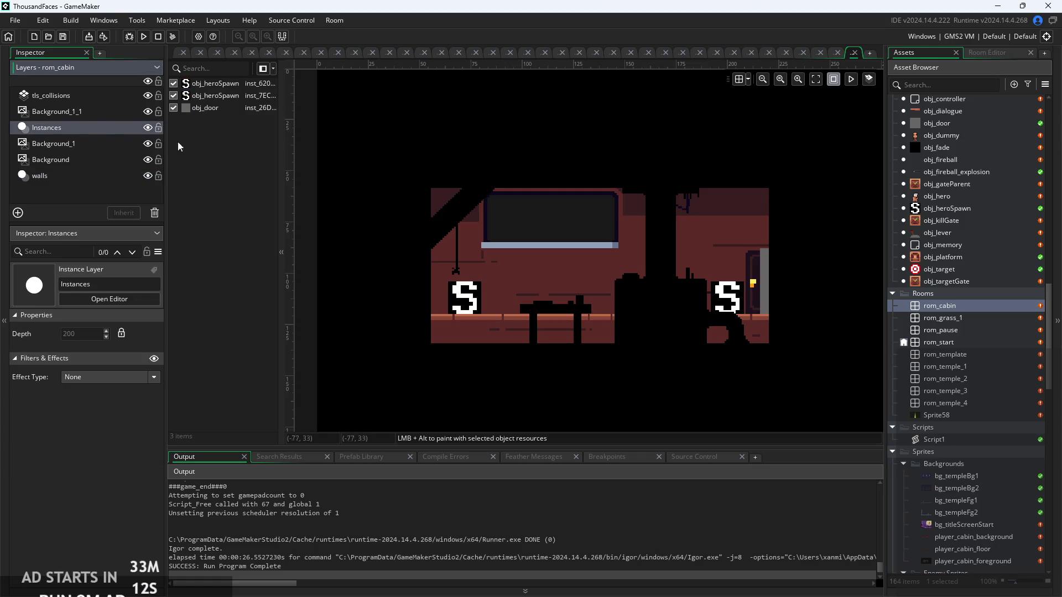
# In rom_start, cut obj_memory from the Hero layer and paste it onto Omnipresents
pyautogui.click(967, 339)
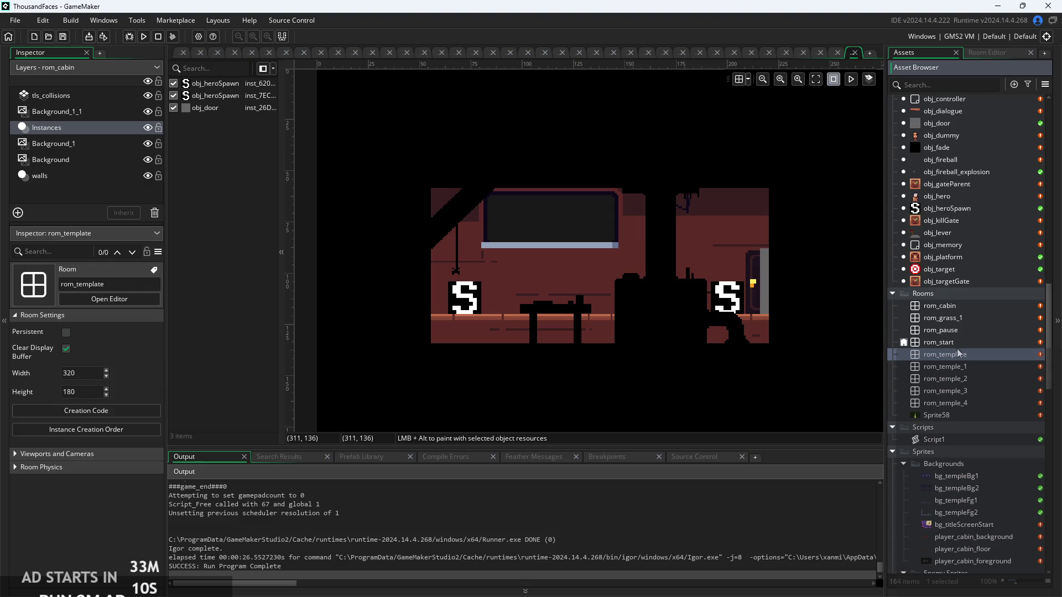
pyautogui.doubleClick(960, 339)
pyautogui.click(83, 133)
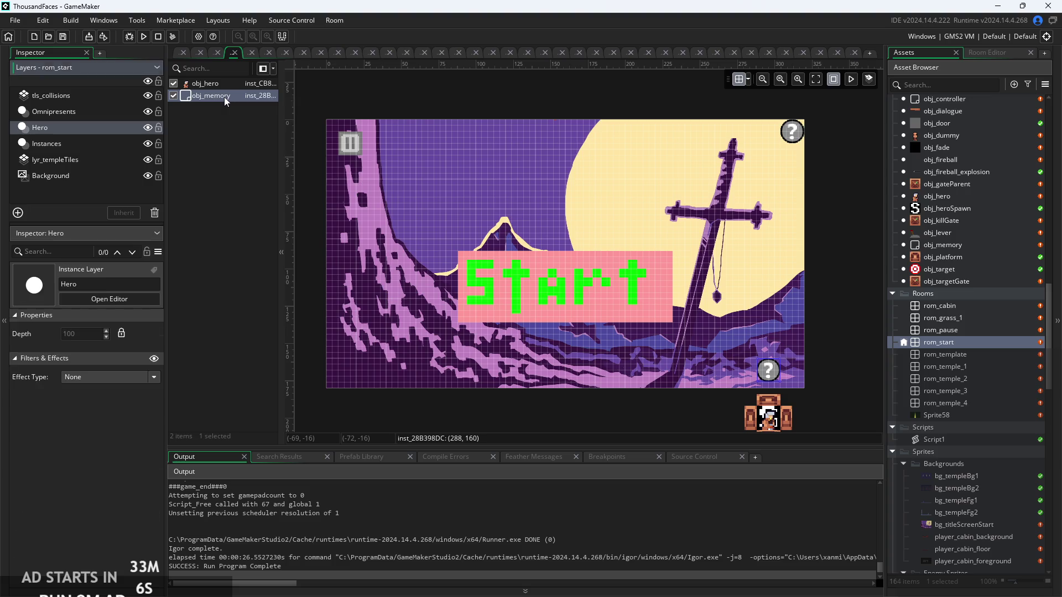
pyautogui.rightClick(224, 97)
pyautogui.click(242, 125)
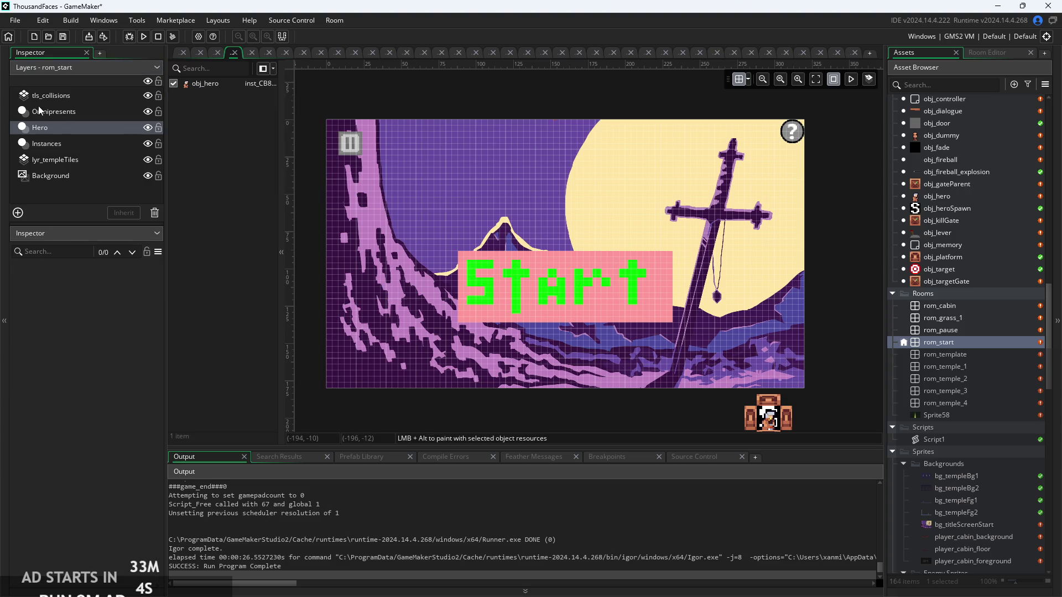
pyautogui.click(38, 107)
pyautogui.rightClick(211, 143)
pyautogui.click(244, 148)
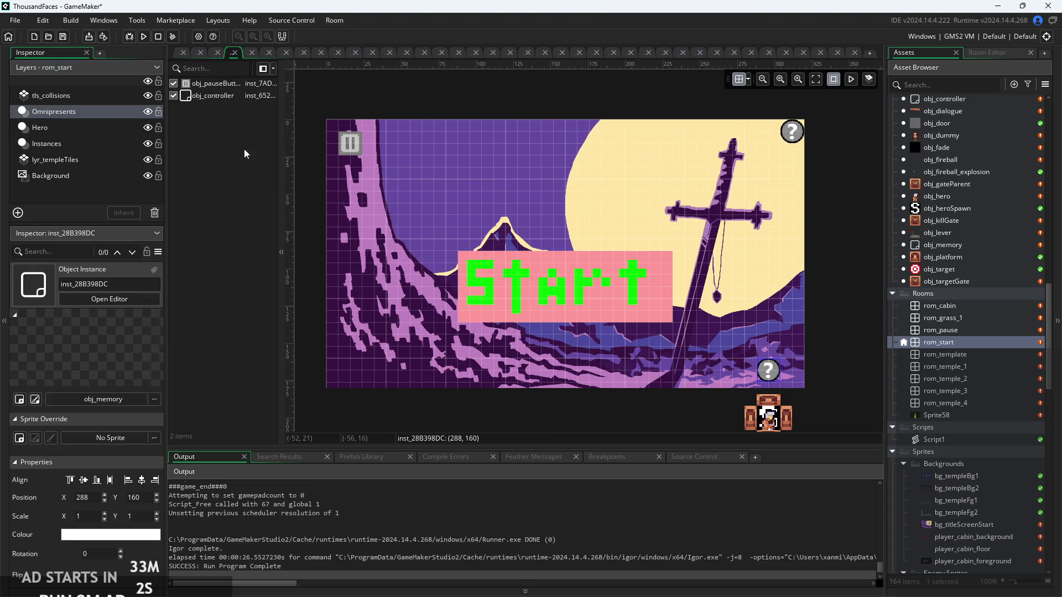
# Cut obj_hero from the Hero layer and paste it onto the Instances layer
pyautogui.click(68, 124)
pyautogui.click(213, 86)
pyautogui.rightClick(212, 86)
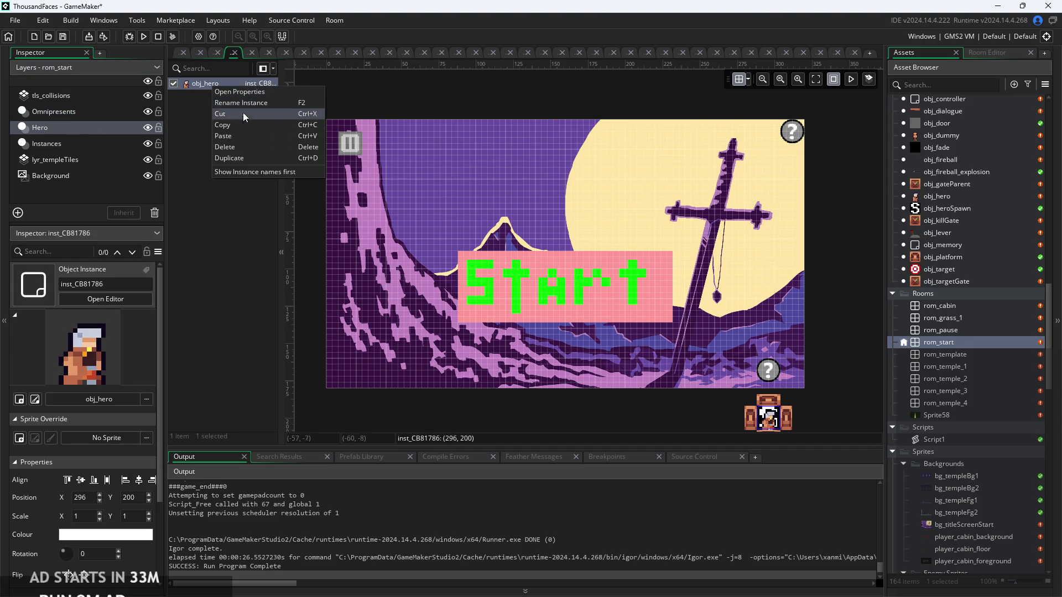
pyautogui.click(240, 119)
pyautogui.click(79, 142)
pyautogui.rightClick(205, 162)
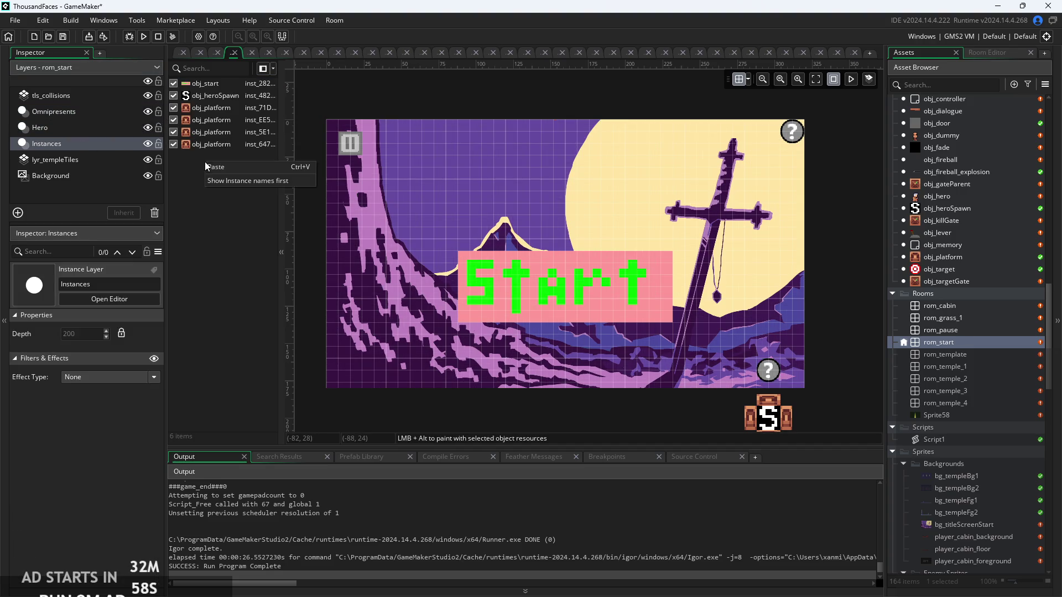
pyautogui.click(237, 171)
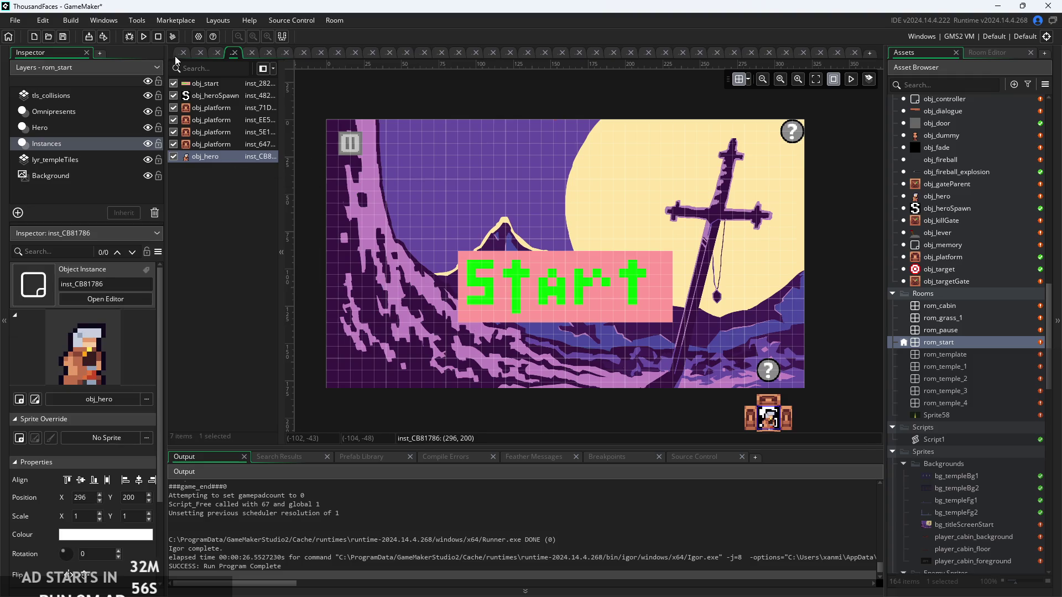
# Review obj_hero's Room Start layer line, run the game, then reopen rom_start
pyautogui.click(179, 53)
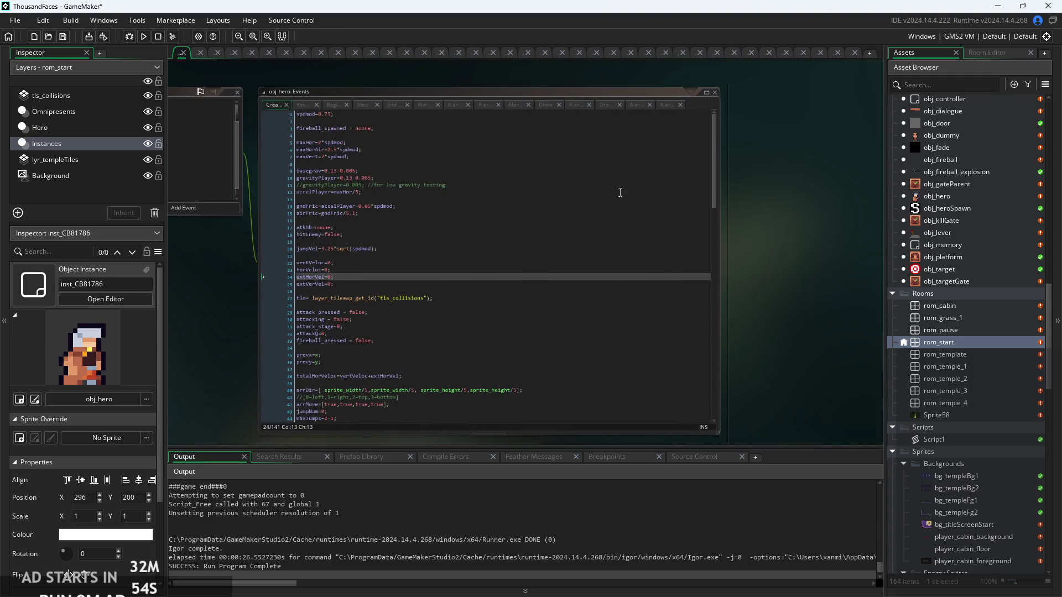
pyautogui.click(667, 105)
pyautogui.scroll(3, 472, 128)
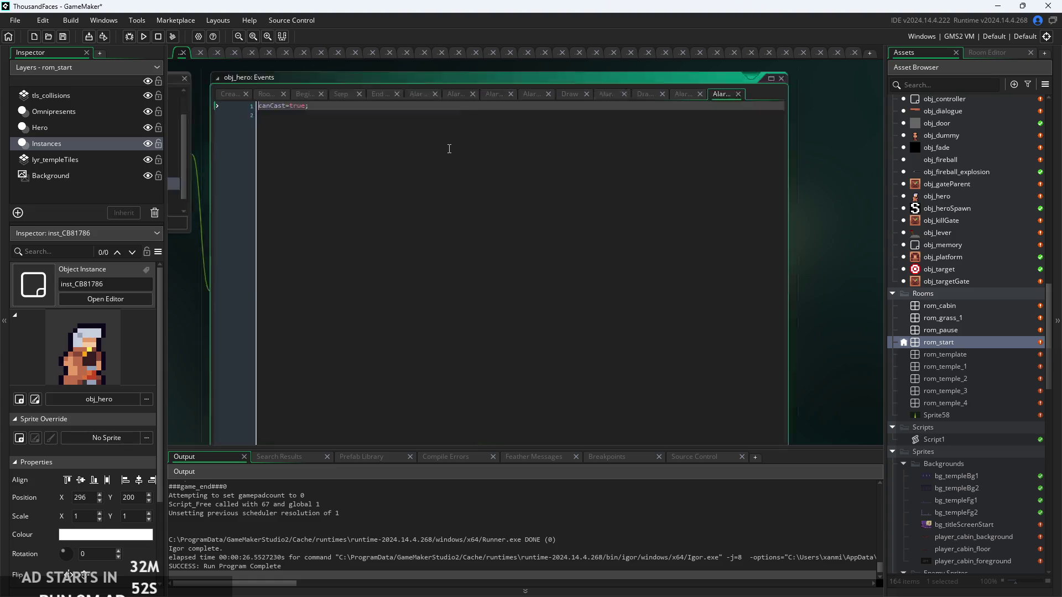
pyautogui.click(265, 89)
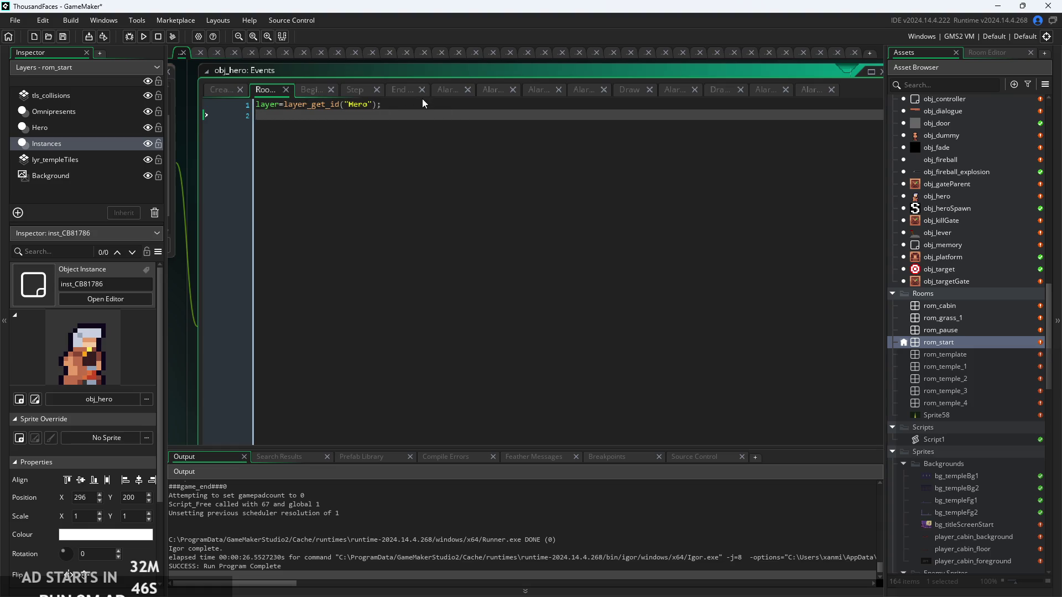
pyautogui.click(418, 106)
pyautogui.hotkey('ctrl', 'a')
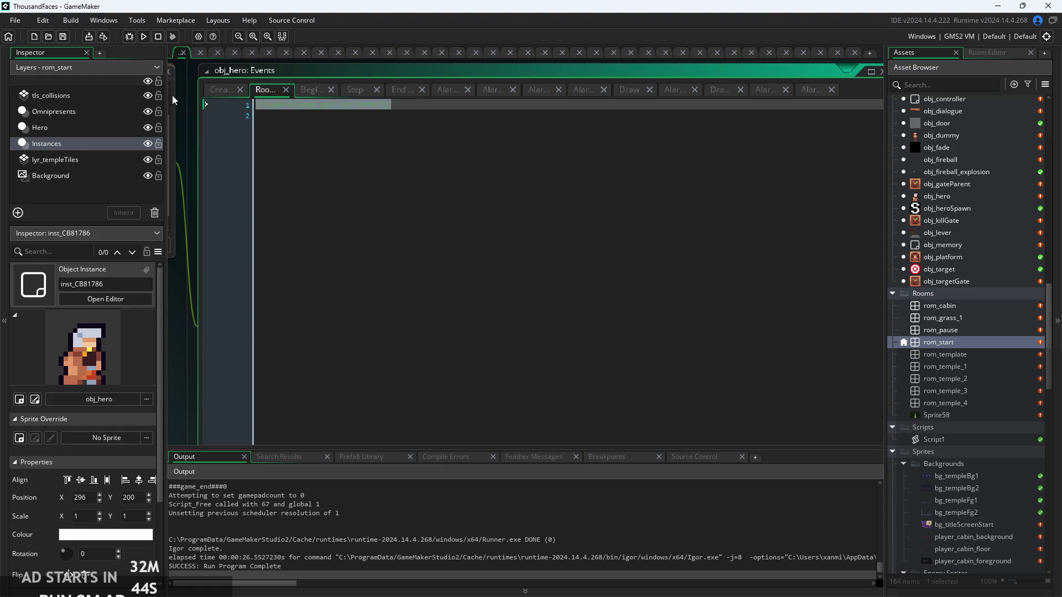
pyautogui.click(143, 37)
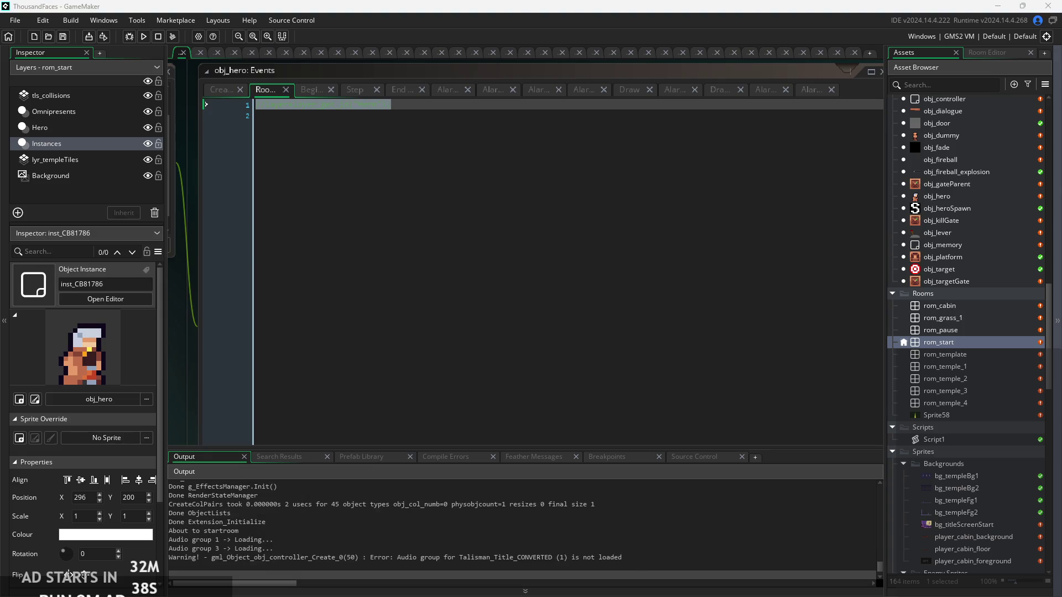
pyautogui.doubleClick(994, 347)
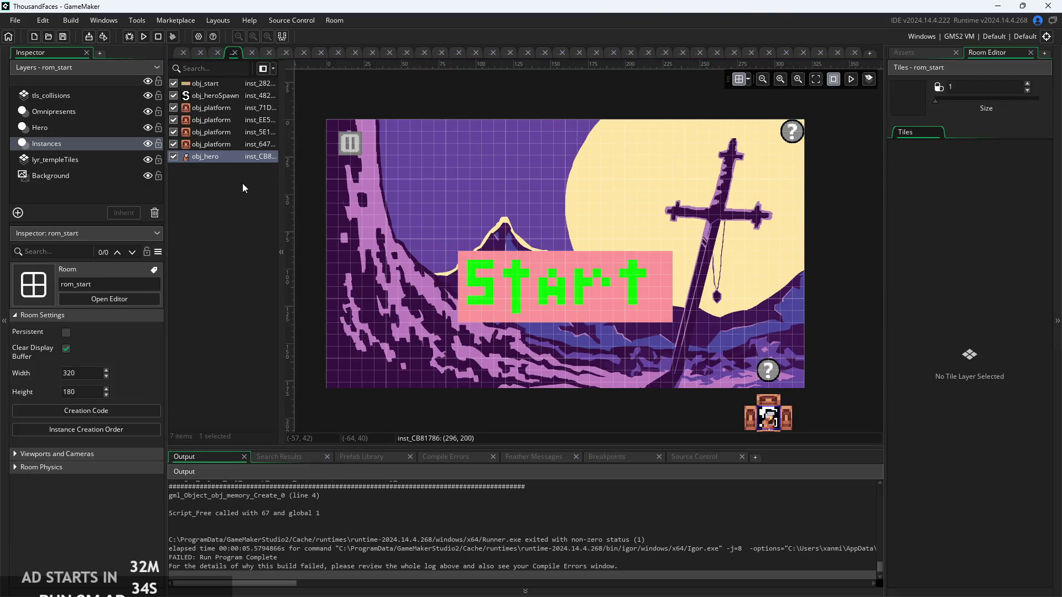
# Drag the Instances layer above Omnipresents and run the game again
pyautogui.click(243, 184)
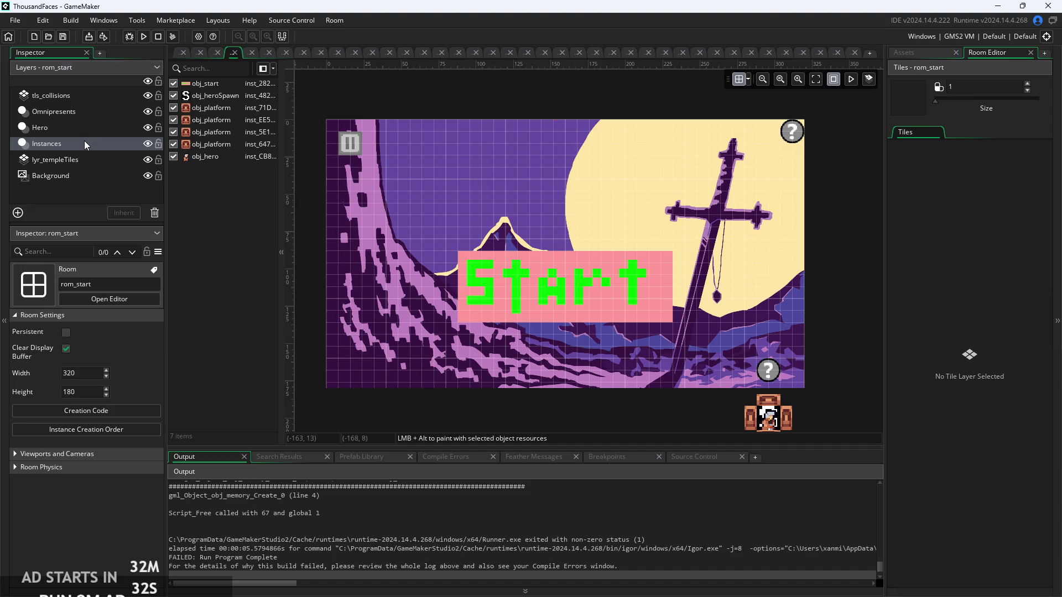
pyautogui.click(83, 126)
pyautogui.click(92, 111)
pyautogui.moveTo(95, 147); pyautogui.dragTo(95, 112)
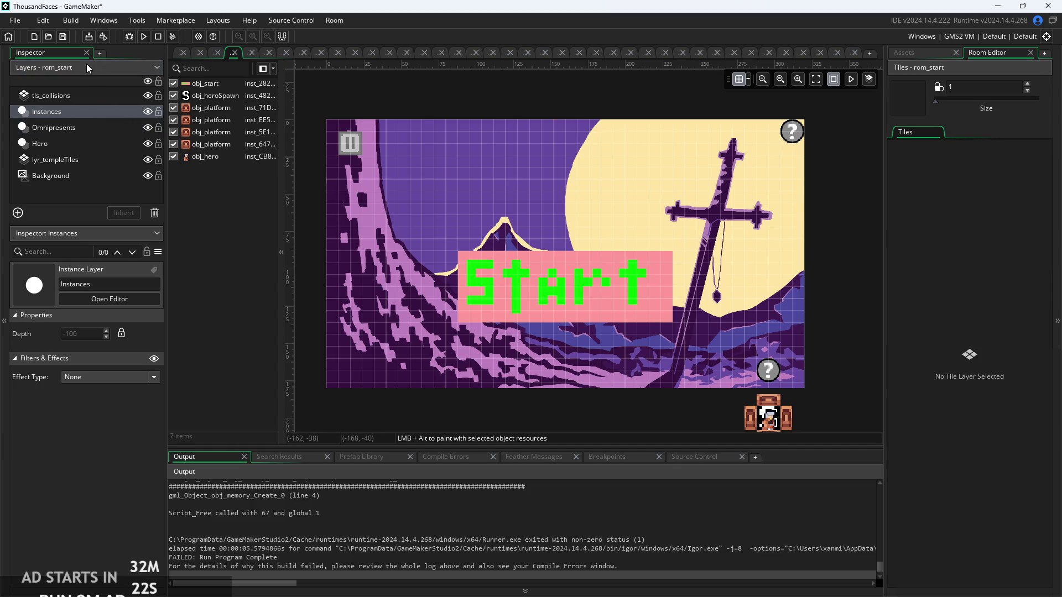
pyautogui.click(129, 37)
# Move obj_hero to the top of the instance order and rebuild the game
pyautogui.moveTo(204, 157); pyautogui.dragTo(215, 85)
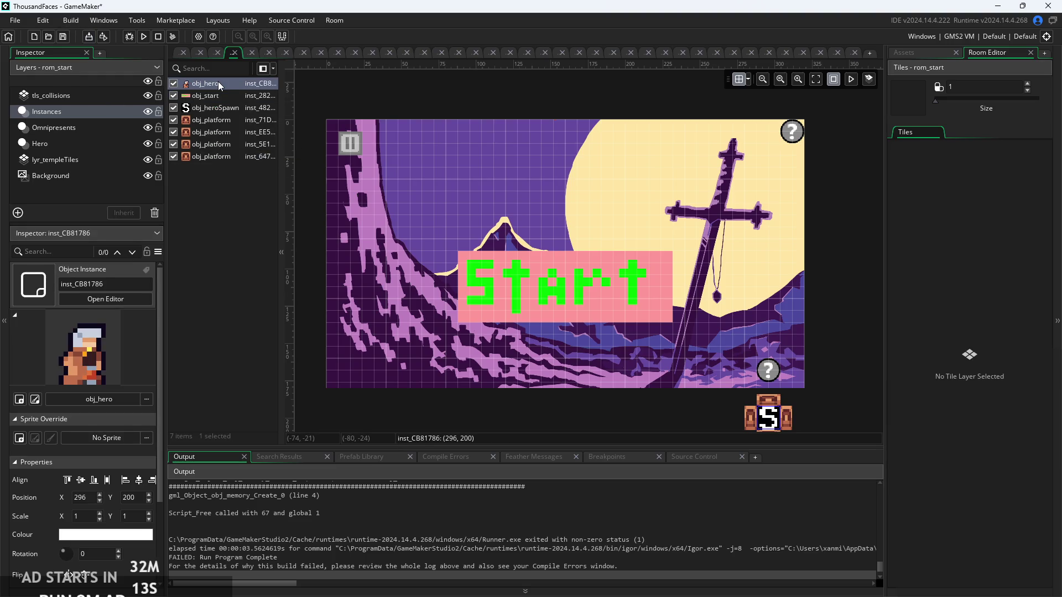
pyautogui.click(143, 36)
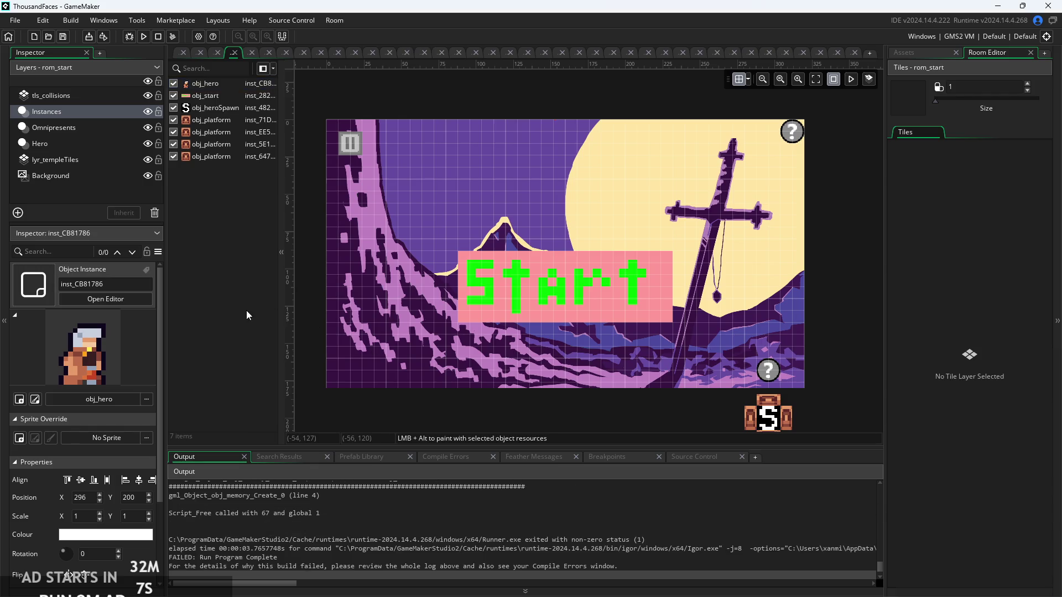
pyautogui.click(180, 54)
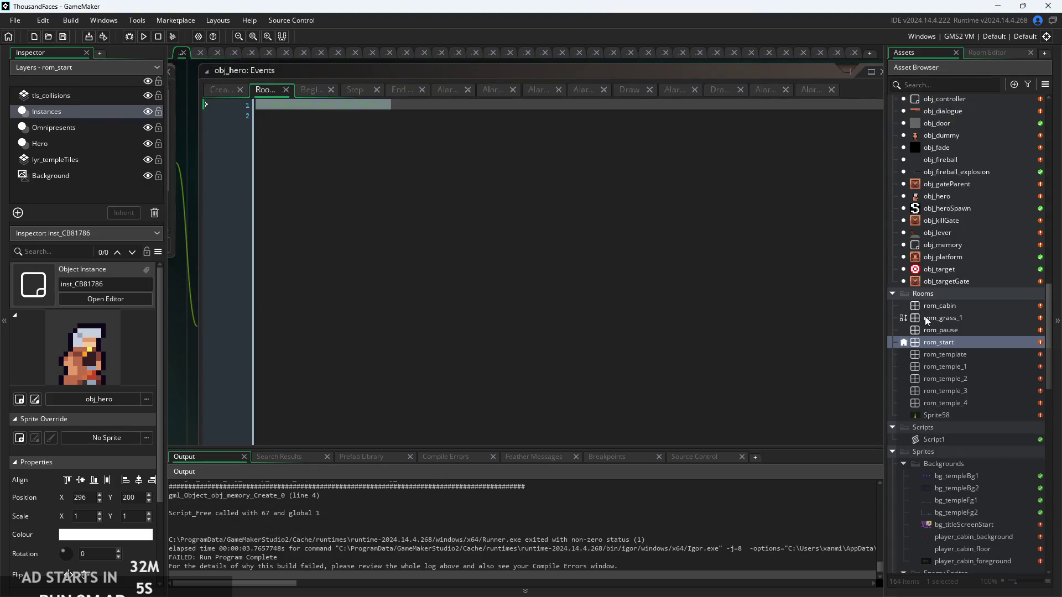
# Inspect obj_hero's variable definitions and the horVeloc and vertVeloc lines of its Create code
pyautogui.scroll(-3, 33, 585)
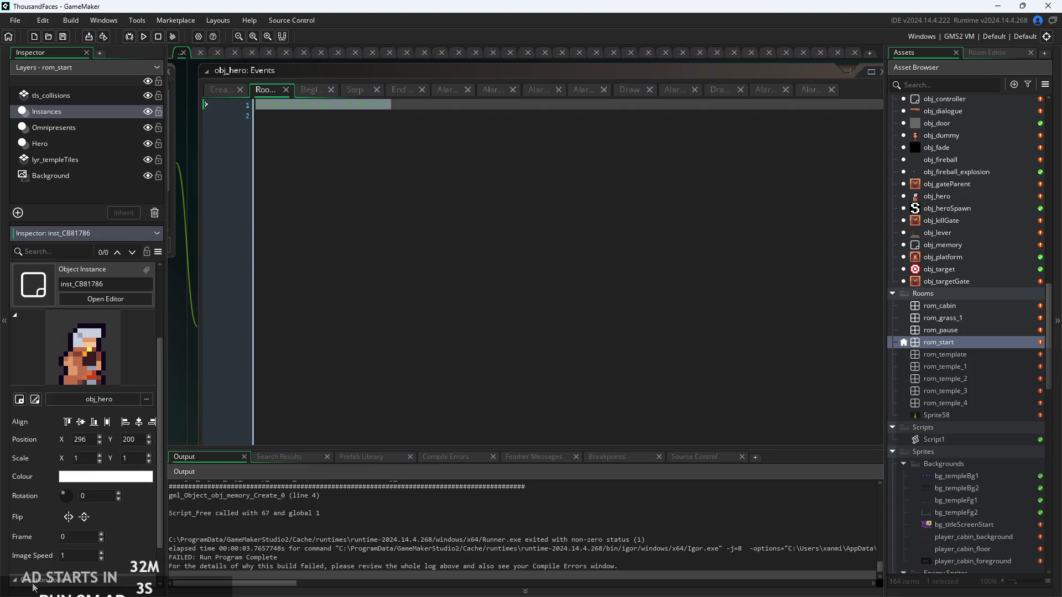
pyautogui.scroll(-1, 33, 585)
pyautogui.scroll(3, 21, 553)
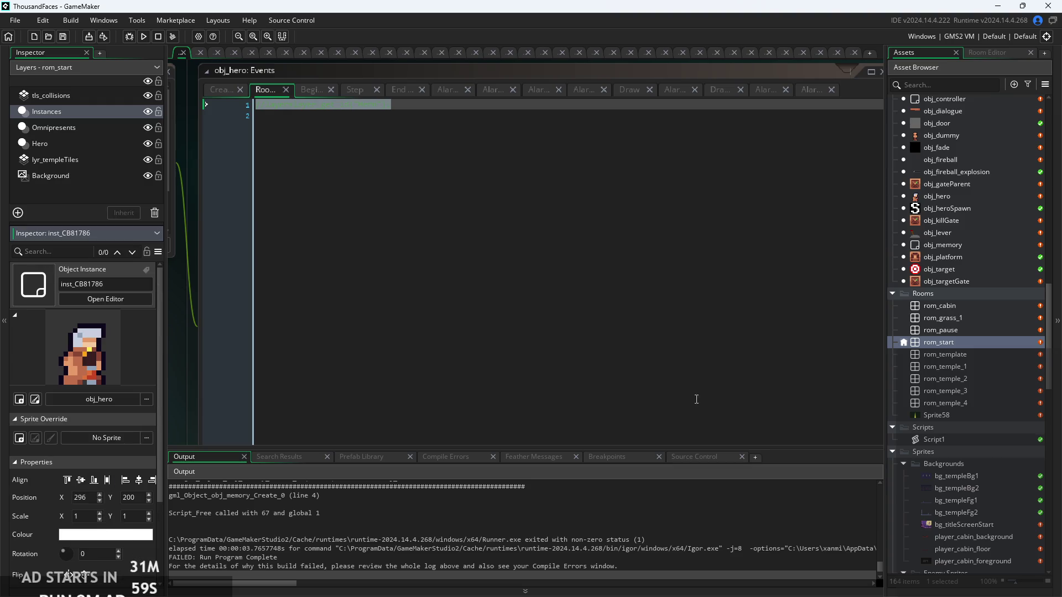
pyautogui.doubleClick(973, 198)
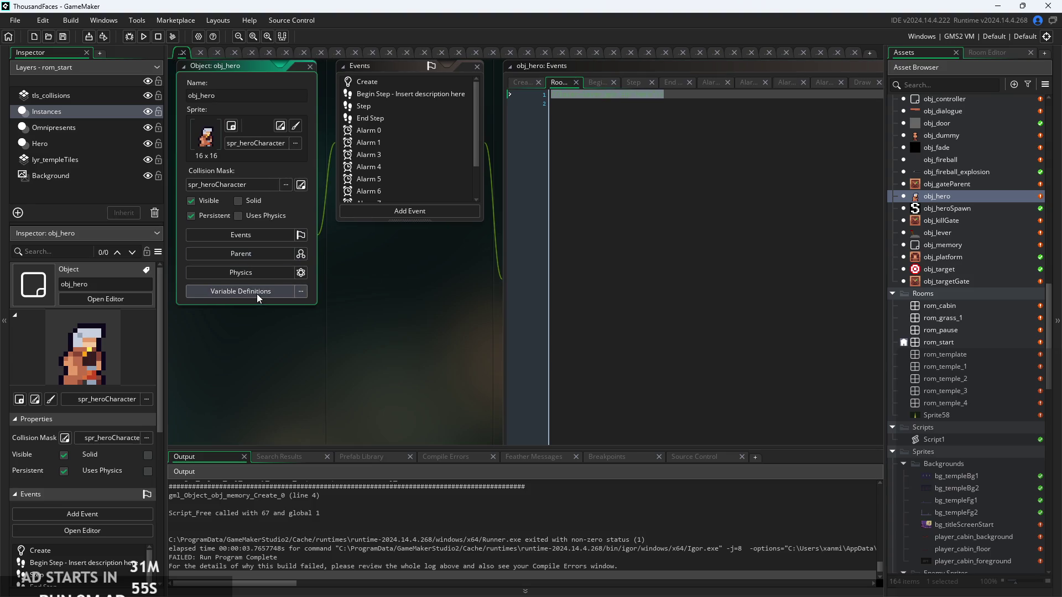
pyautogui.click(256, 291)
pyautogui.click(681, 211)
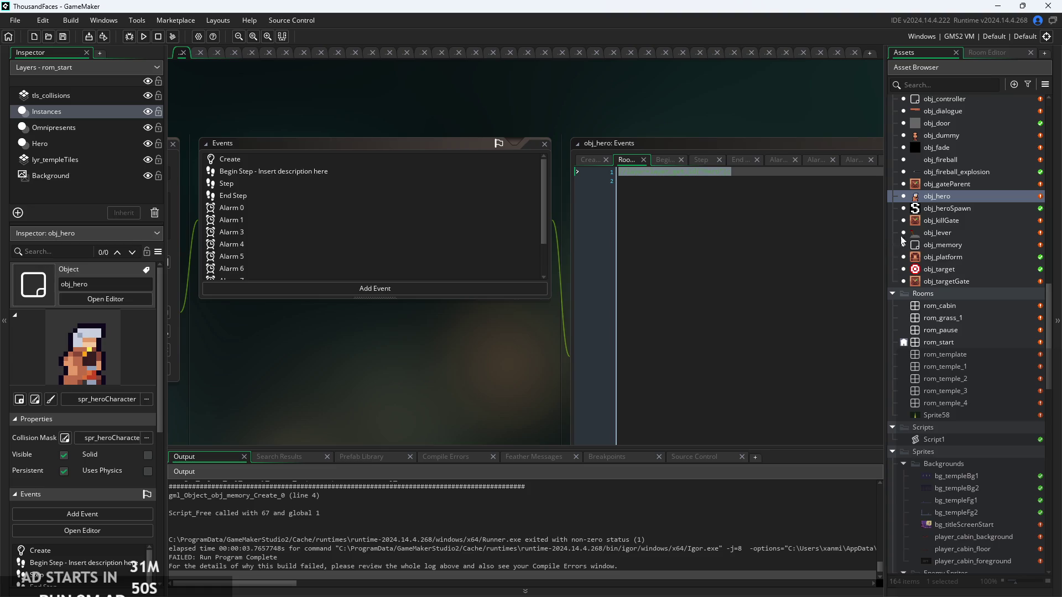
pyautogui.click(784, 192)
pyautogui.click(587, 160)
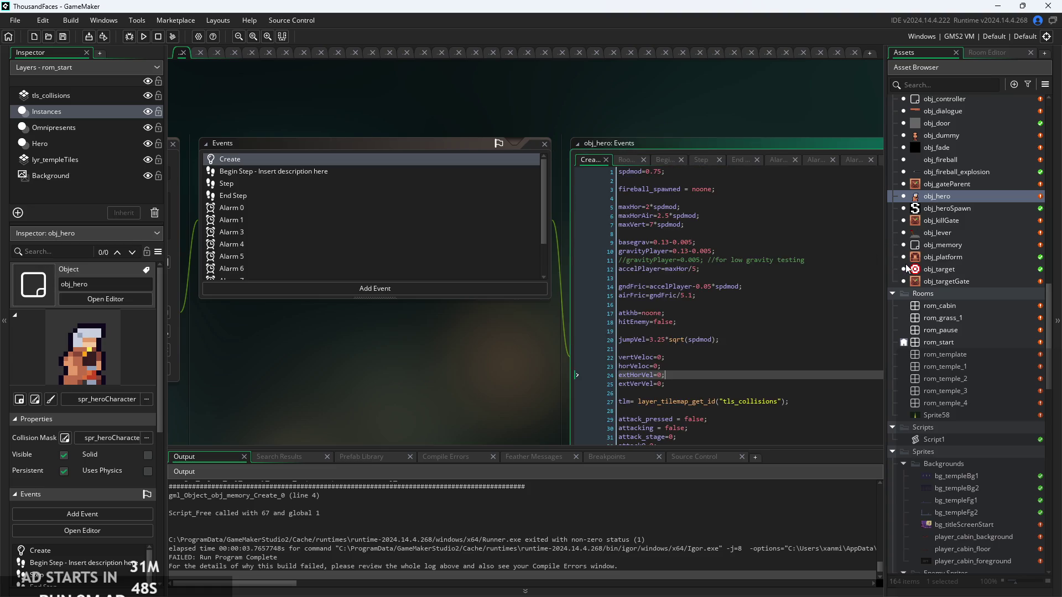
pyautogui.click(707, 362)
pyautogui.scroll(3, 689, 369)
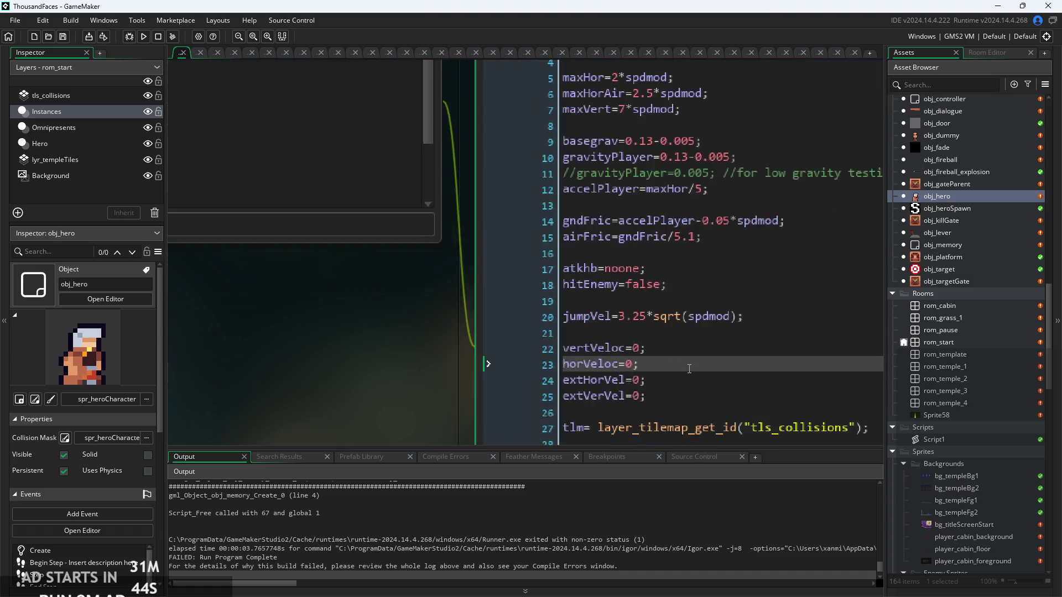
pyautogui.click(685, 351)
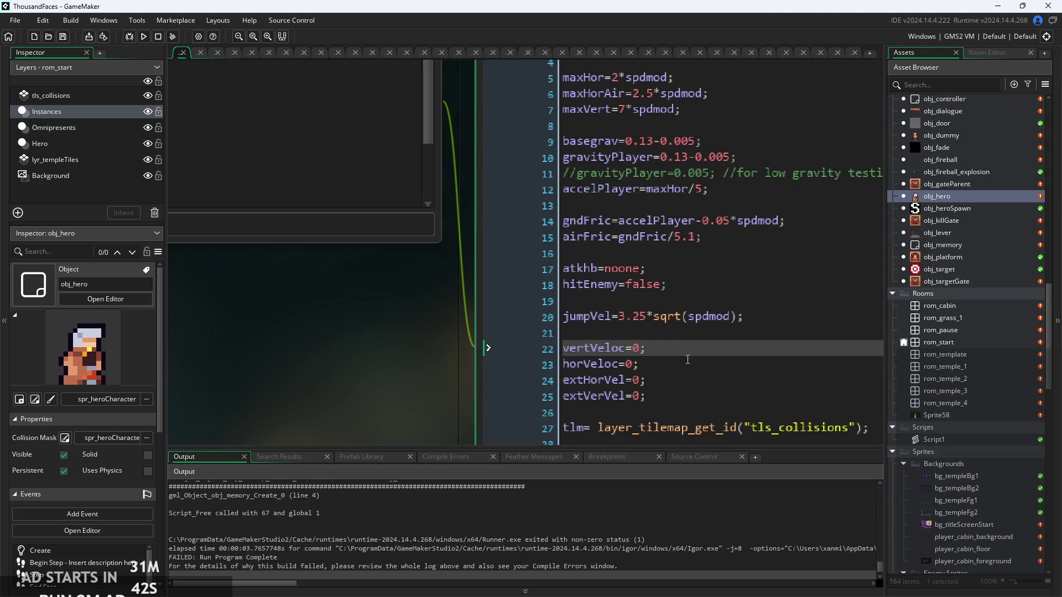
# Open rom_start in the room editor with the asset list scrolled up beside it
pyautogui.click(688, 363)
pyautogui.scroll(-3, 687, 363)
pyautogui.click(1007, 340)
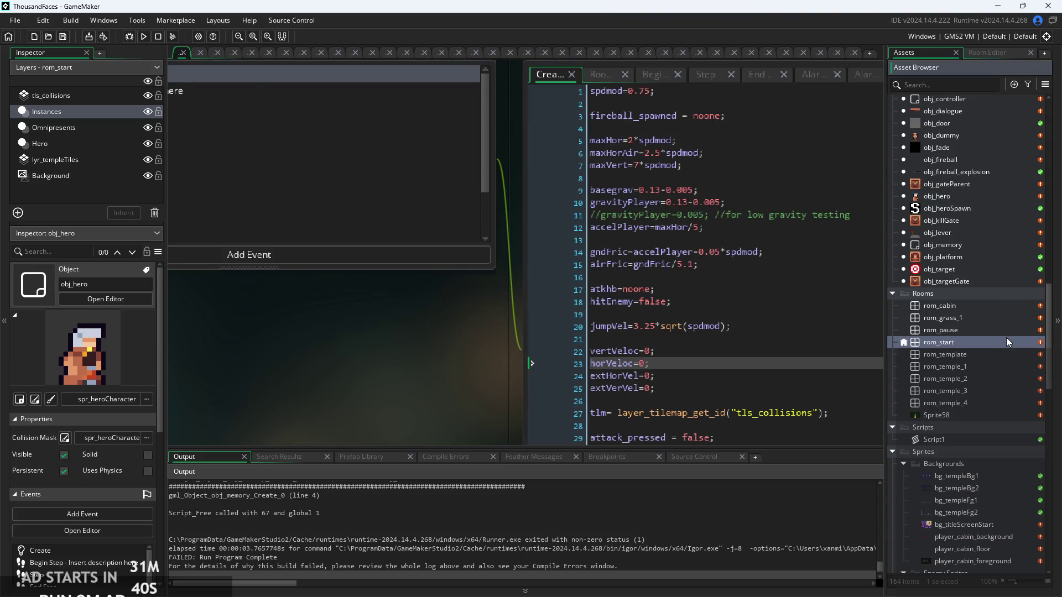
pyautogui.doubleClick(1006, 337)
pyautogui.click(911, 54)
pyautogui.scroll(5, 946, 309)
pyautogui.scroll(4, 950, 247)
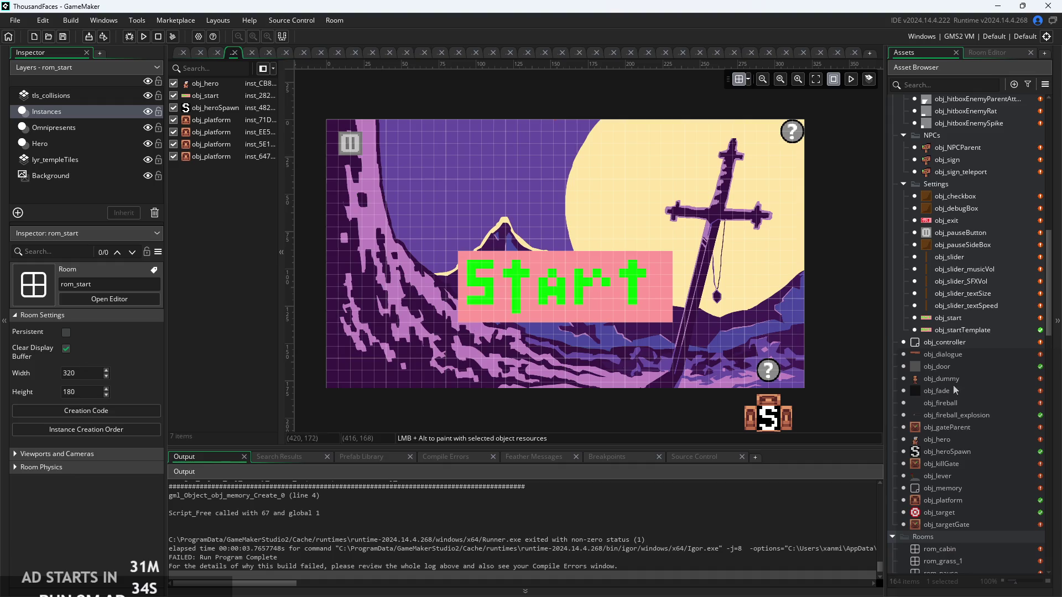
# Open obj_memory's Create code and select all of it
pyautogui.doubleClick(942, 488)
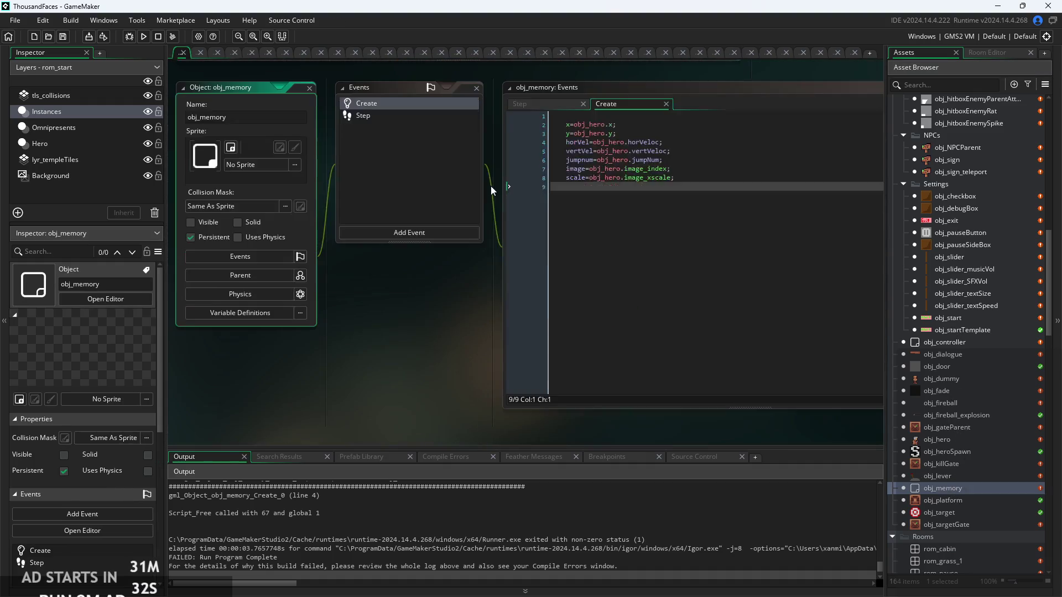
pyautogui.scroll(3, 447, 321)
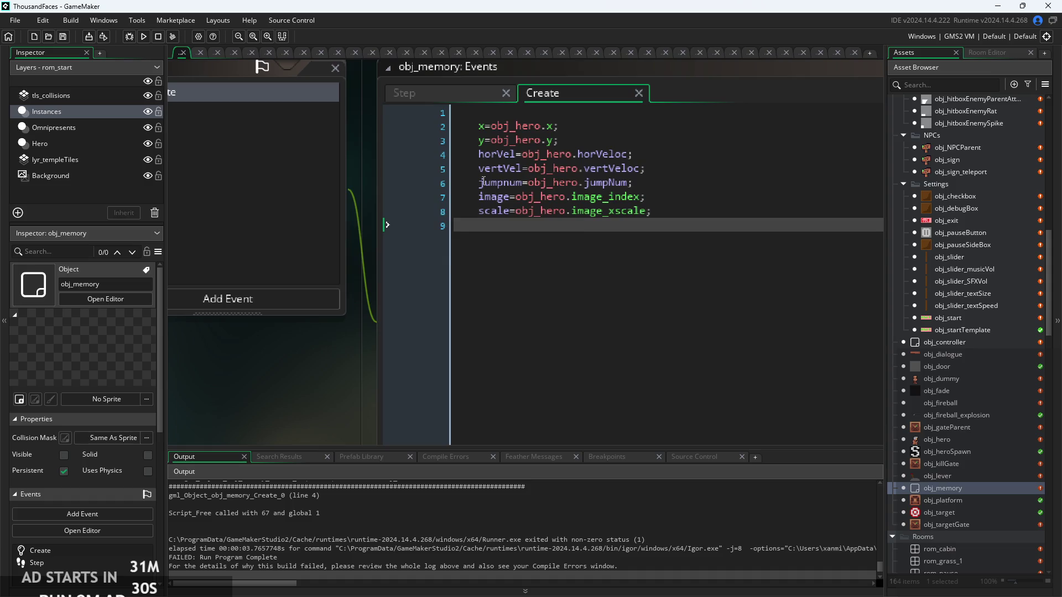
pyautogui.click(504, 112)
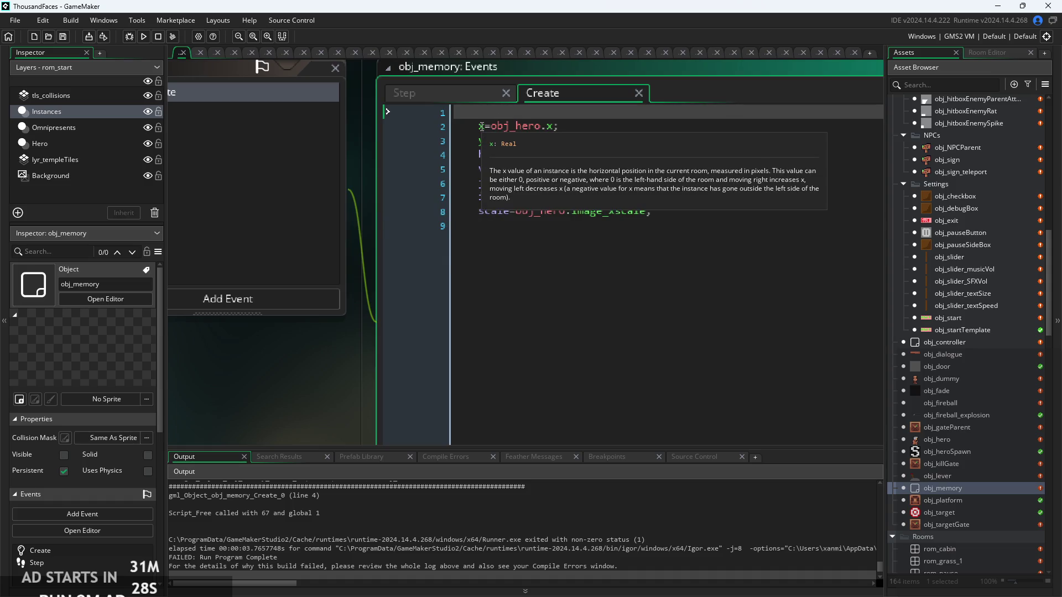
pyautogui.moveTo(498, 226); pyautogui.dragTo(282, 91)
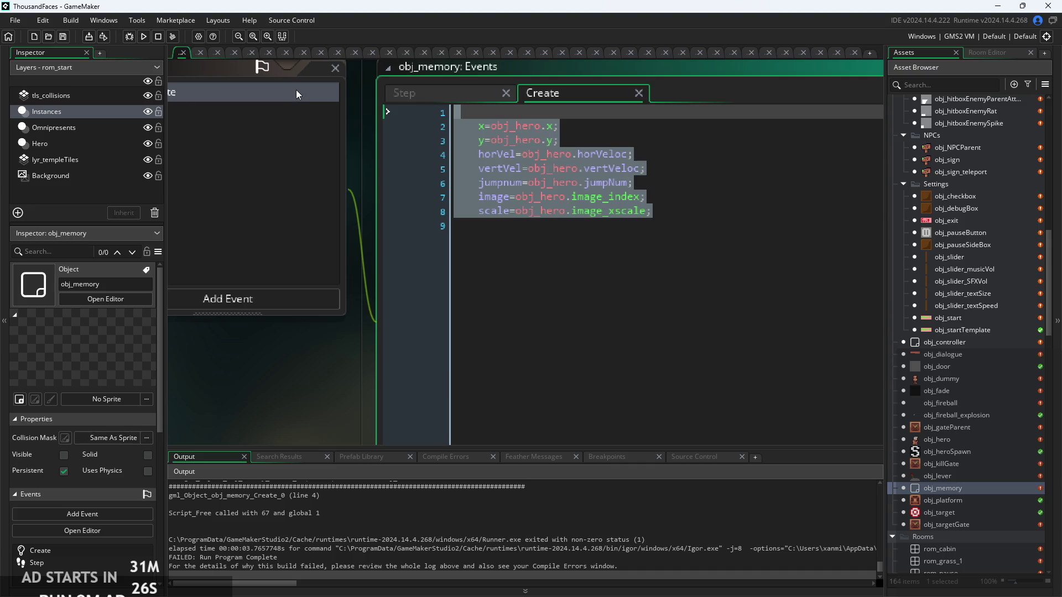
pyautogui.hotkey('ctrl', 'Tab')
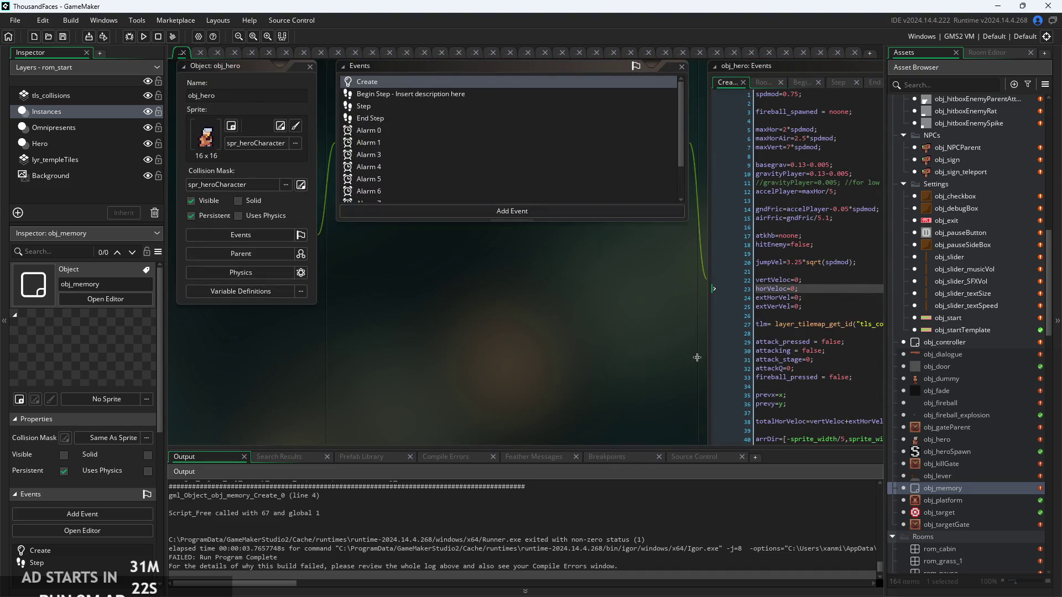
pyautogui.hotkey('ctrl', 'Tab')
pyautogui.hotkey('ctrl', 'Tab')
pyautogui.hotkey('ctrl', 'Tab')
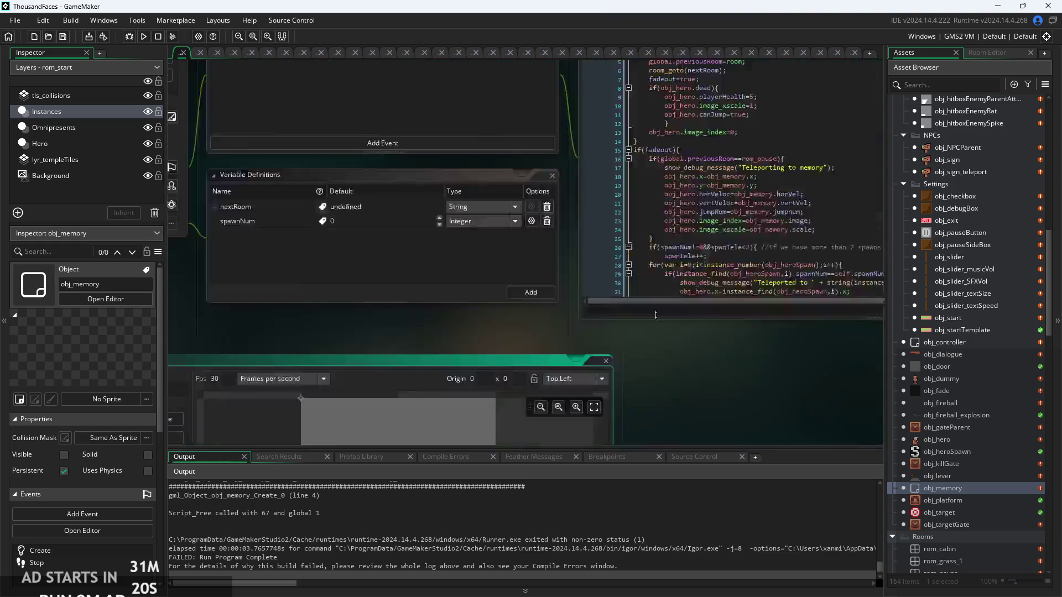
pyautogui.hotkey('ctrl', 'Tab')
pyautogui.hotkey('ctrl', 'Tab')
pyautogui.hotkey('ctrl', 'Tab')
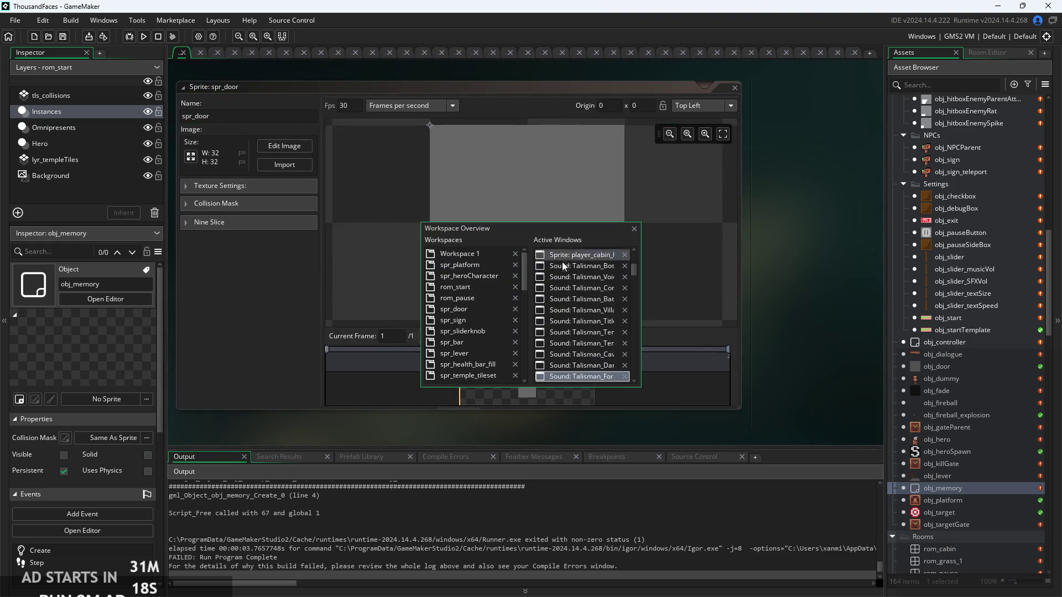
pyautogui.click(633, 228)
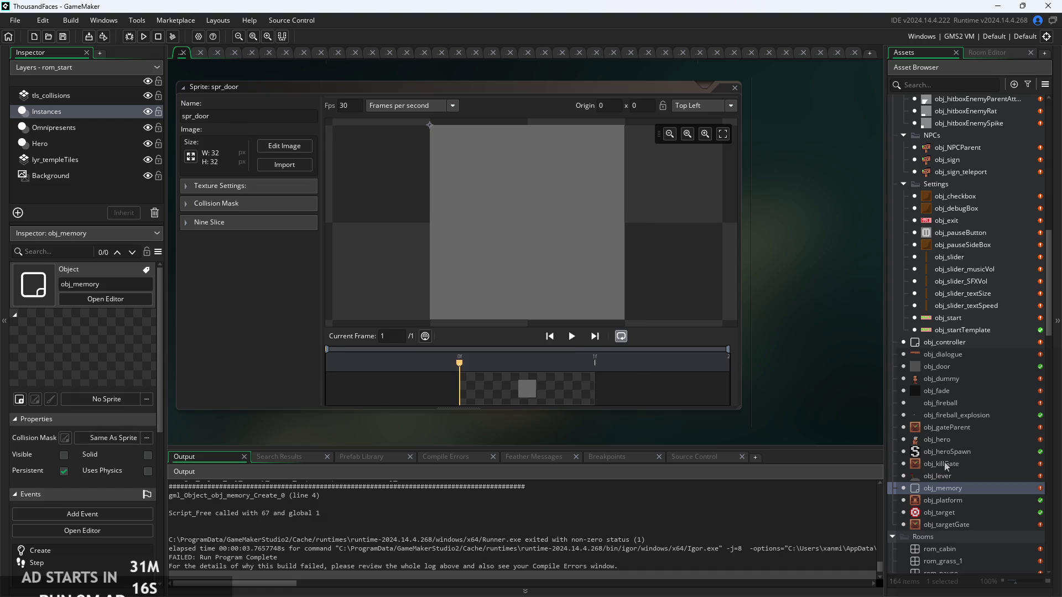
# Unindent obj_memory's Create code and delete its empty first line
pyautogui.doubleClick(952, 484)
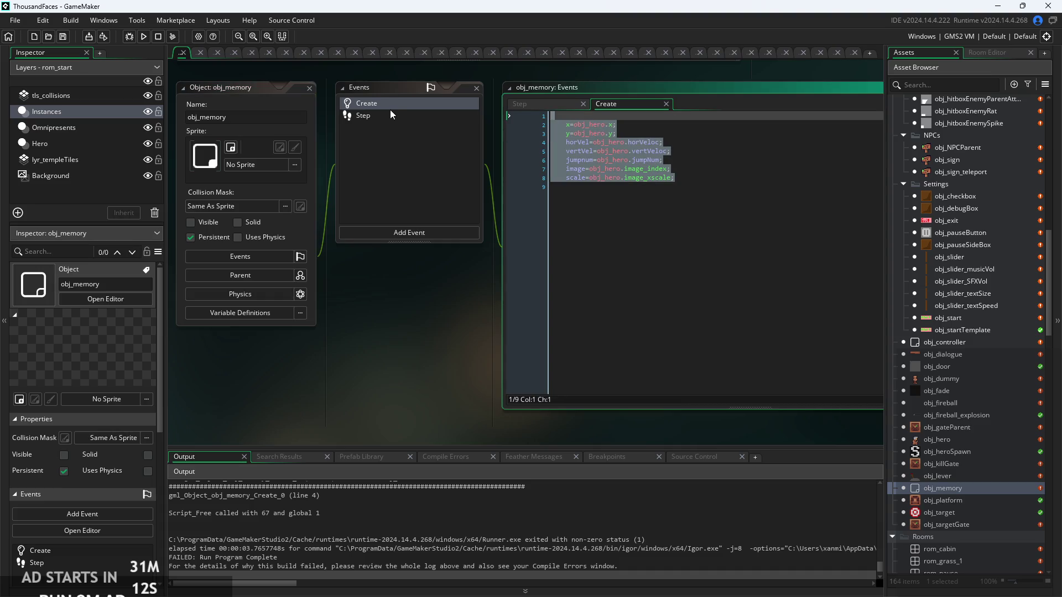
pyautogui.hotkey('shift', 'Tab')
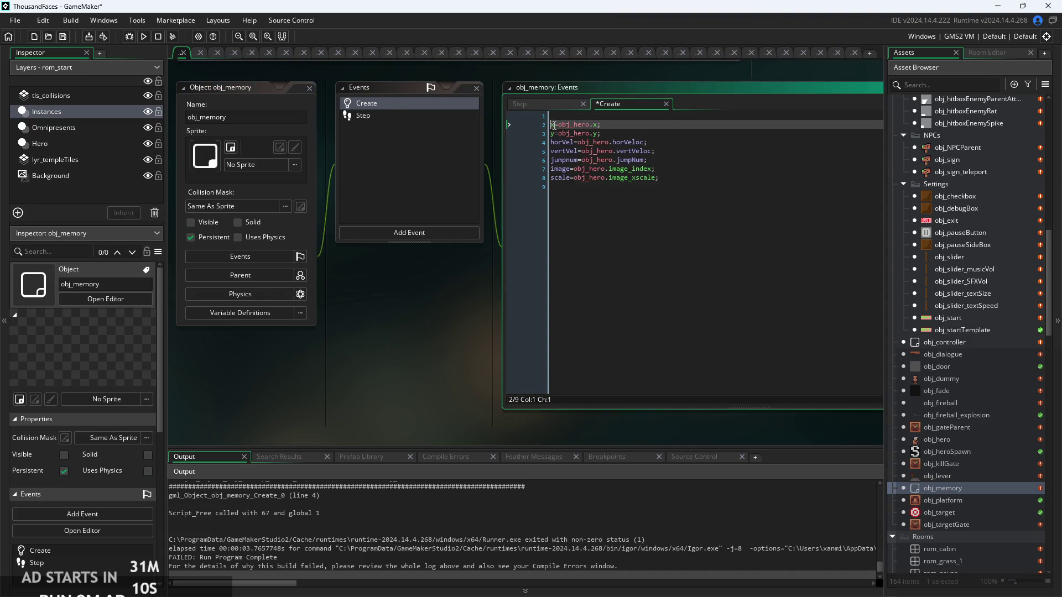
pyautogui.press('BackSpace')
pyautogui.click(672, 157)
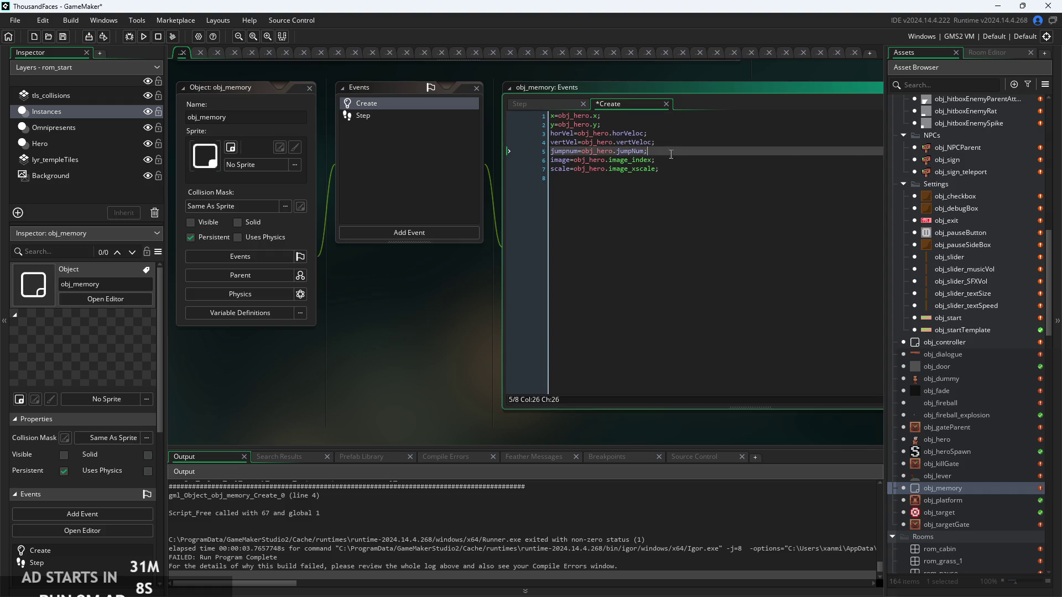
pyautogui.scroll(2, 659, 245)
pyautogui.scroll(2, 659, 244)
pyautogui.click(659, 253)
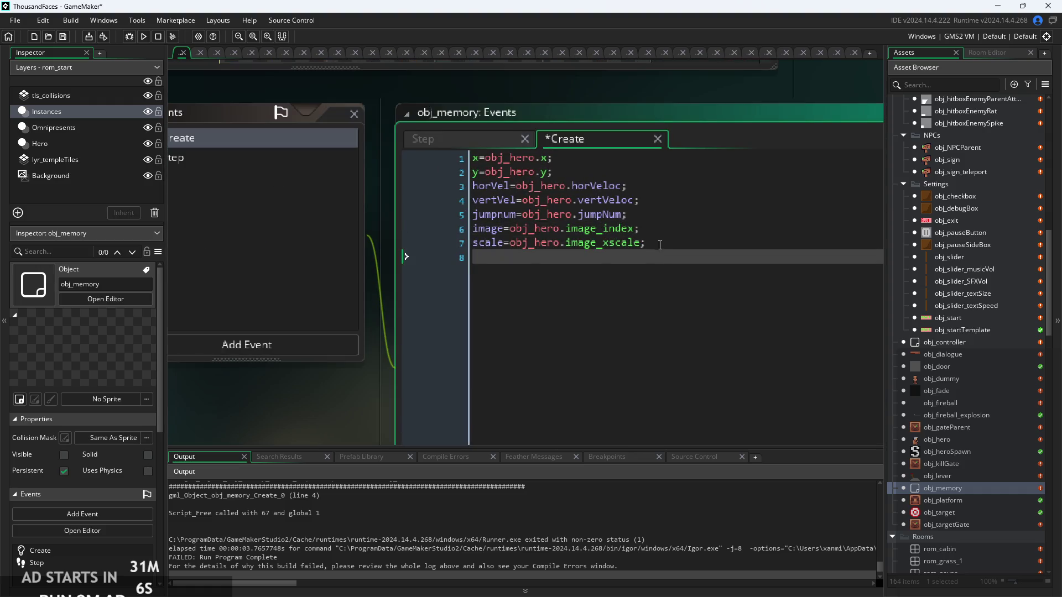
pyautogui.click(705, 245)
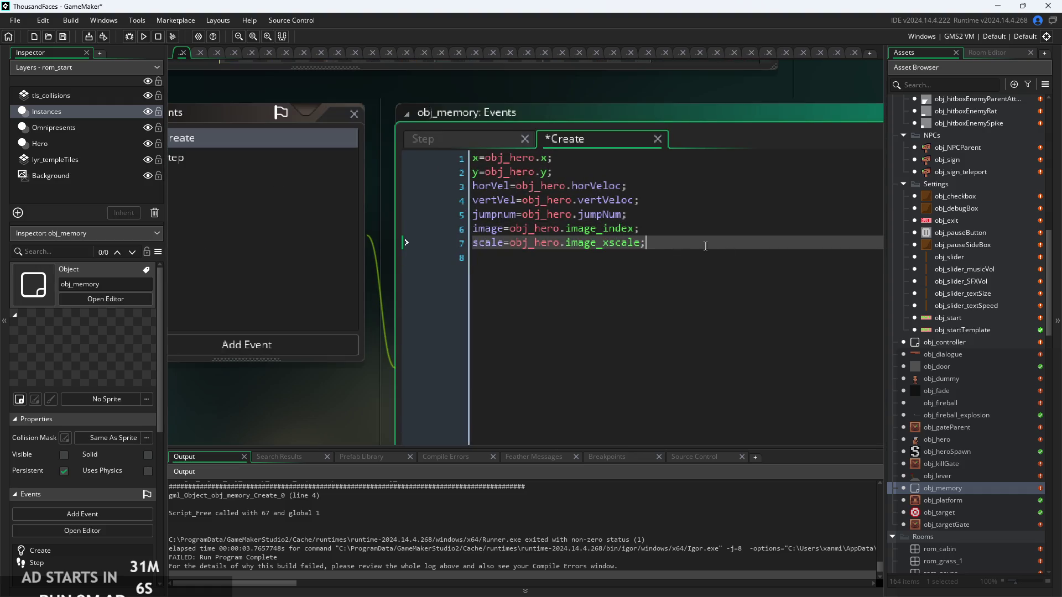
# Check obj_hero's horVel line, then reopen the rom_start room
pyautogui.click(954, 441)
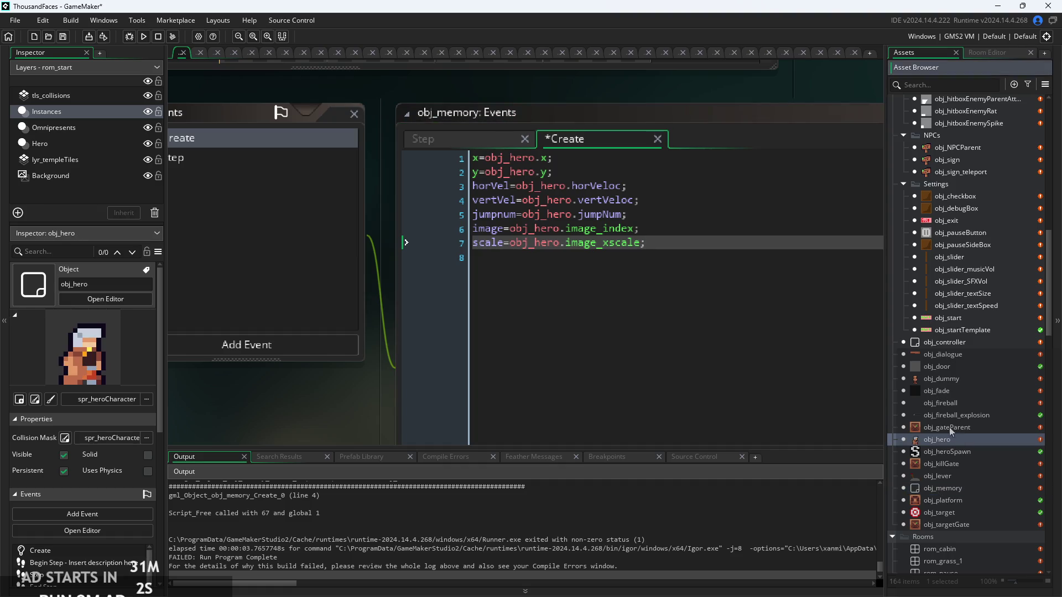
pyautogui.click(664, 187)
pyautogui.scroll(2, 658, 189)
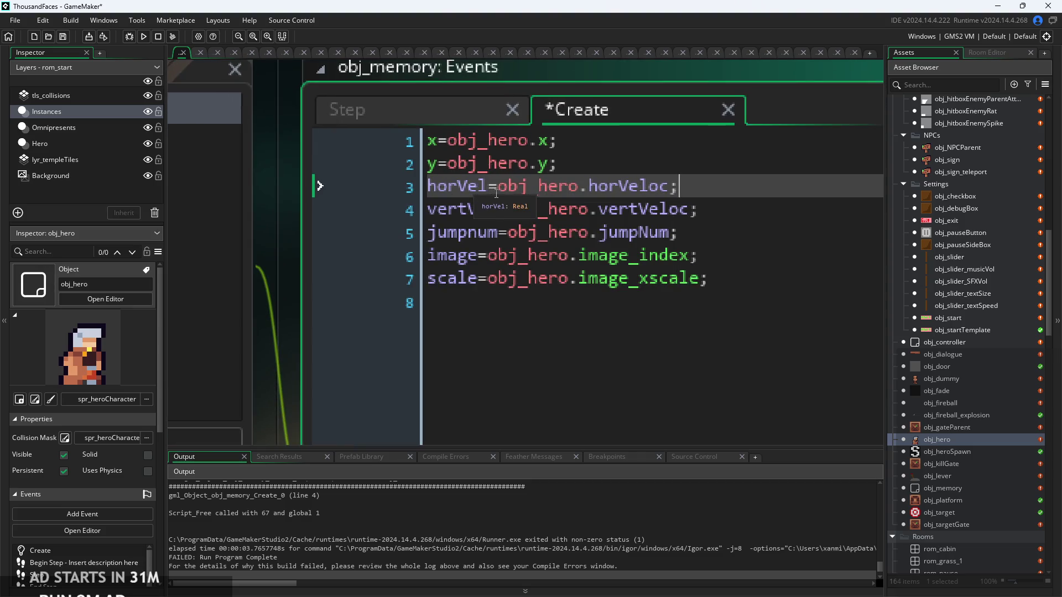
pyautogui.scroll(-2, 643, 193)
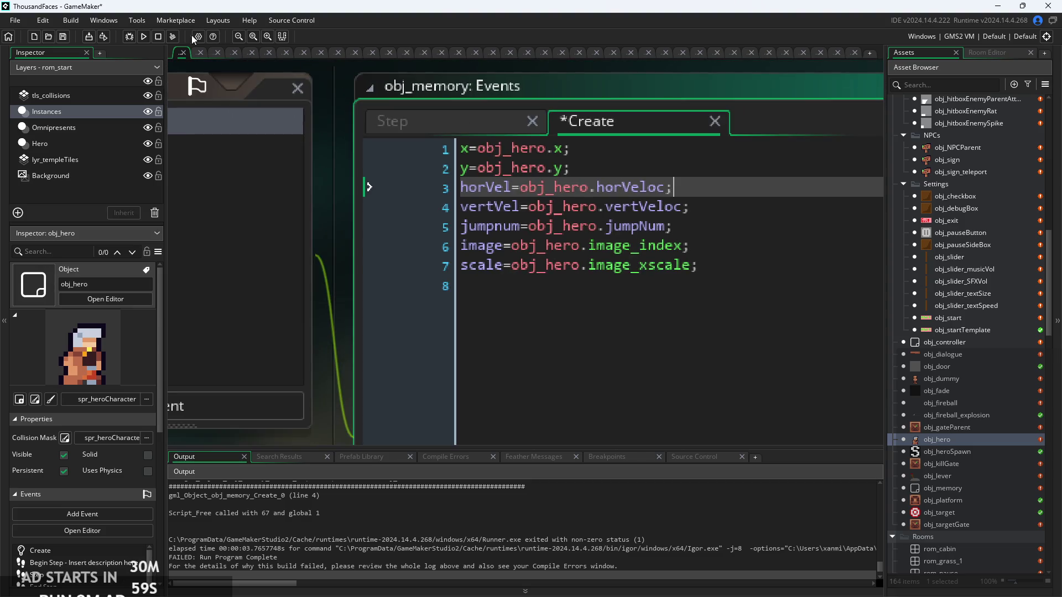
pyautogui.scroll(-3, 965, 451)
pyautogui.scroll(-2, 965, 451)
pyautogui.doubleClick(957, 451)
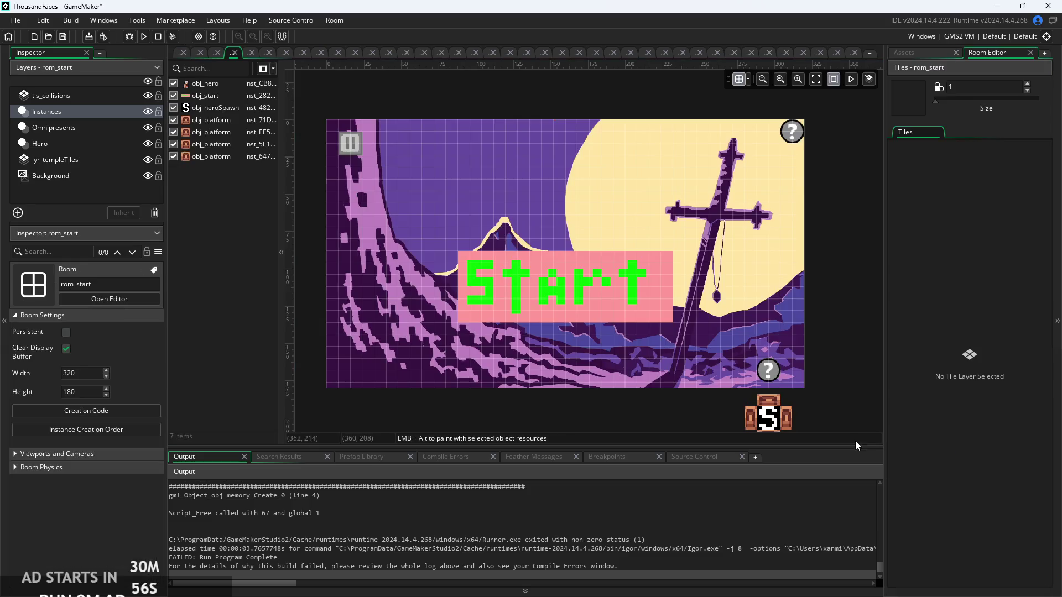
# Drag obj_hero below the four obj_platform instances and start a fresh build
pyautogui.click(206, 84)
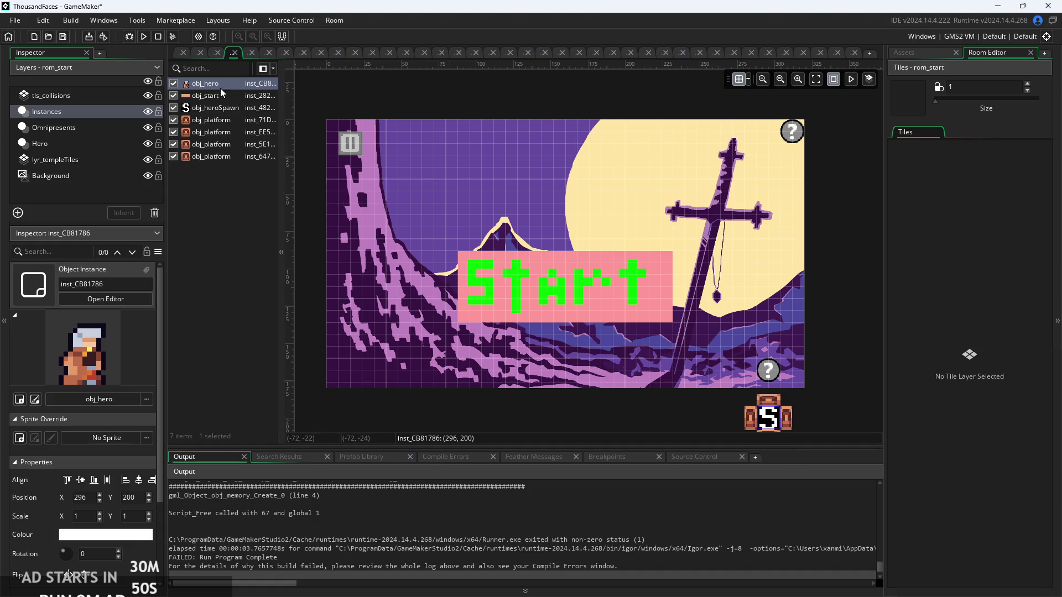
pyautogui.moveTo(207, 164); pyautogui.dragTo(217, 161)
pyautogui.click(143, 36)
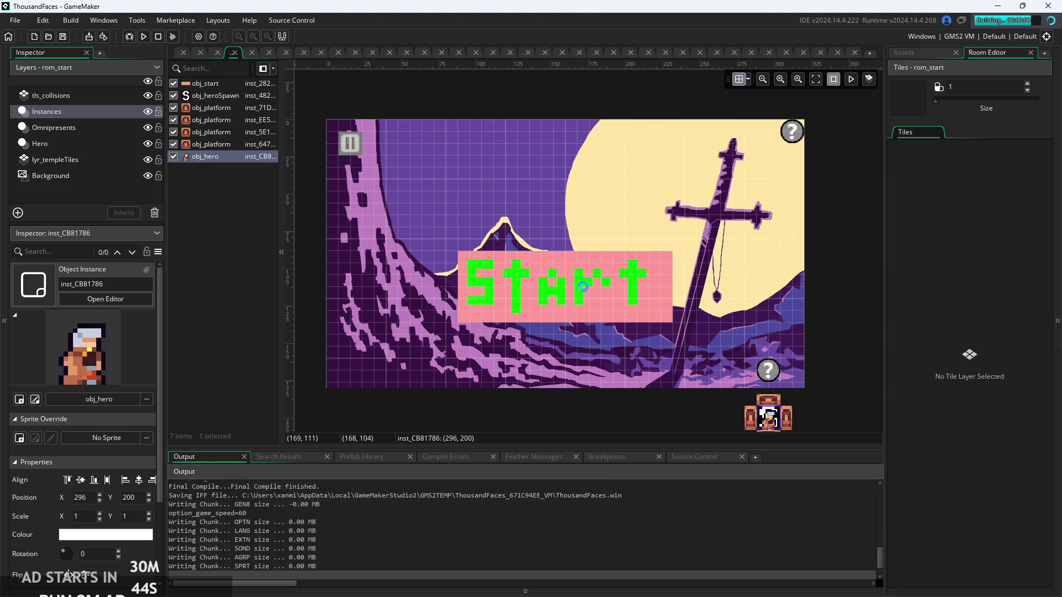